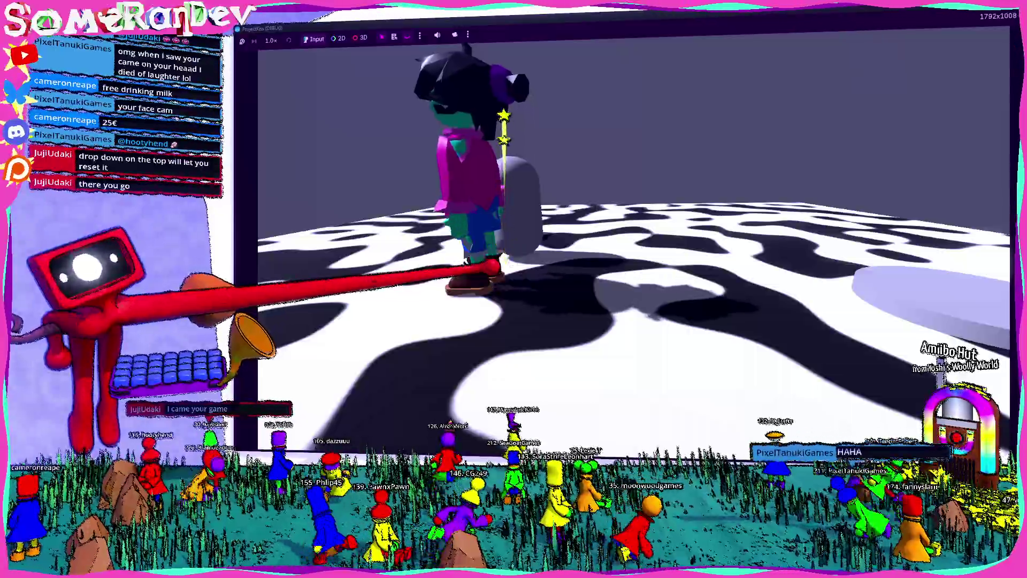
Walk the character forward through the level, onto the capsule and off again.
key("w")
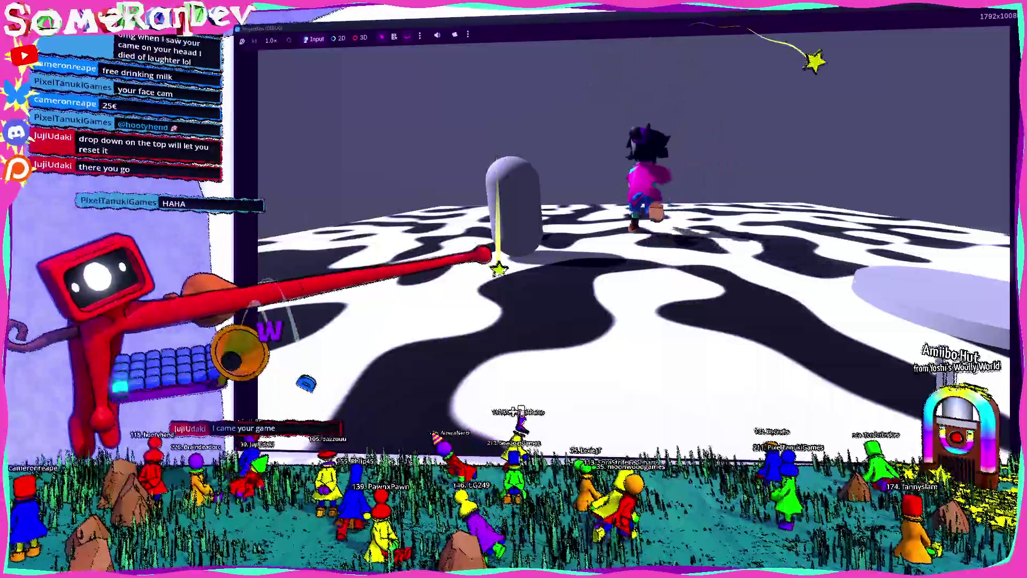
key("s")
key("d")
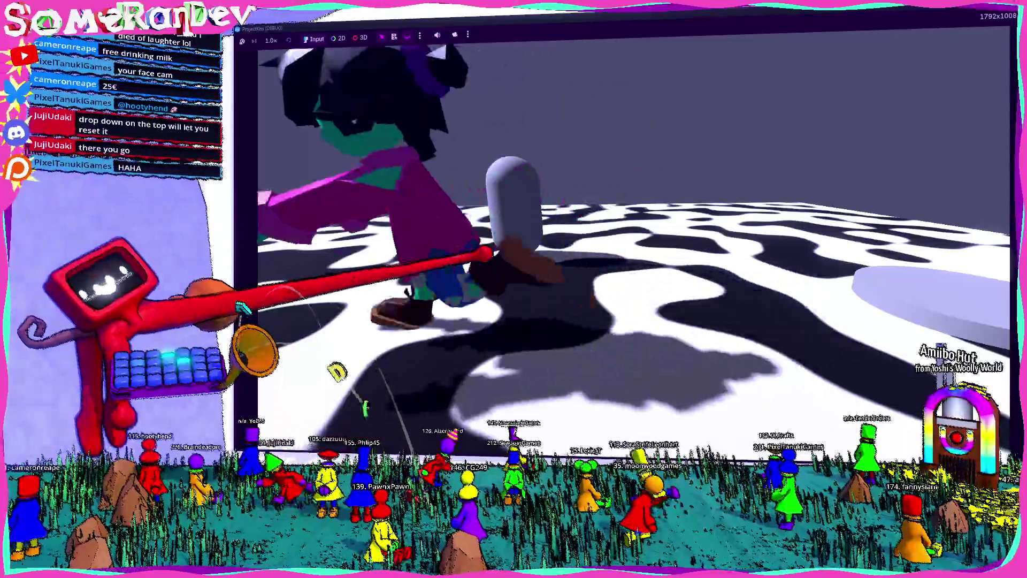
key("w")
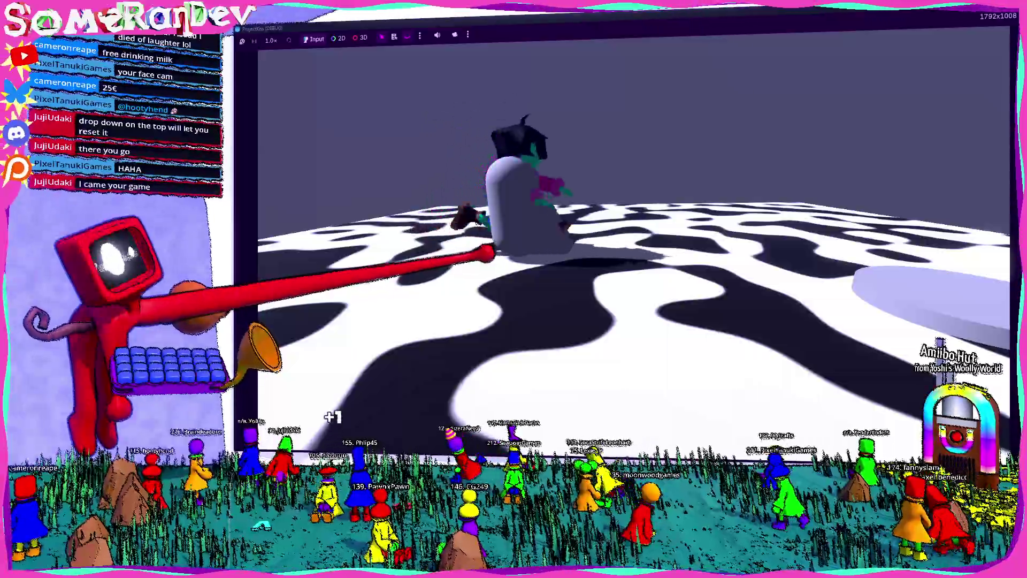
key("w")
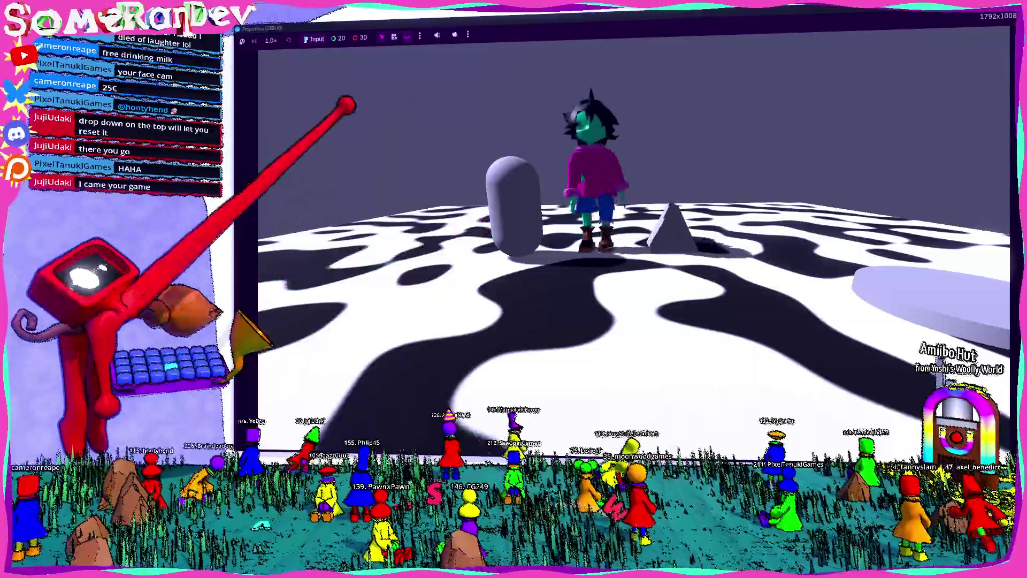
Restart the project with F5, enter the level from the start menu and maximize the game window.
key("super+Down")
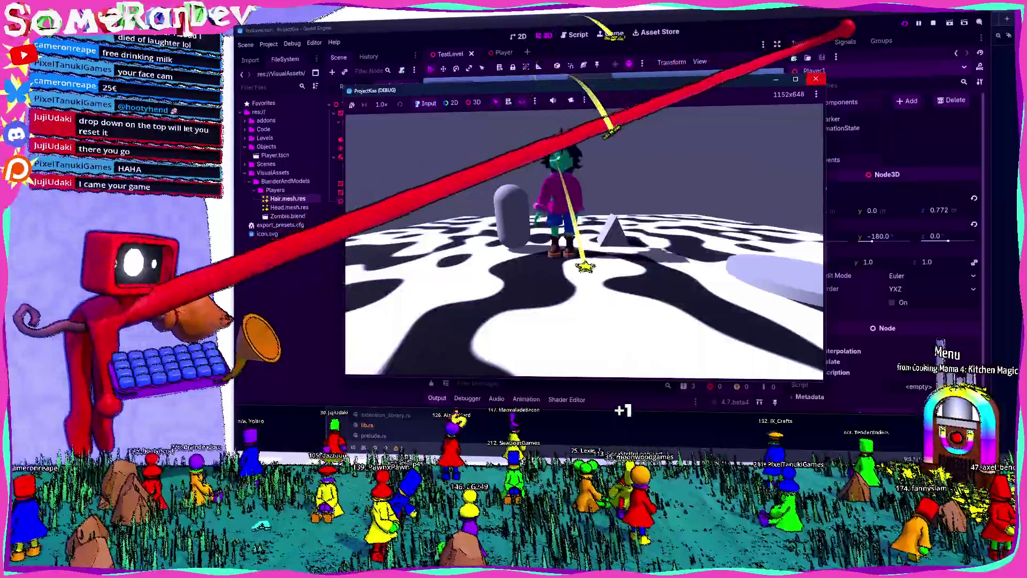
key("F5")
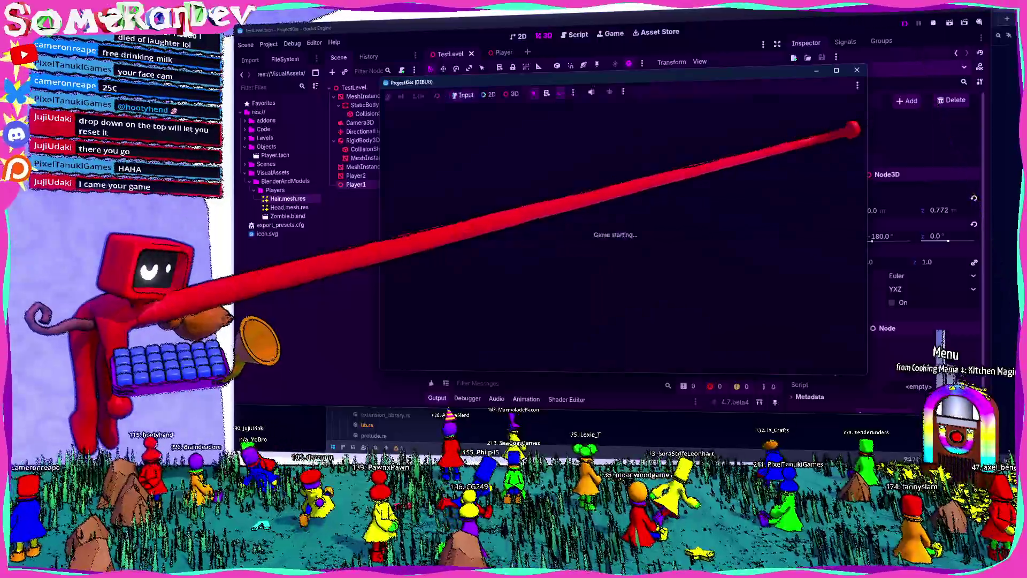
key("Return")
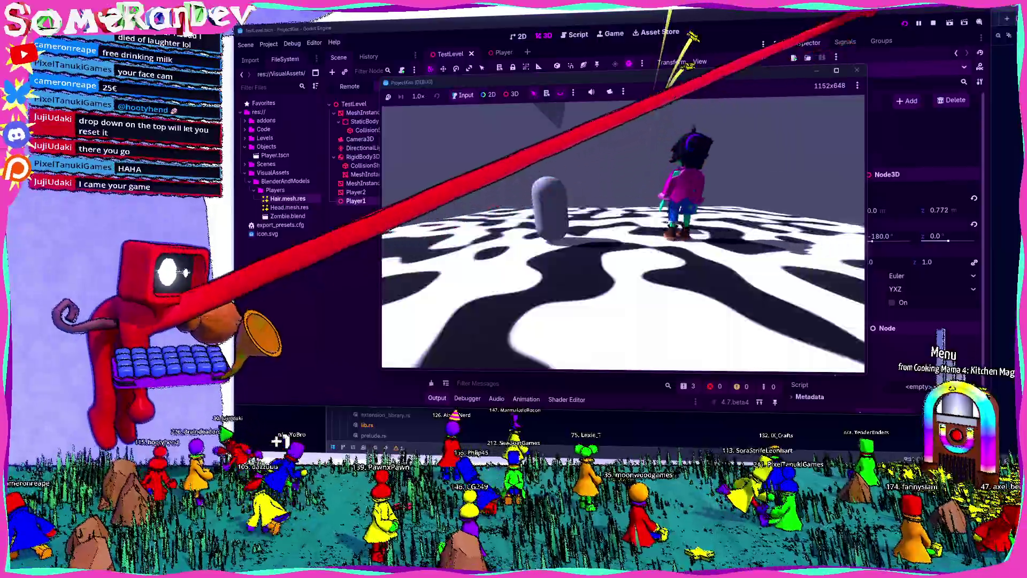
key("super+Up")
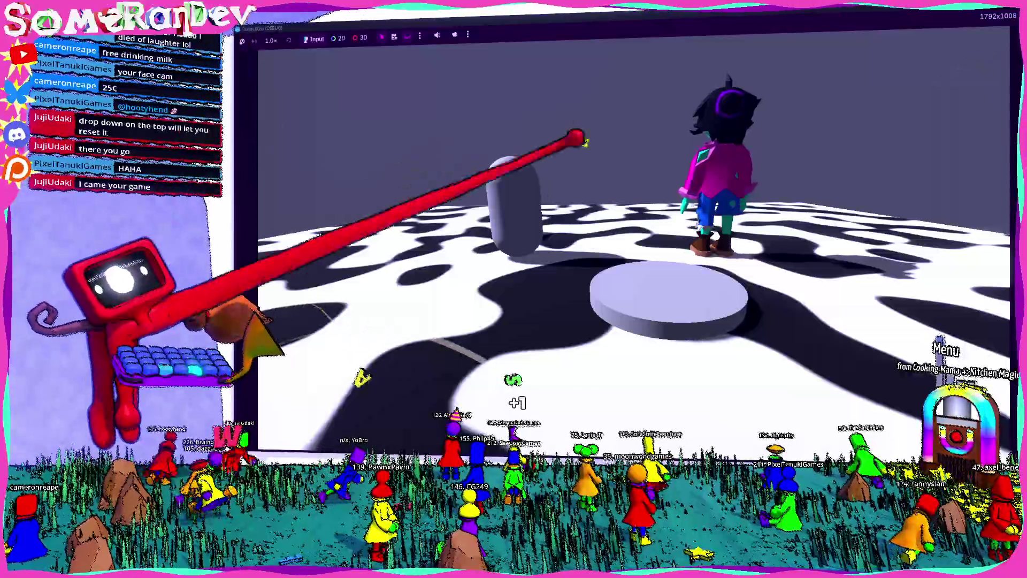
Run the character left to the pillar, then back and forth across the floor.
key("a")
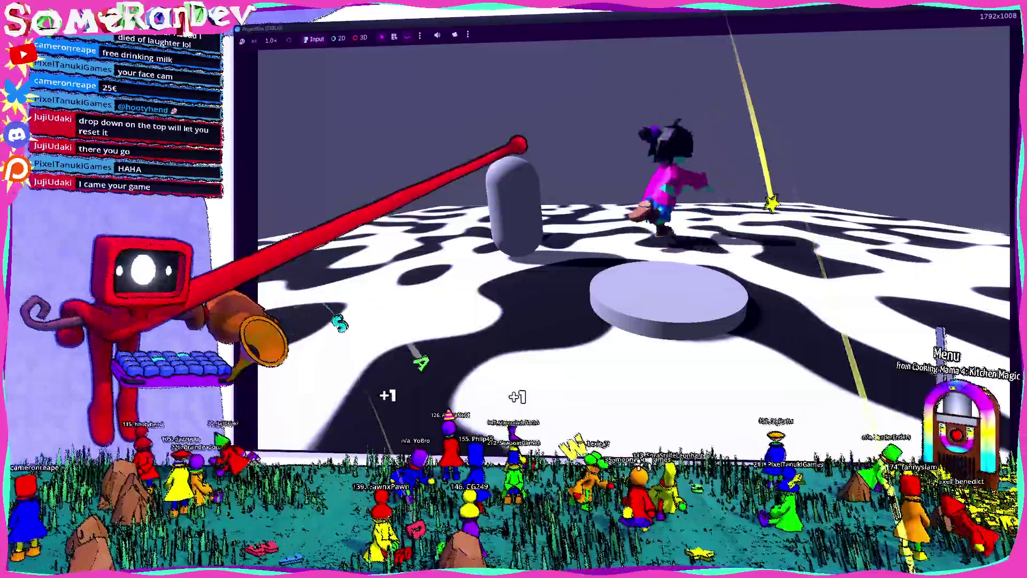
key("a")
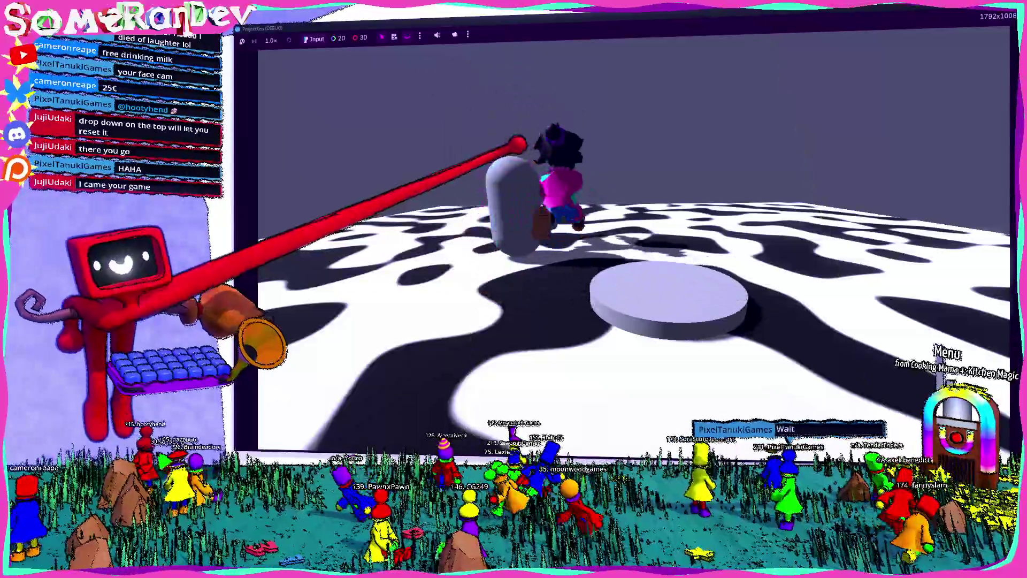
key("d")
key("a")
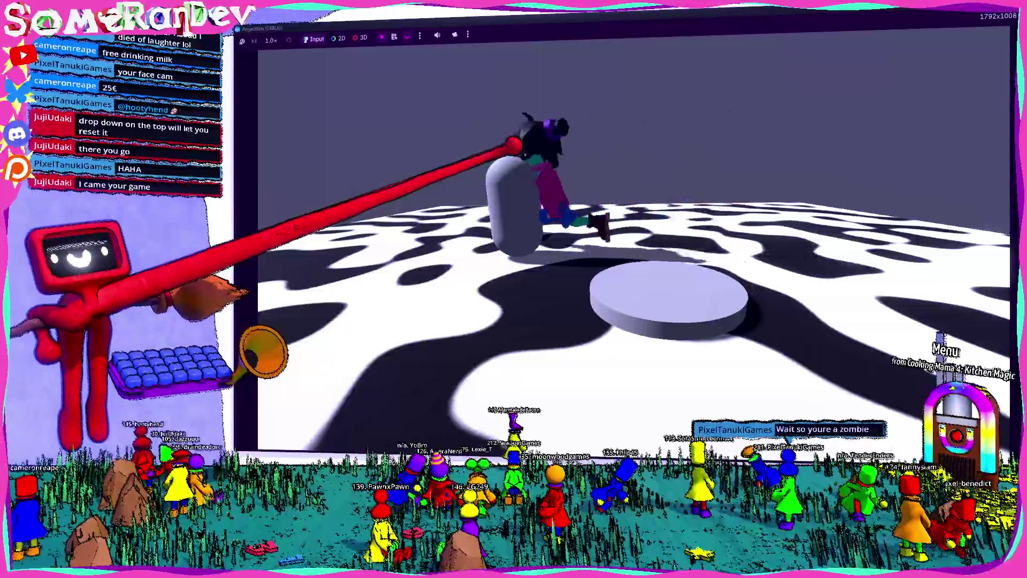
key("d")
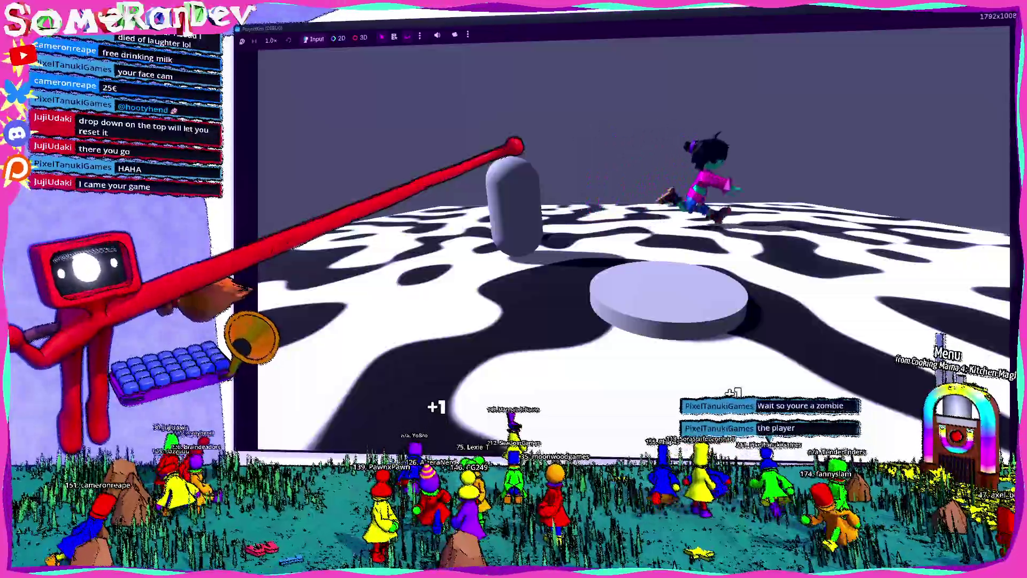
key("a")
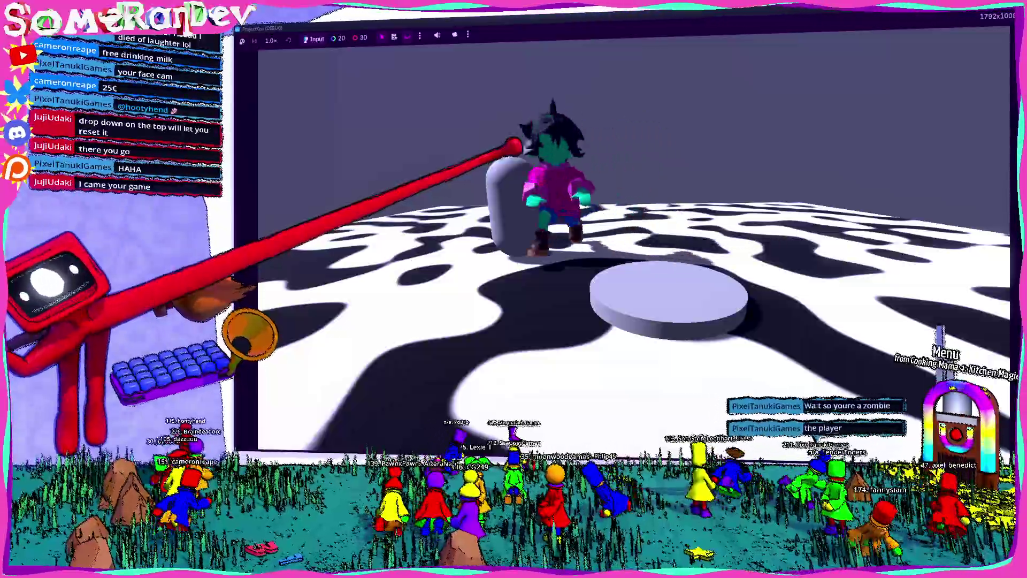
key("s")
Run the character past the pillar to the far right and back in front of it, then leave fullscreen.
key("d")
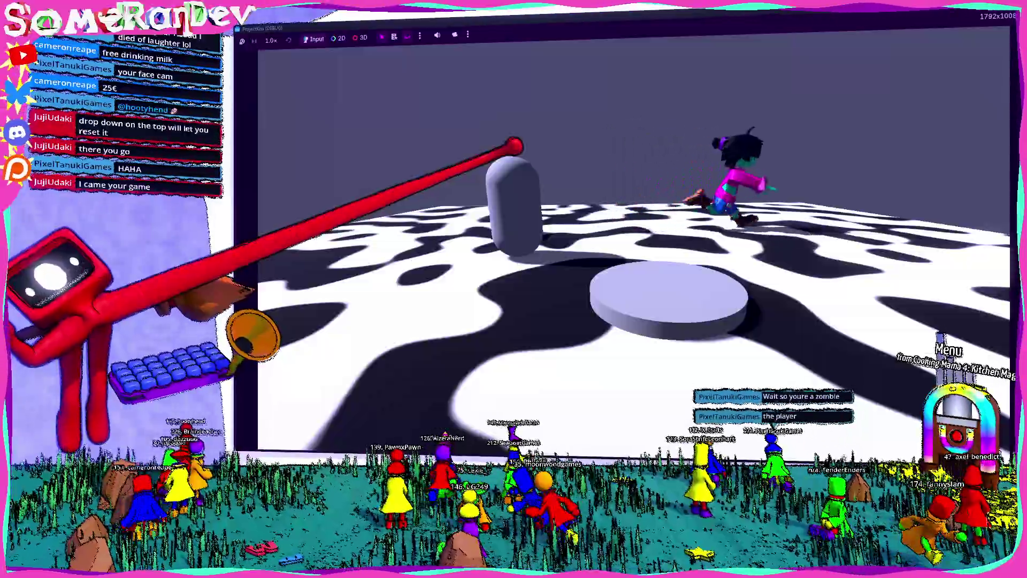
key("s")
key("a")
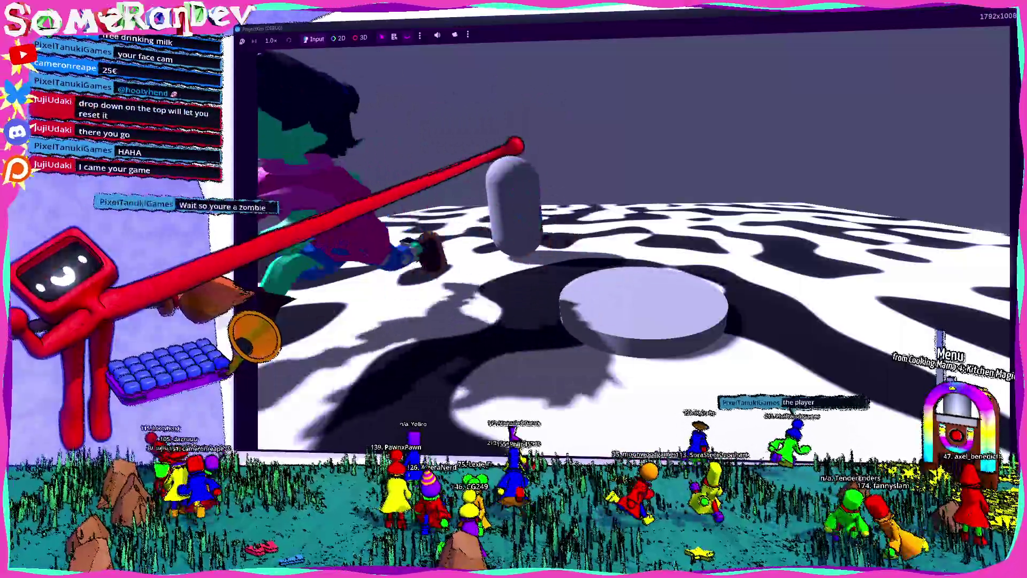
key("d")
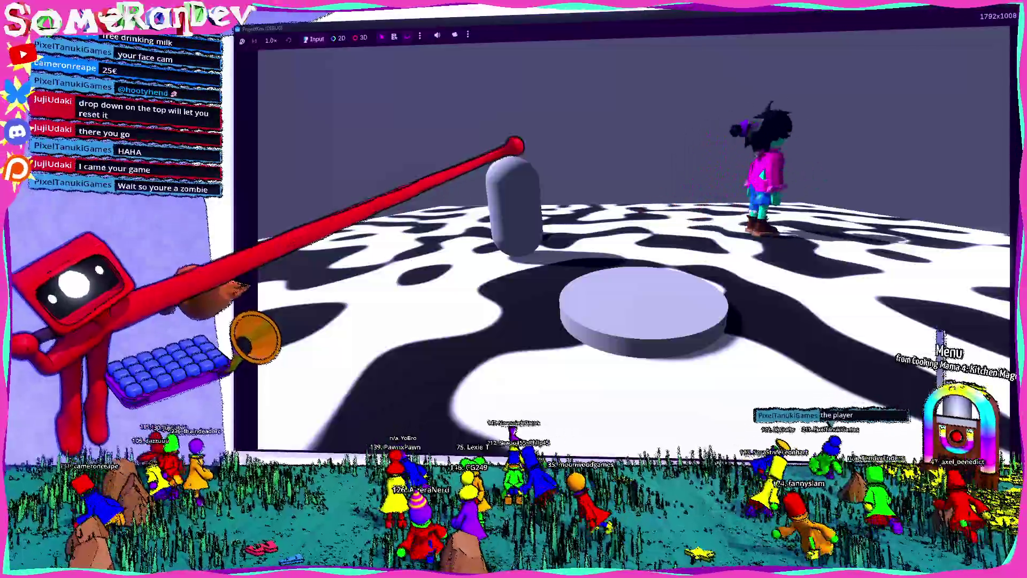
key("s")
key("a")
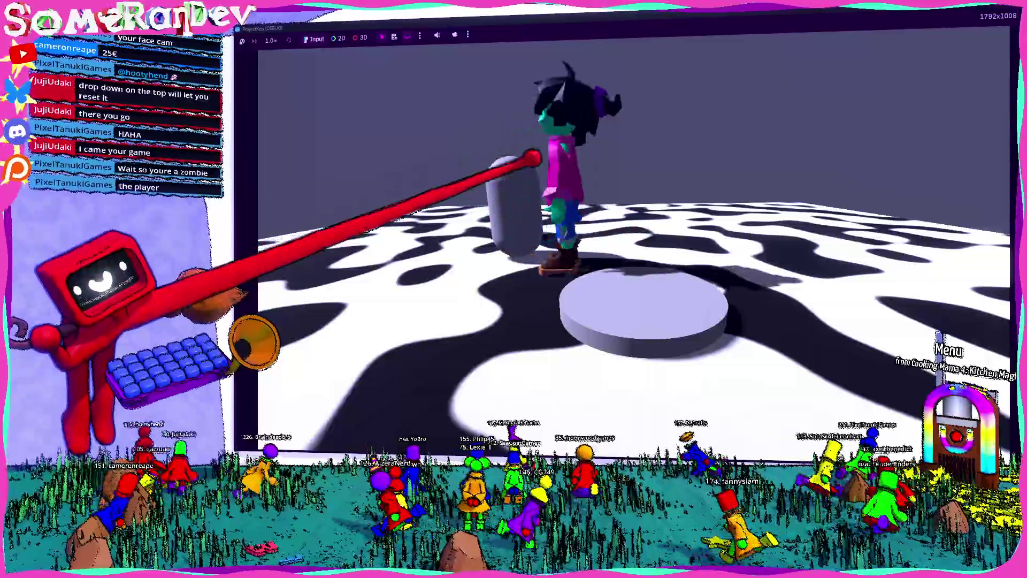
key("F11")
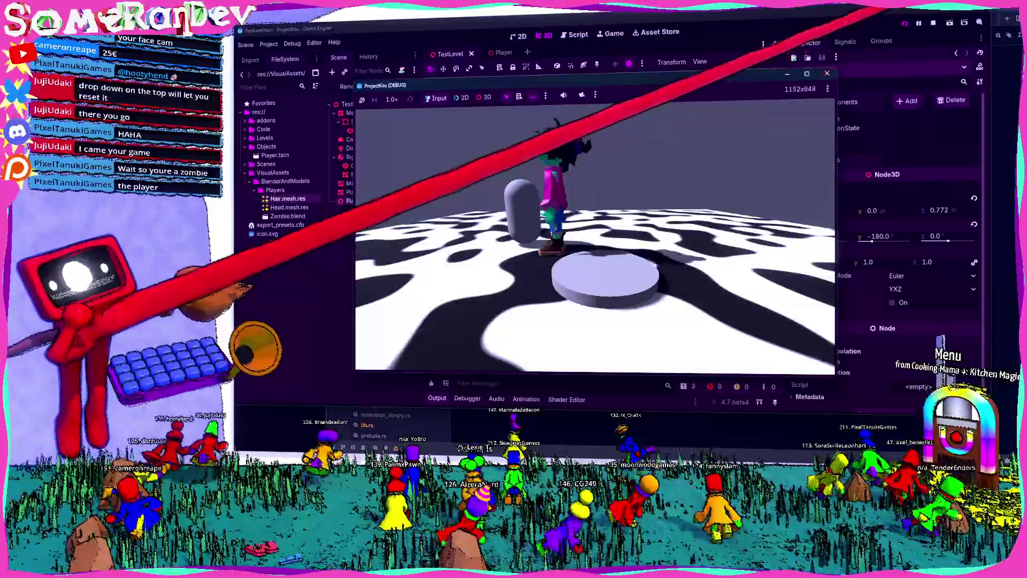
Stop the running game with F8 and return to the TestLevel scene.
key("F8")
left_click(498, 52)
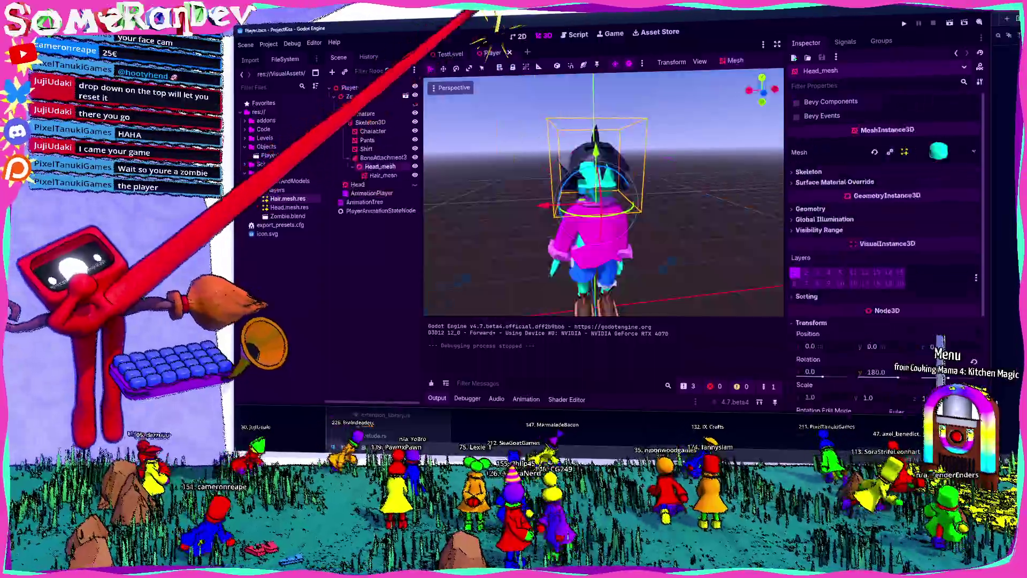
left_click(451, 53)
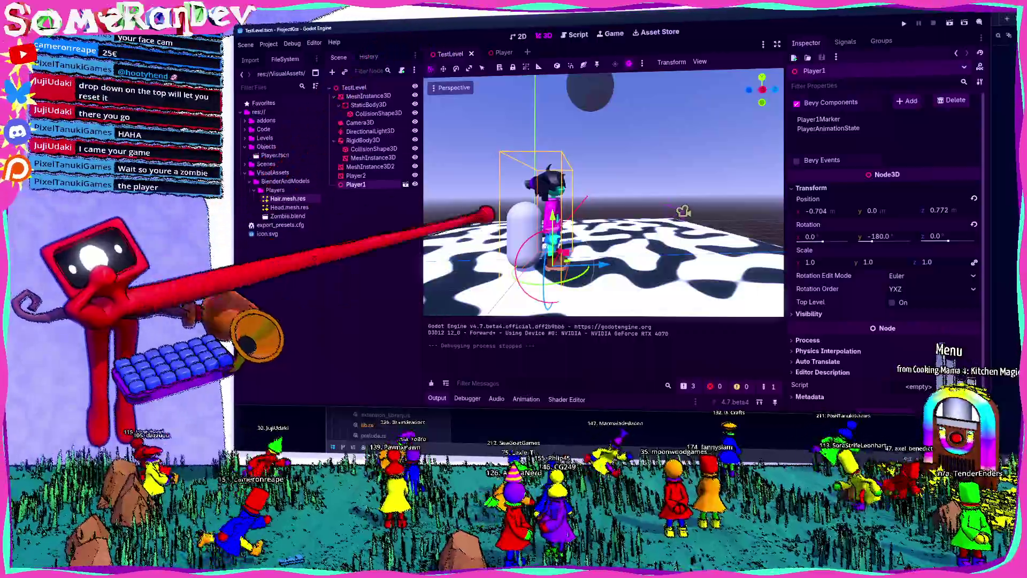
Orbit the 3D viewport low to centre the player against the sky.
mouse_move(486, 214)
right_mouse_down()
mouse_move(593, 187)
mouse_move(592, 206)
right_mouse_up()
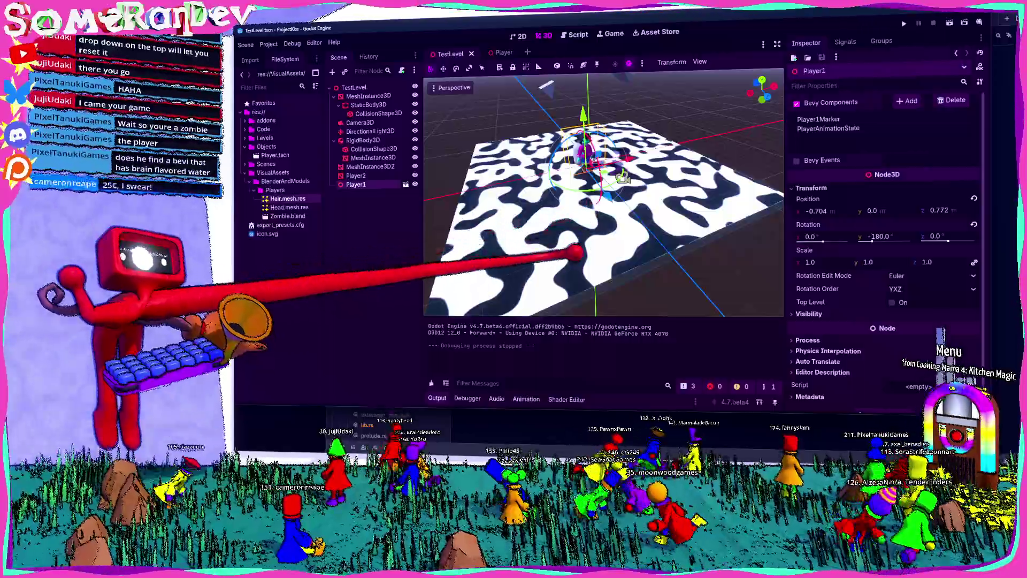
mouse_move(623, 178)
middle_mouse_down()
mouse_move(676, 311)
mouse_move(746, 315)
middle_mouse_up()
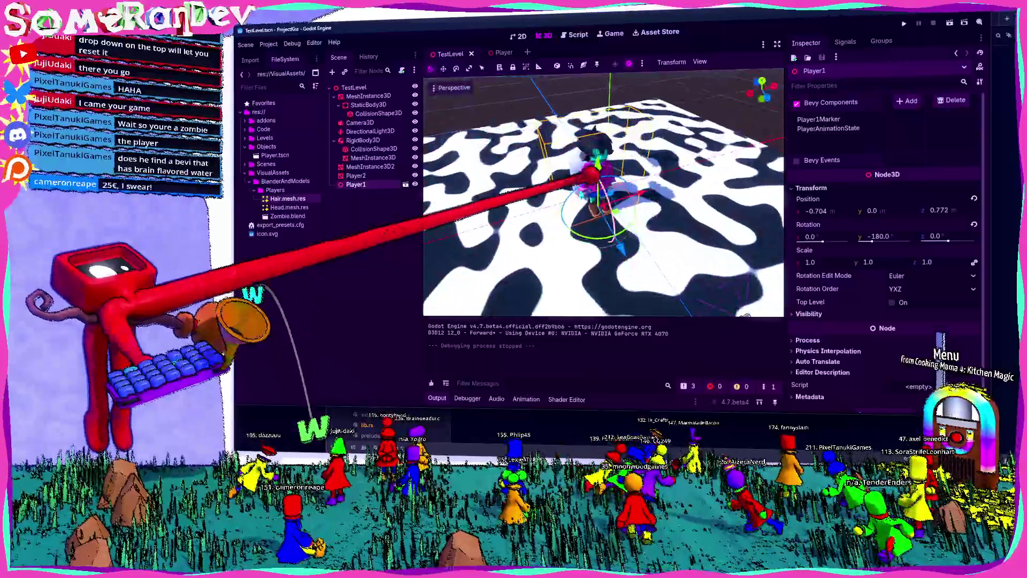
mouse_move(598, 187)
middle_mouse_down()
mouse_move(631, 195)
mouse_move(664, 183)
mouse_move(633, 202)
middle_mouse_up()
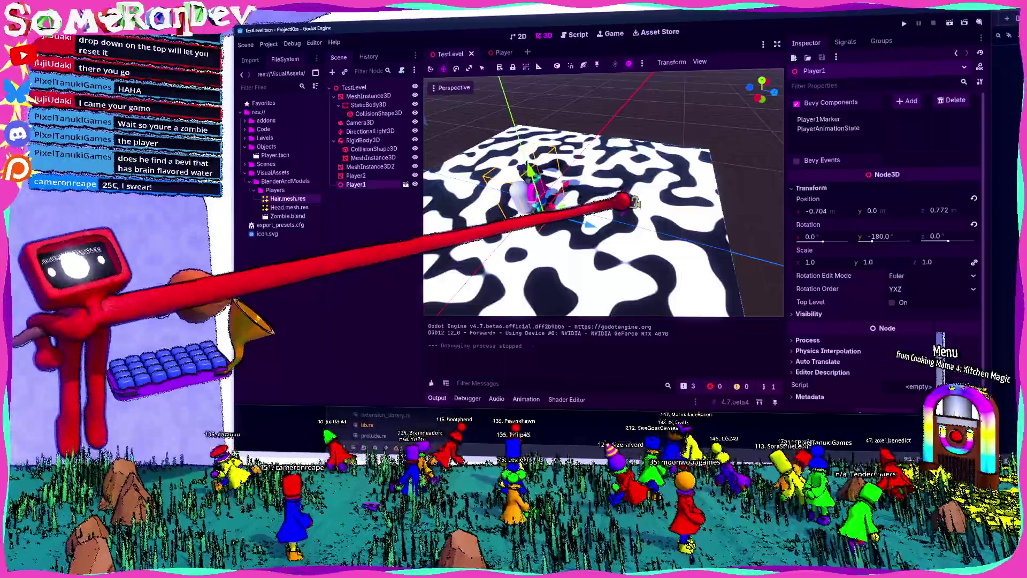
mouse_move(633, 202)
middle_mouse_down()
mouse_move(718, 221)
mouse_move(636, 201)
mouse_move(642, 209)
mouse_move(585, 172)
mouse_move(593, 187)
middle_mouse_up()
scroll(642, 209, "up", 3)
scroll(642, 209, "up", 3)
scroll(607, 178, "down", 3)
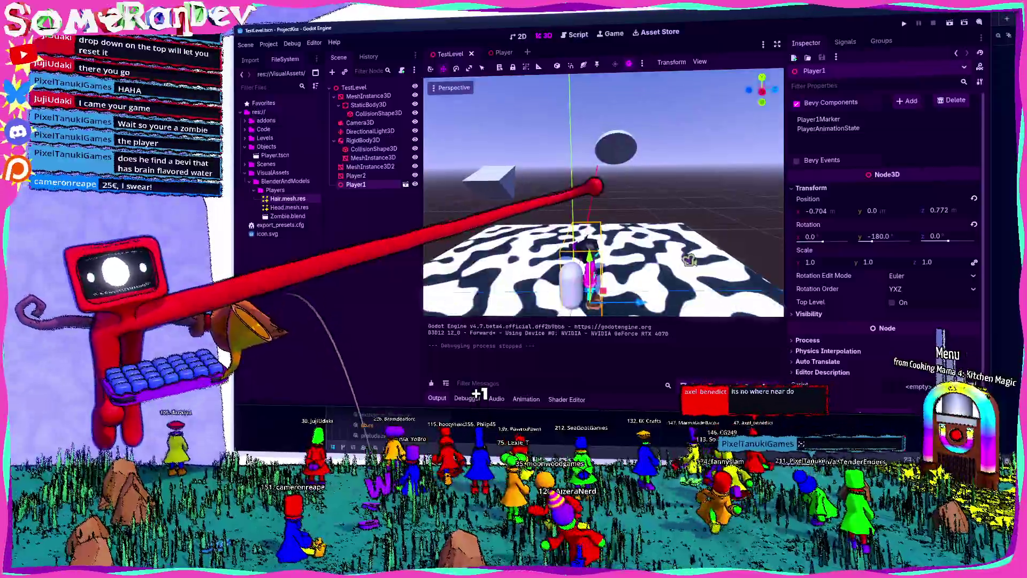
key("w")
mouse_move(593, 186)
right_mouse_down()
mouse_move(617, 194)
mouse_move(594, 188)
right_mouse_up()
key("w")
key("w")
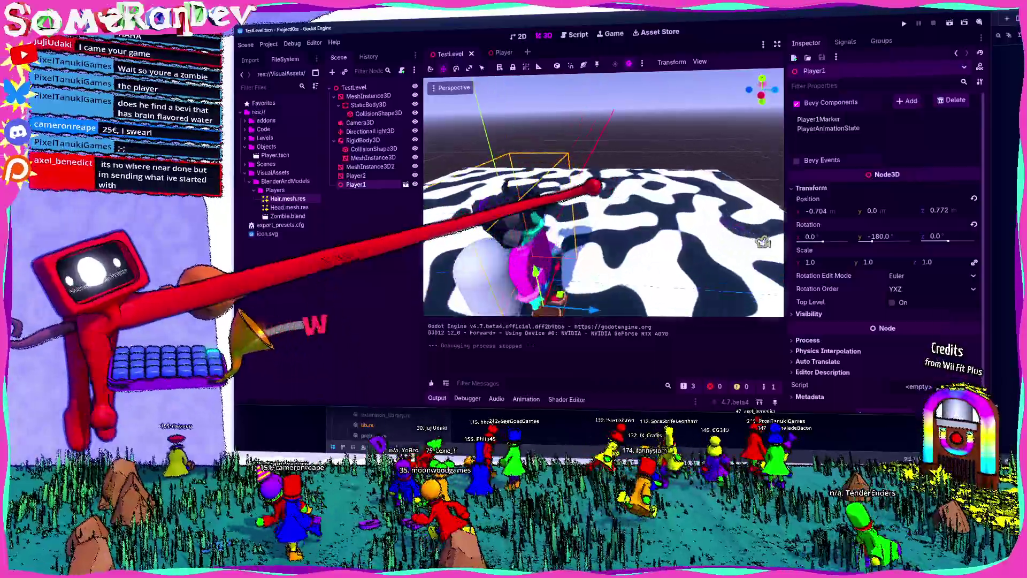
mouse_move(762, 240)
right_mouse_down()
mouse_move(592, 215)
mouse_move(594, 273)
right_mouse_up()
right_click_drag(594, 186, 597, 187)
key("w")
key("d")
key("s")
key("w")
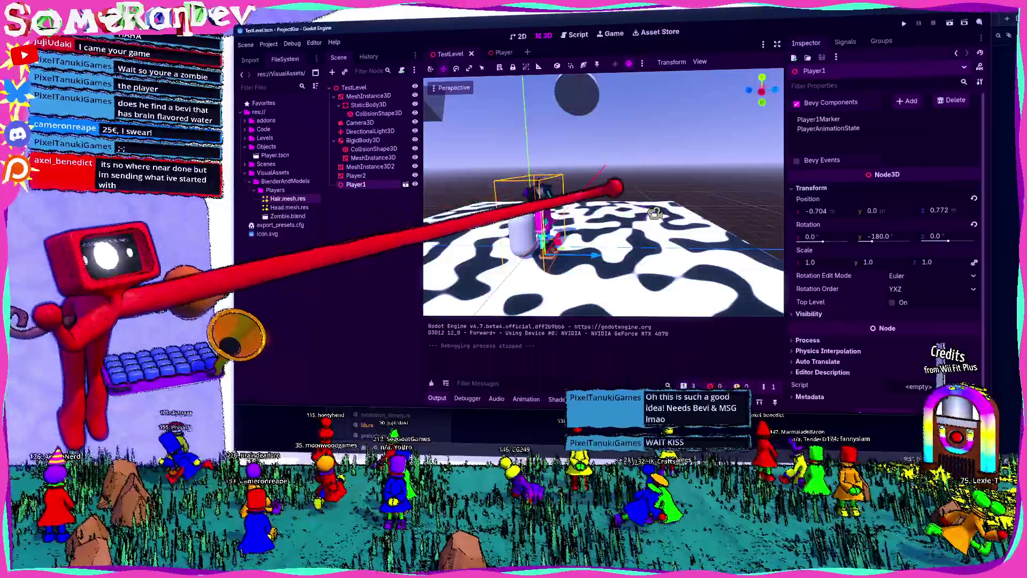
Fly the freelook camera in toward the player and circle around to a front view.
key("w")
key("d")
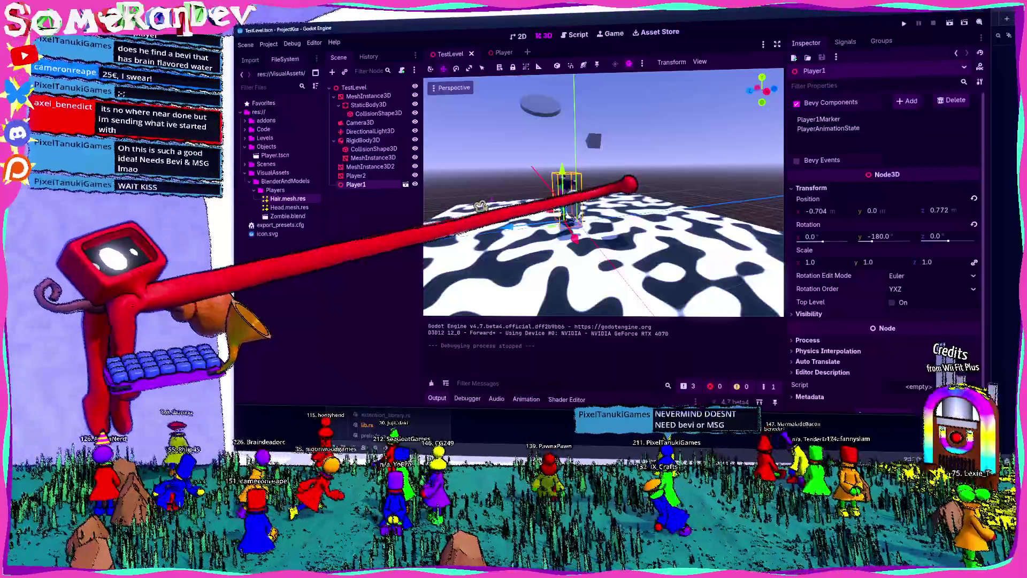
right_click_drag(481, 205, 643, 224)
key("w")
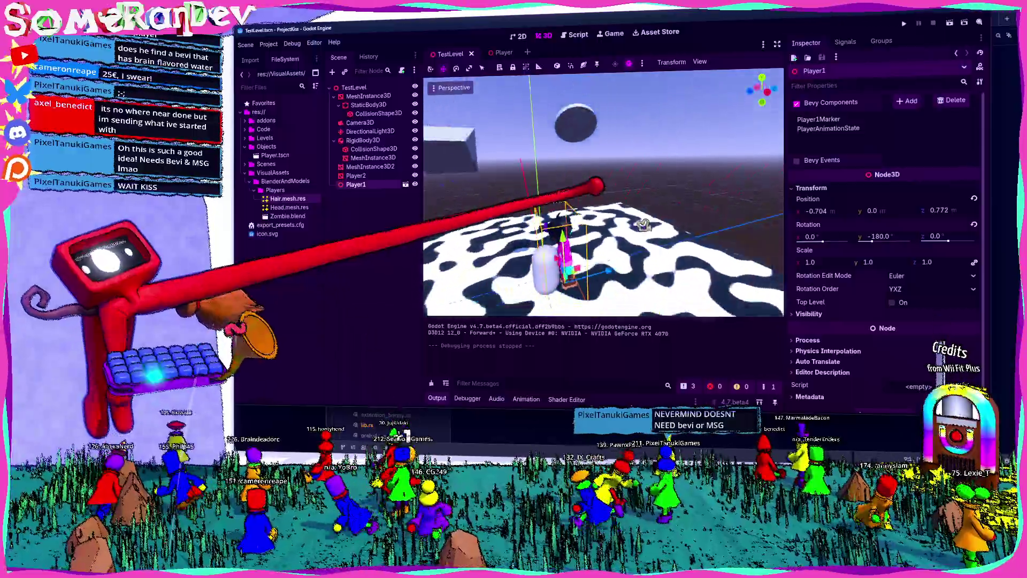
key("w")
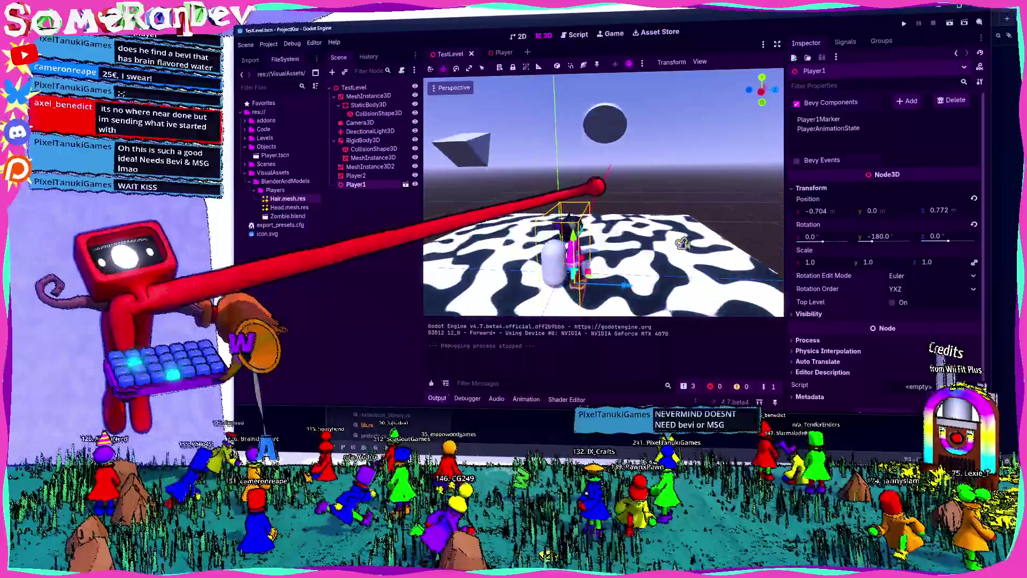
key("w")
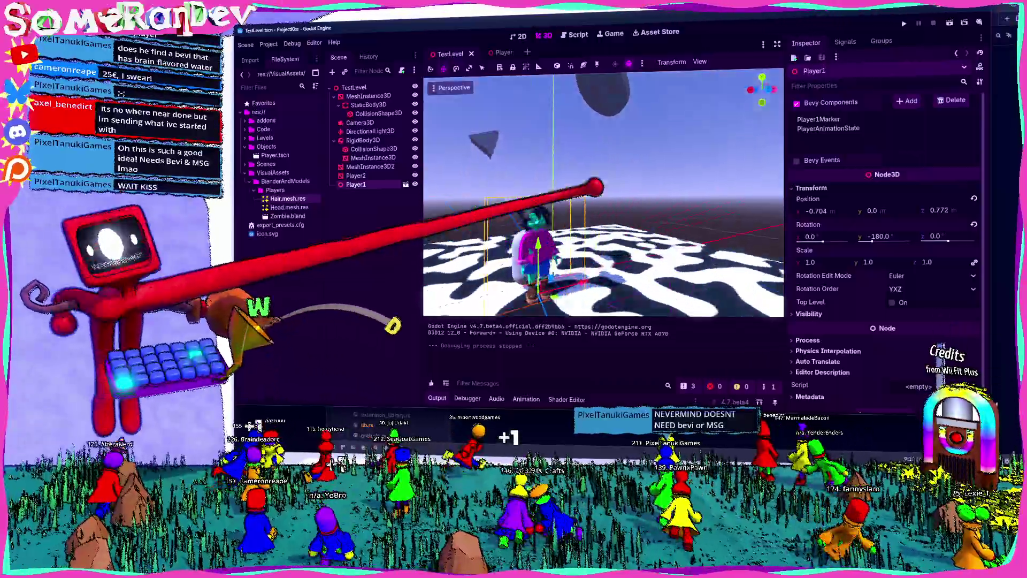
key("s")
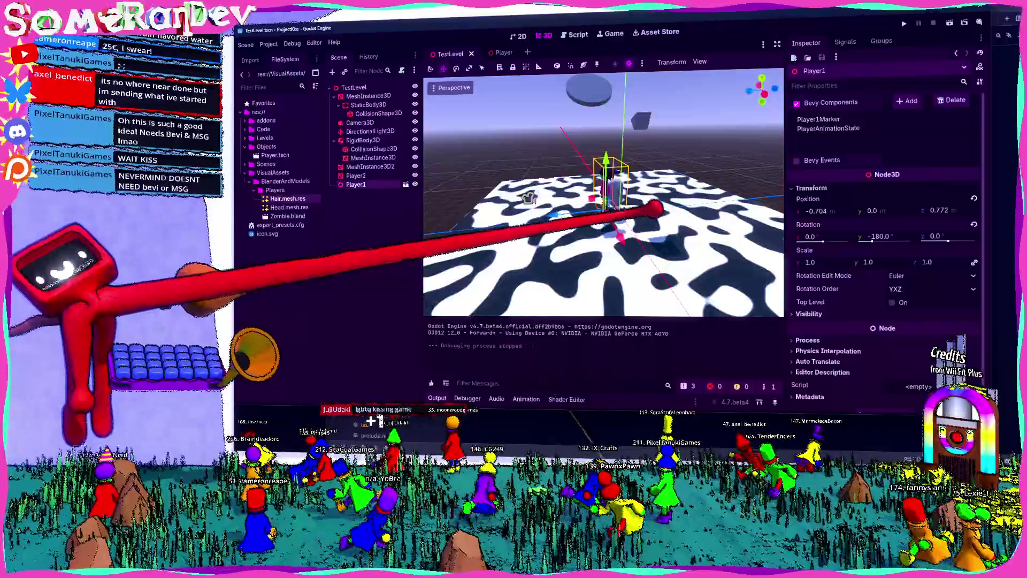
key("w")
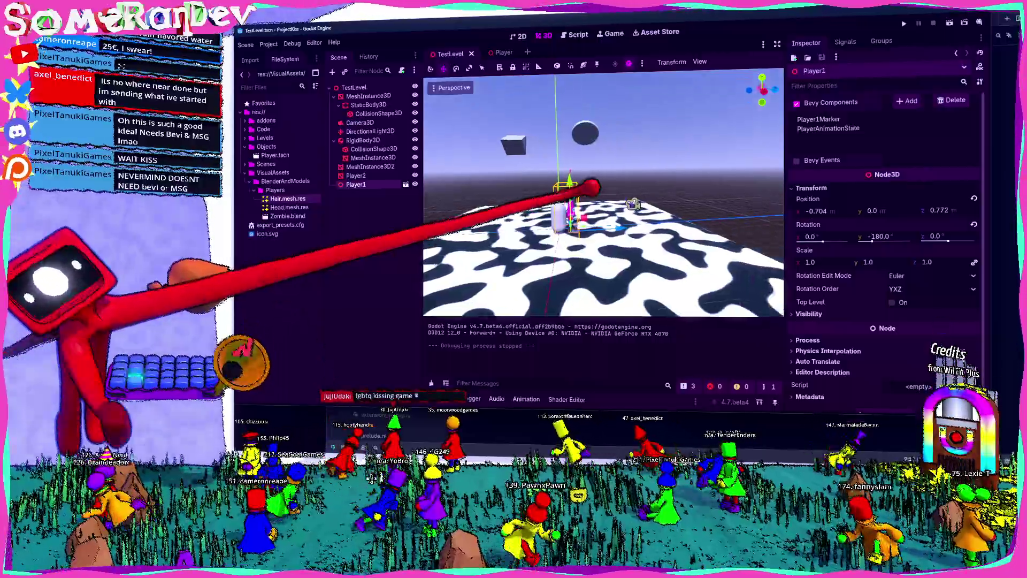
key("w")
key("w")
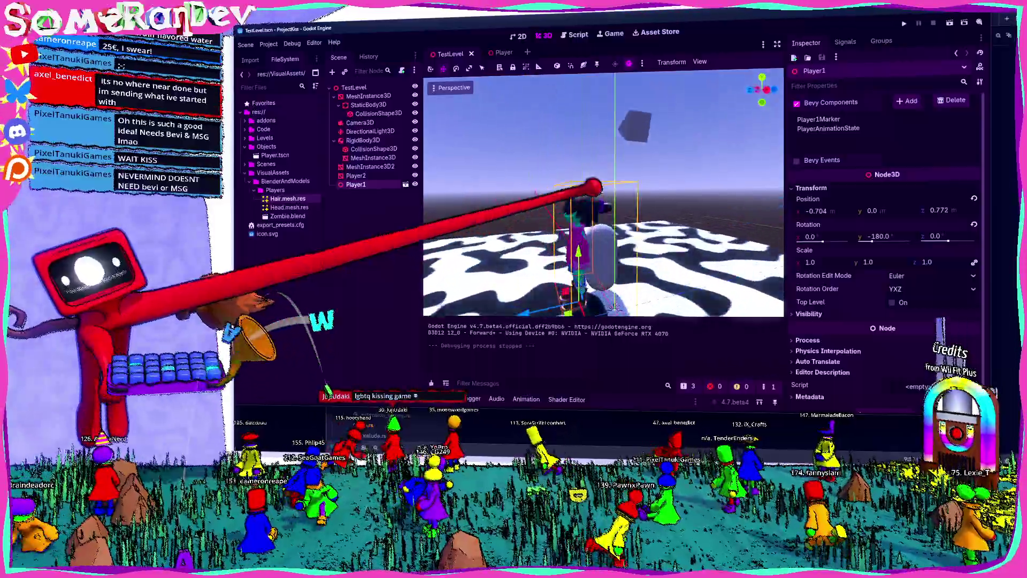
key("w")
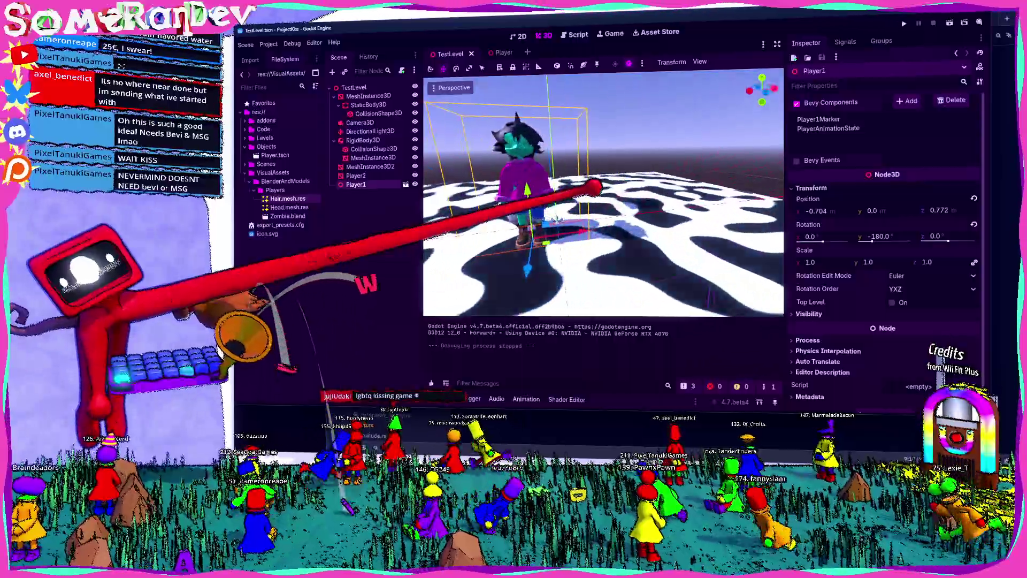
key("w")
Fly in close behind the player, then pull back and turn the view to centre the floor slab.
key("s")
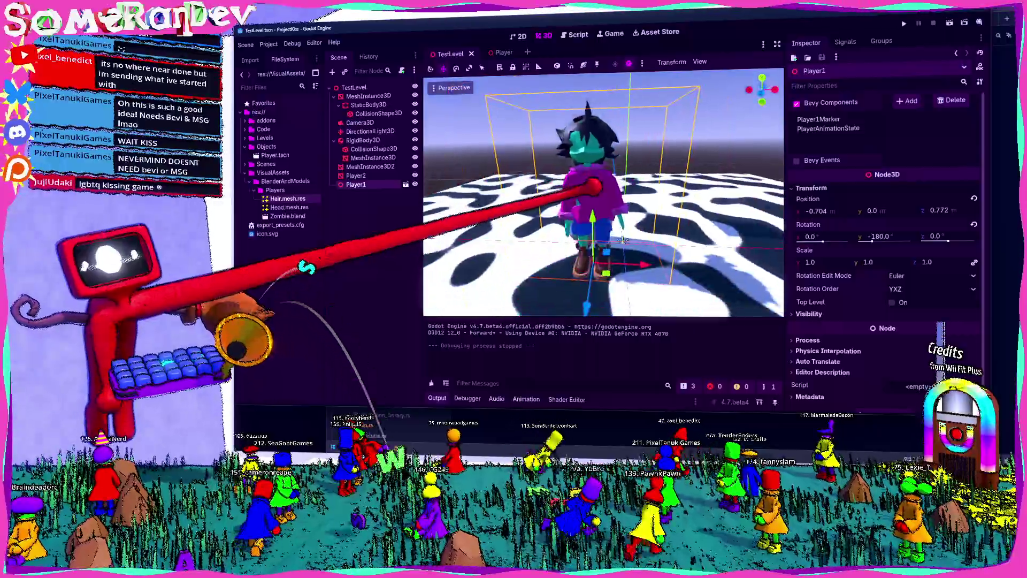
key("w")
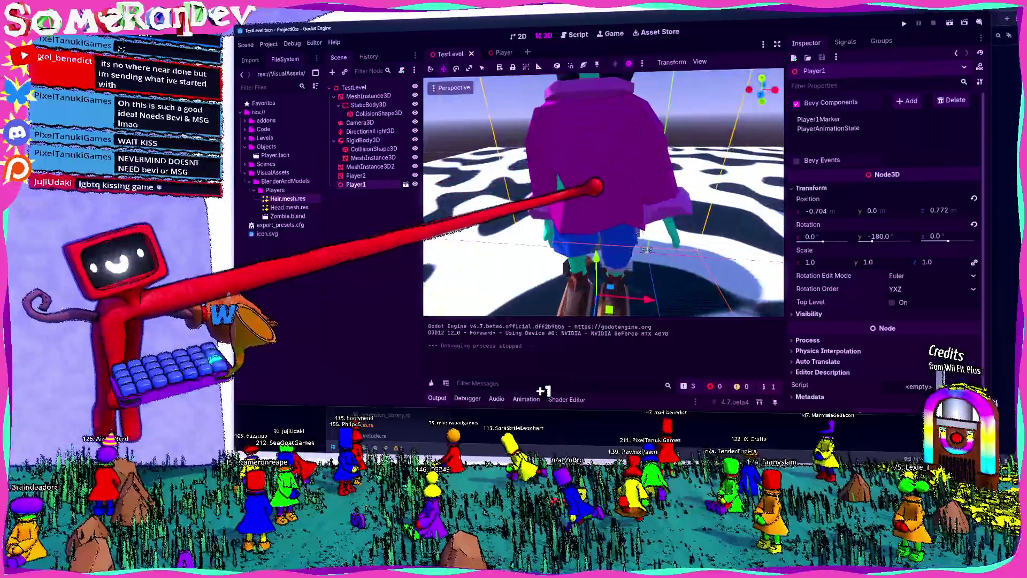
key("s")
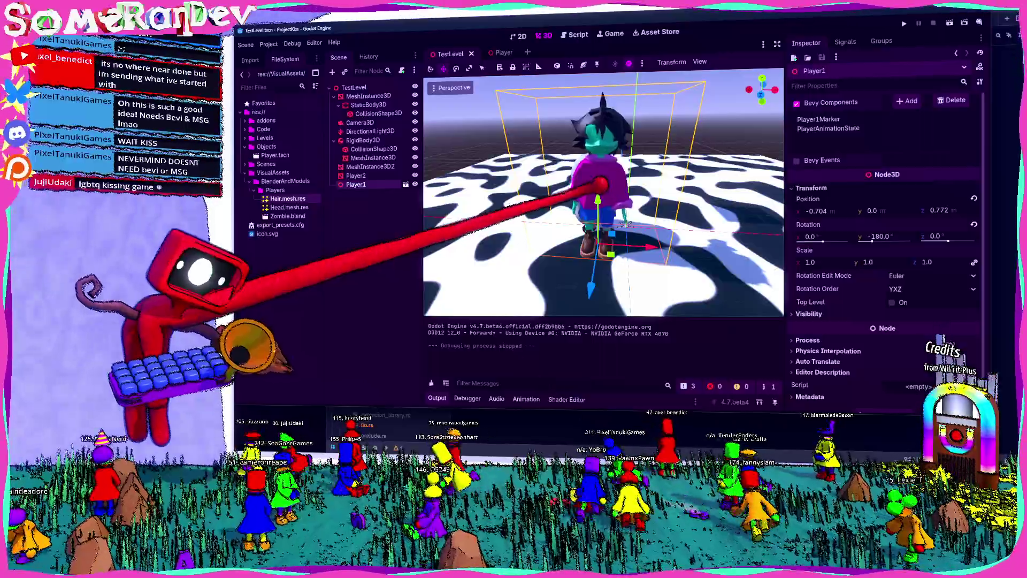
key("w")
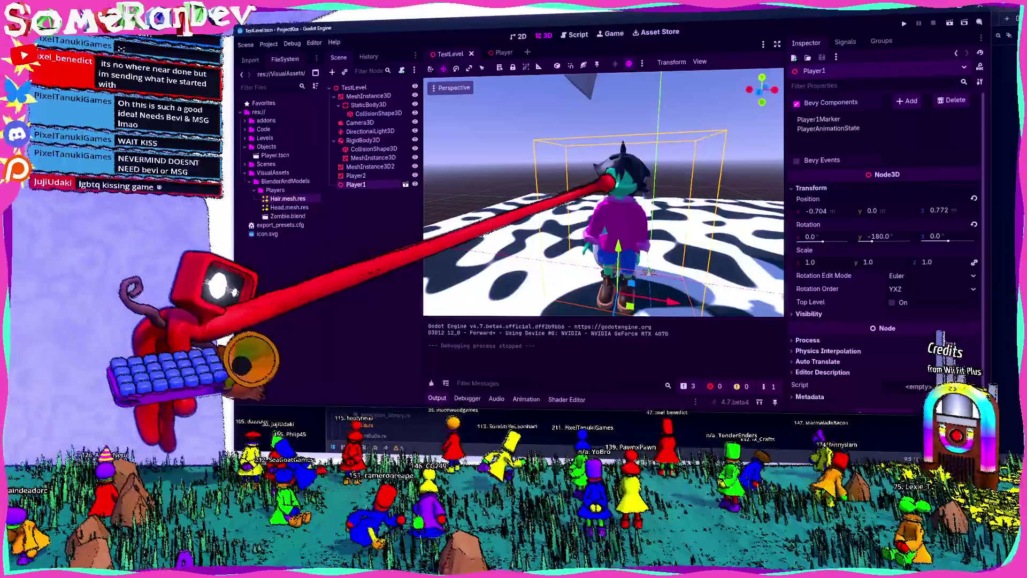
key("a")
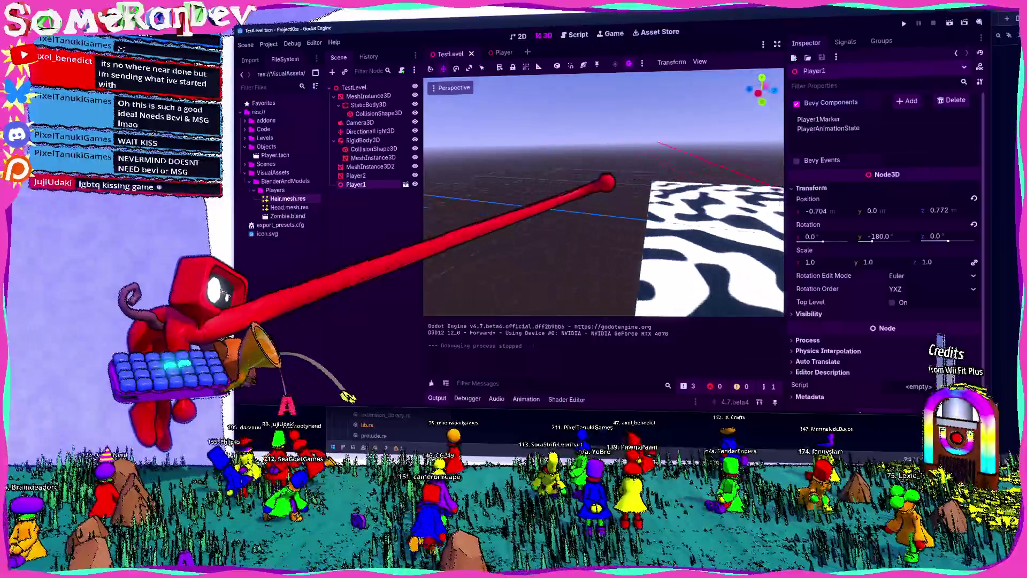
key("w")
key("d")
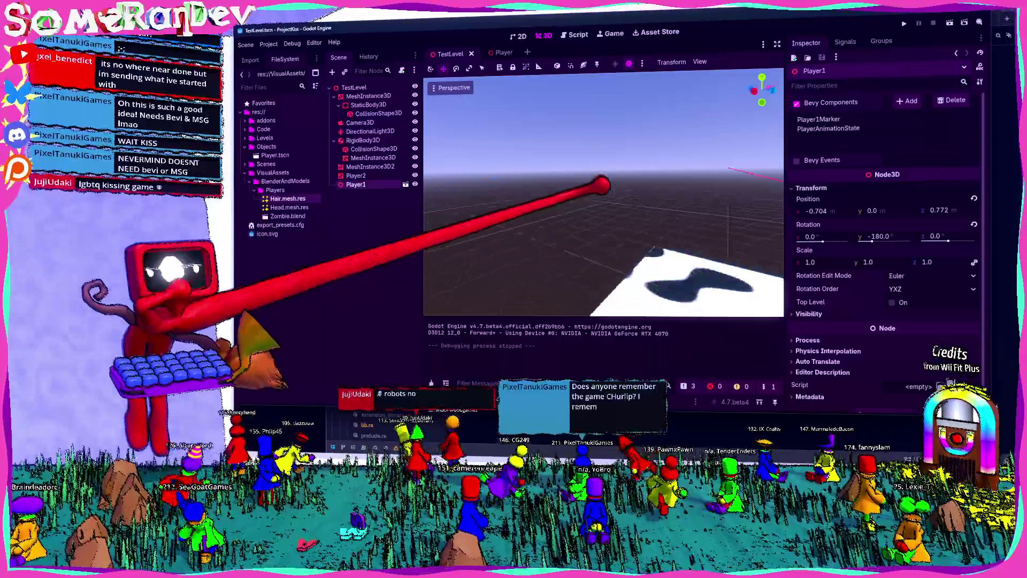
mouse_move(603, 193)
right_mouse_down()
mouse_move(562, 208)
mouse_move(592, 180)
right_mouse_up()
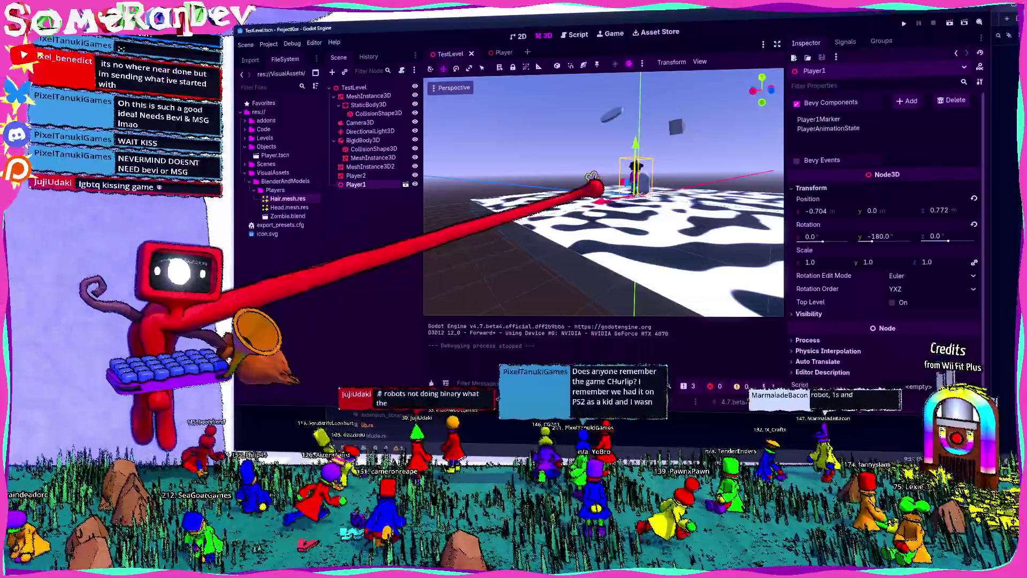
right_click_drag(592, 176, 596, 186)
key("w")
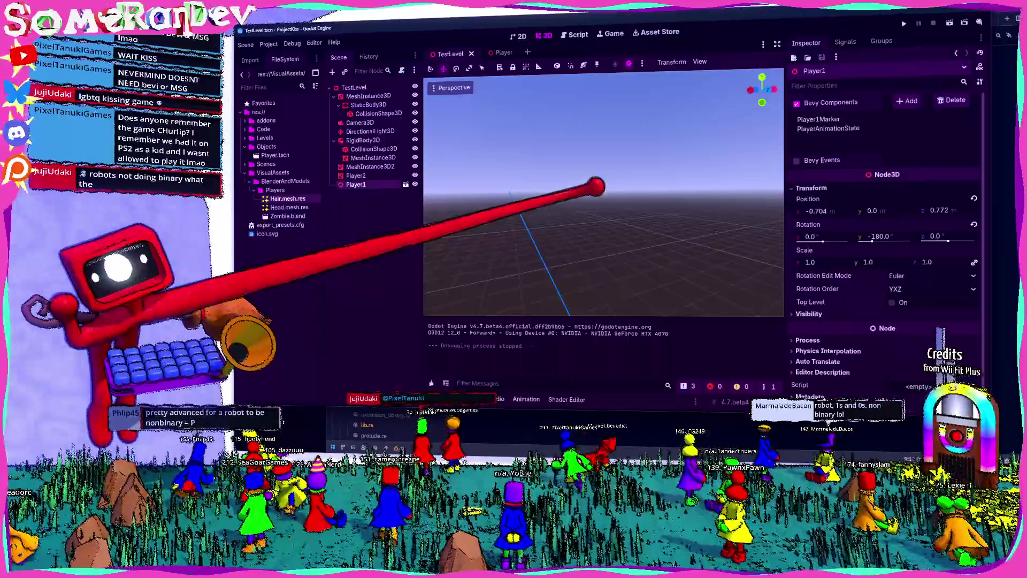
right_click_drag(596, 187, 583, 186)
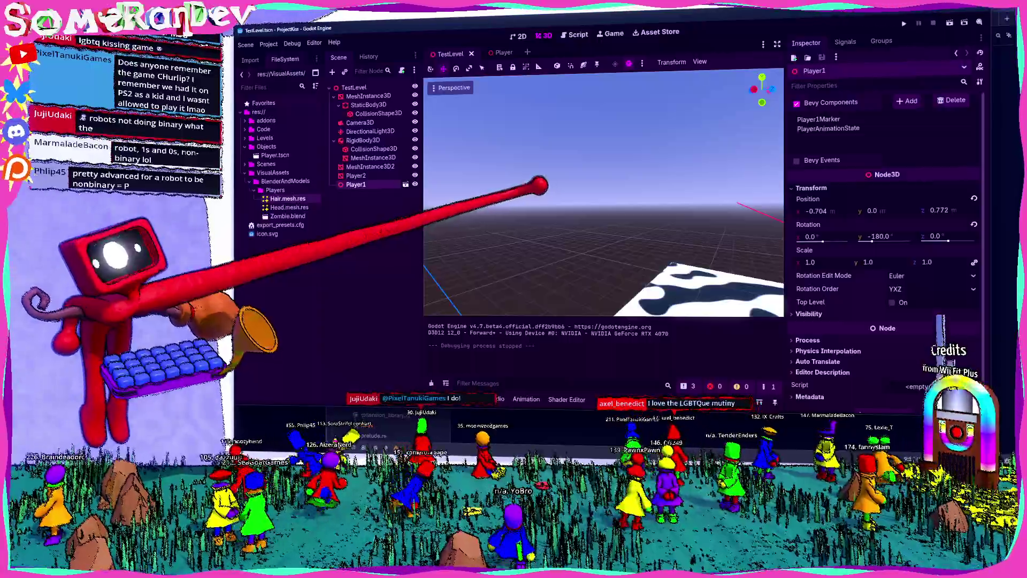
mouse_move(595, 186)
right_mouse_down()
mouse_move(634, 187)
mouse_move(534, 196)
right_mouse_up()
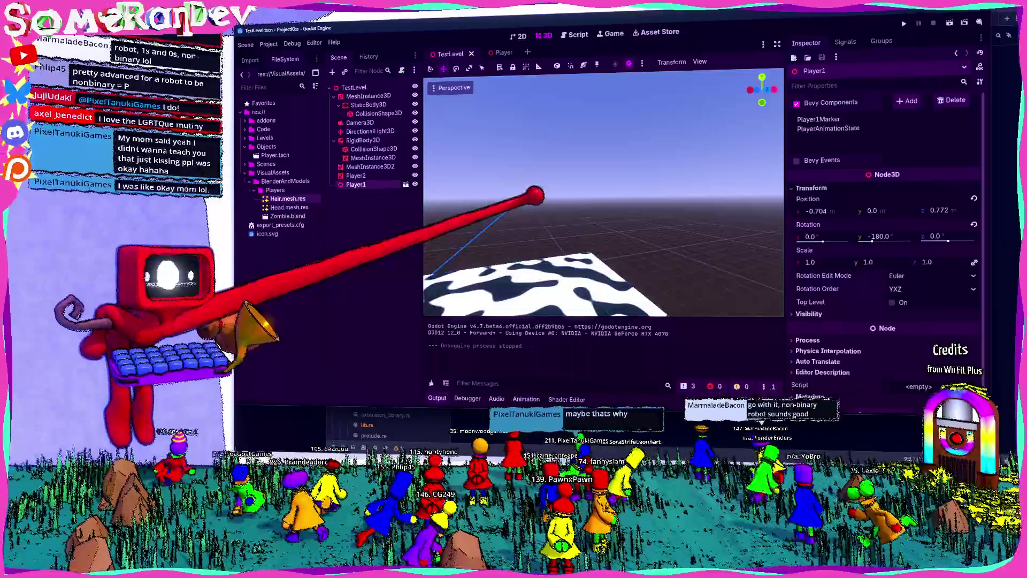
Fly the view toward the player on the floor, then back away until the whole floor is in view.
key("w")
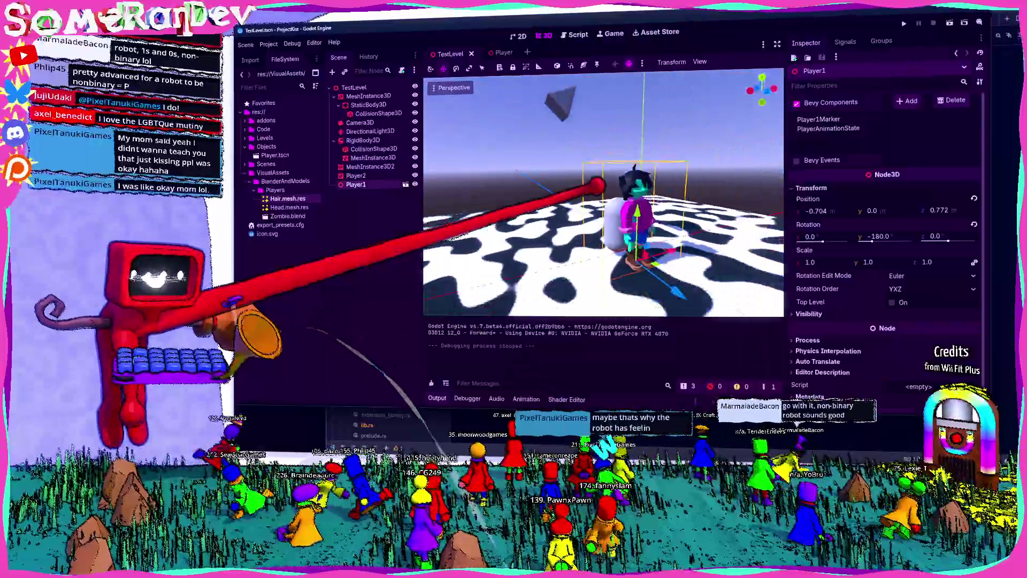
key("a")
key("d")
key("s")
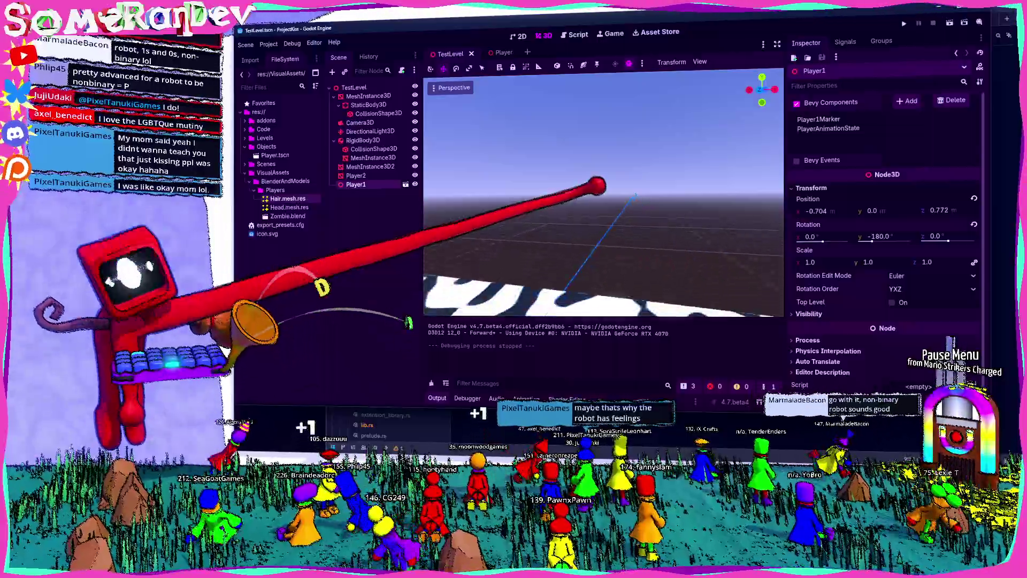
key("s")
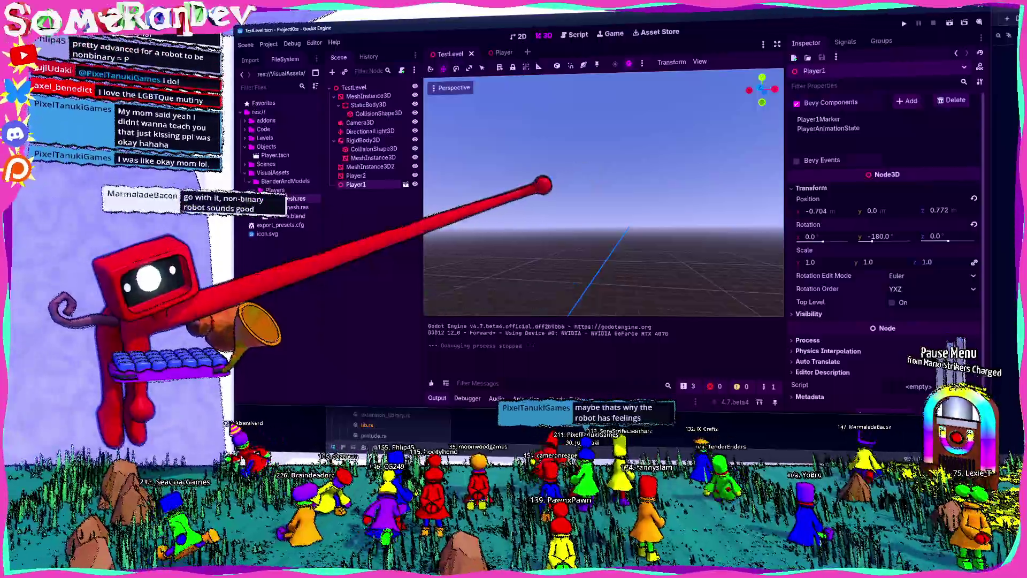
key("s")
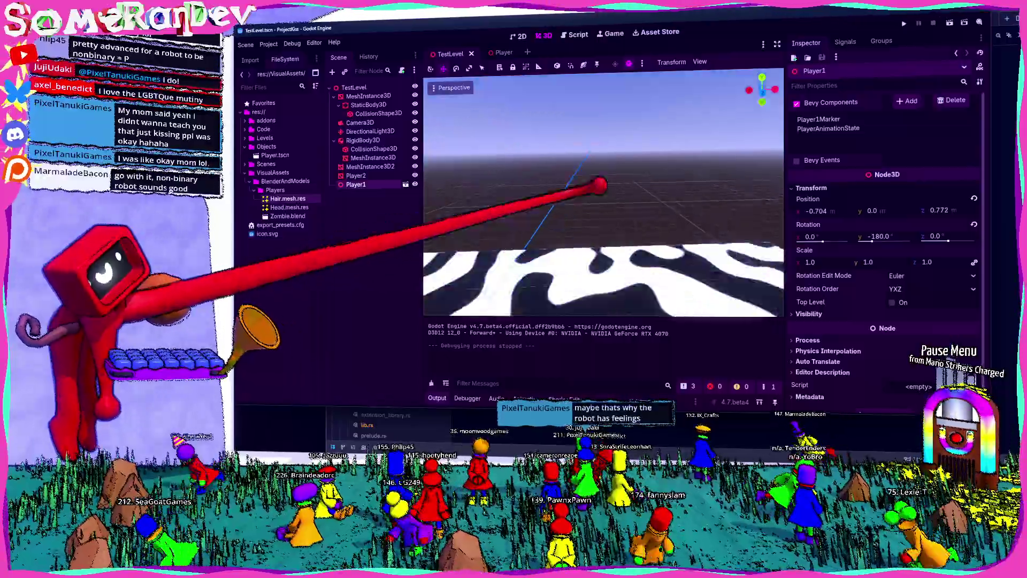
key("s")
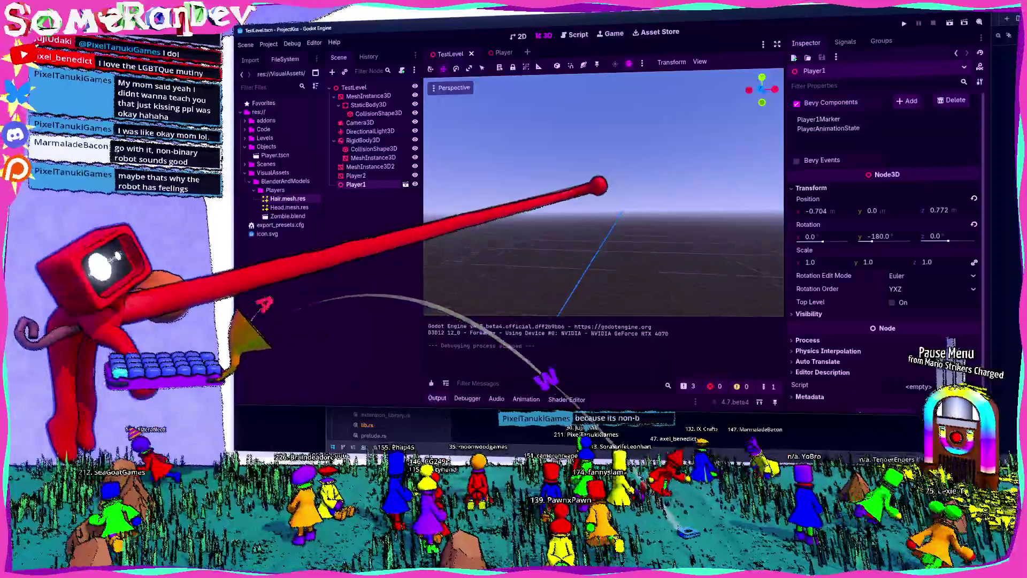
key("d")
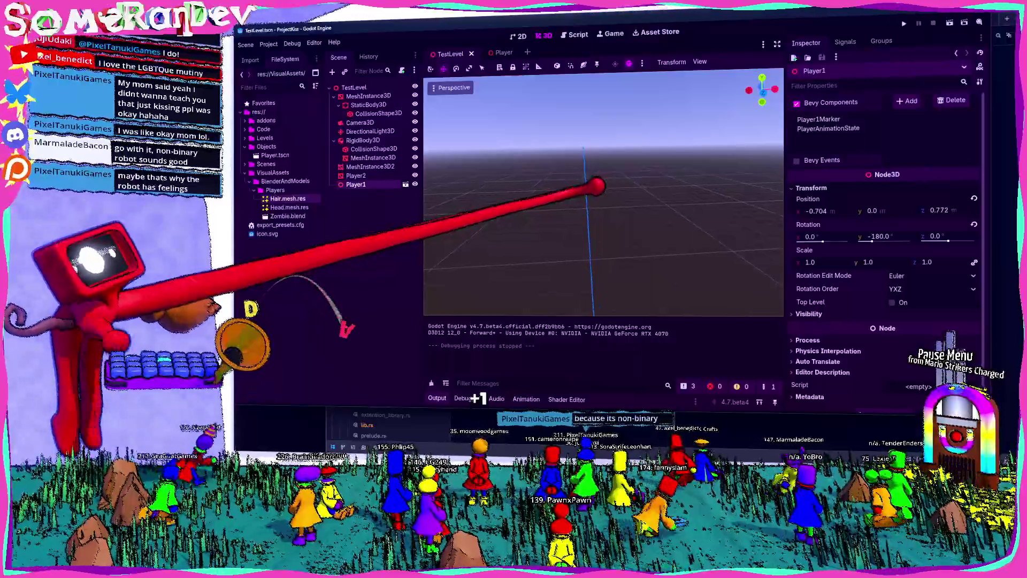
key("d")
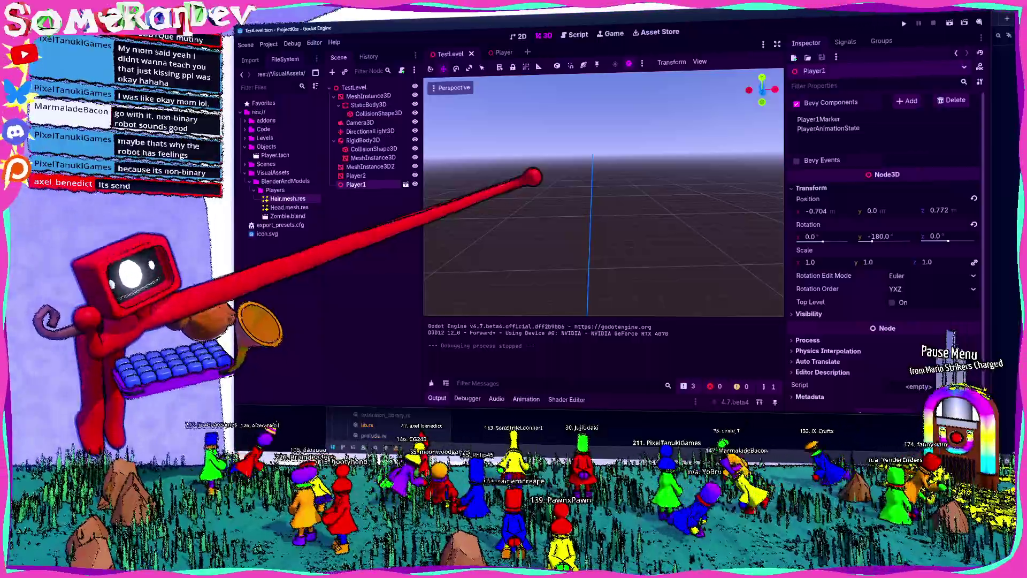
middle_click_drag(755, 297, 609, 241)
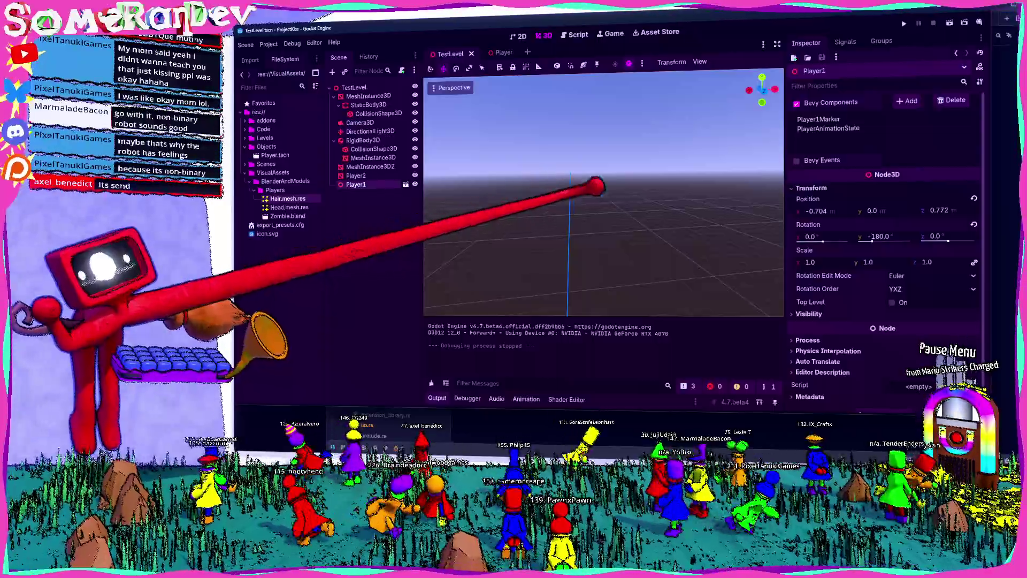
right_click_drag(593, 186, 592, 188)
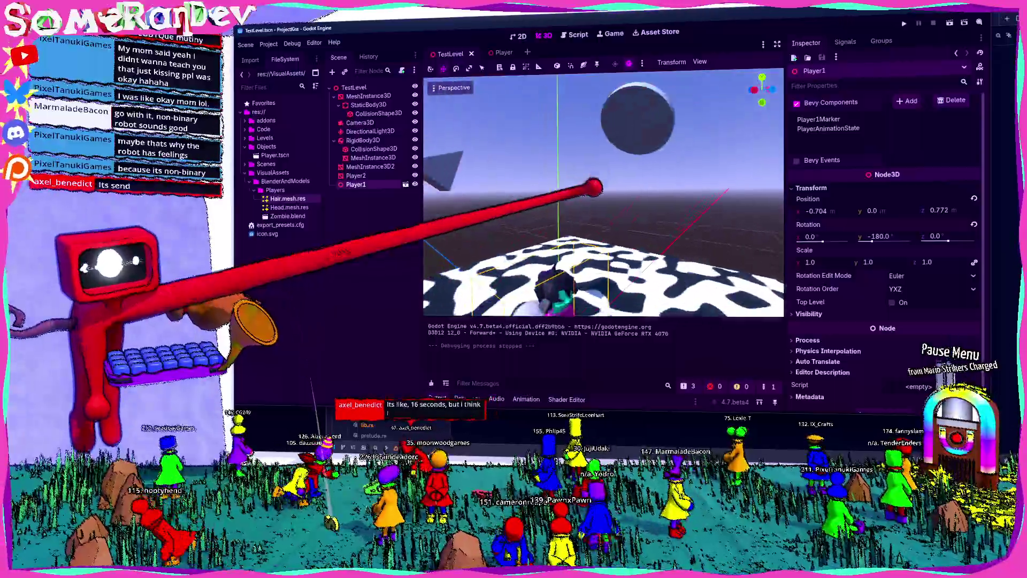
right_click_drag(592, 188, 598, 186)
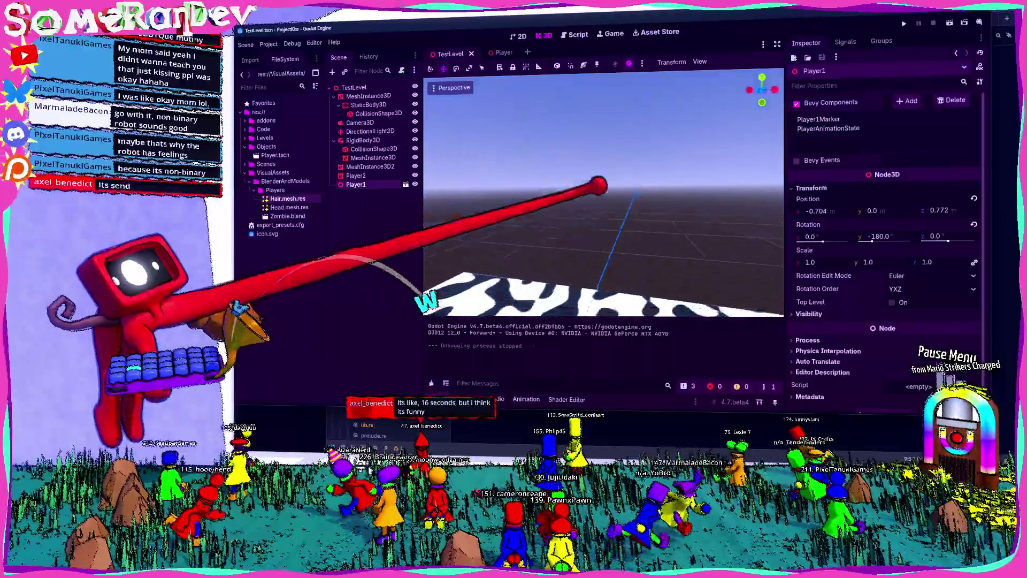
mouse_move(597, 186)
right_mouse_down()
mouse_move(578, 176)
mouse_move(601, 184)
right_mouse_up()
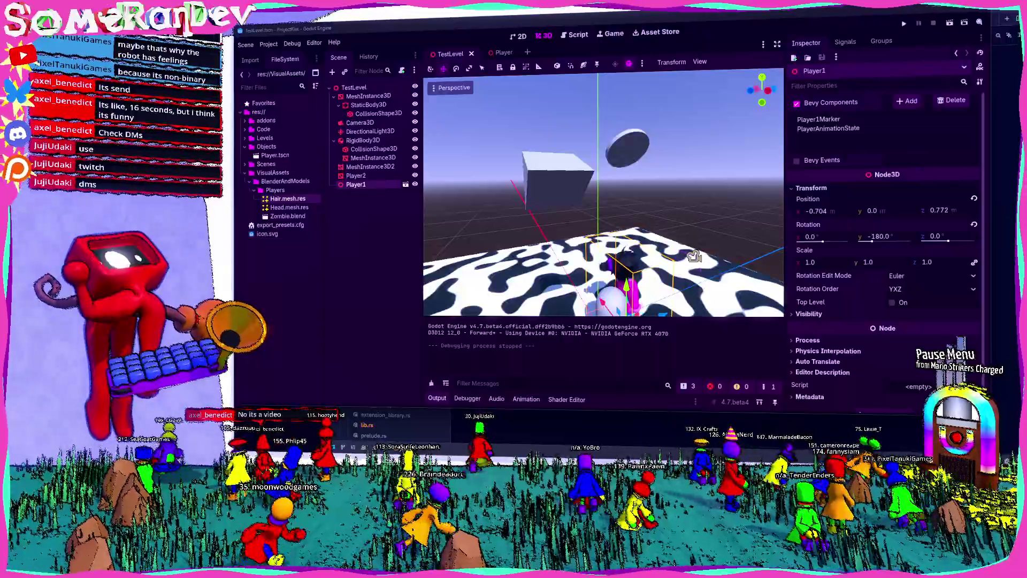
Deselect Player1 with Escape so the Inspector is cleared.
key("Escape")
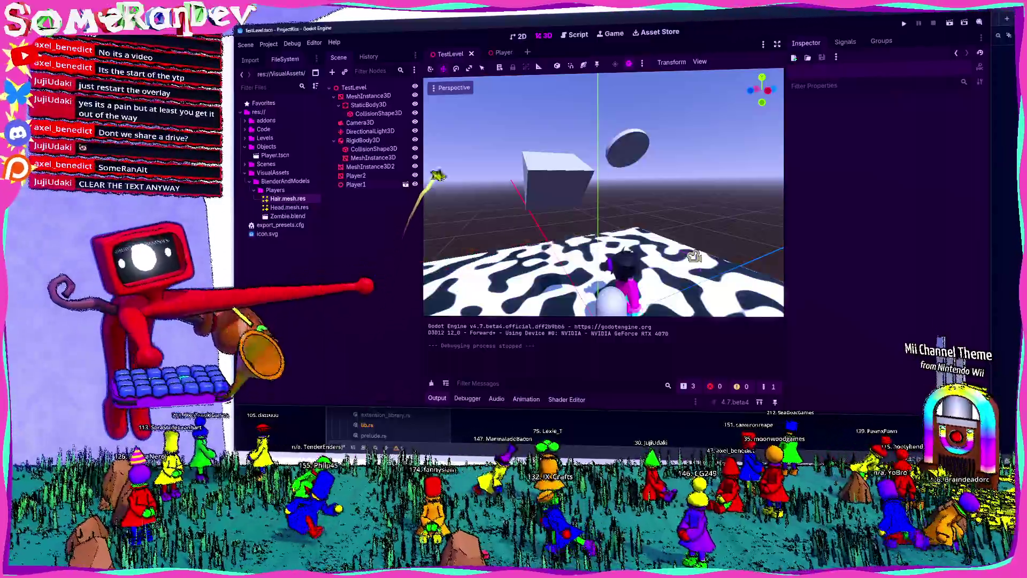
Launch the game with F5, start a solo game and run the character around the pillar.
key("F5")
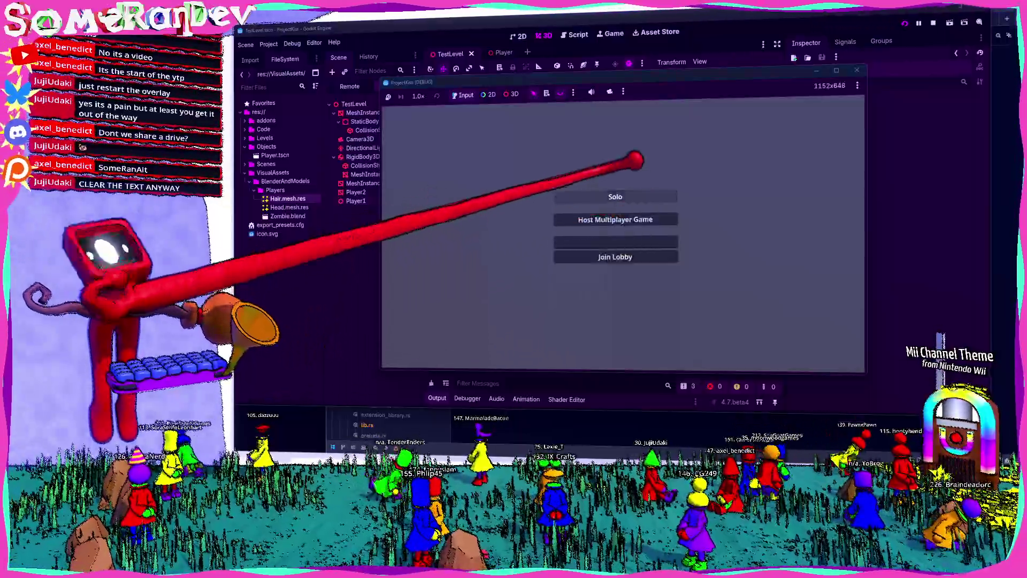
left_click(614, 196)
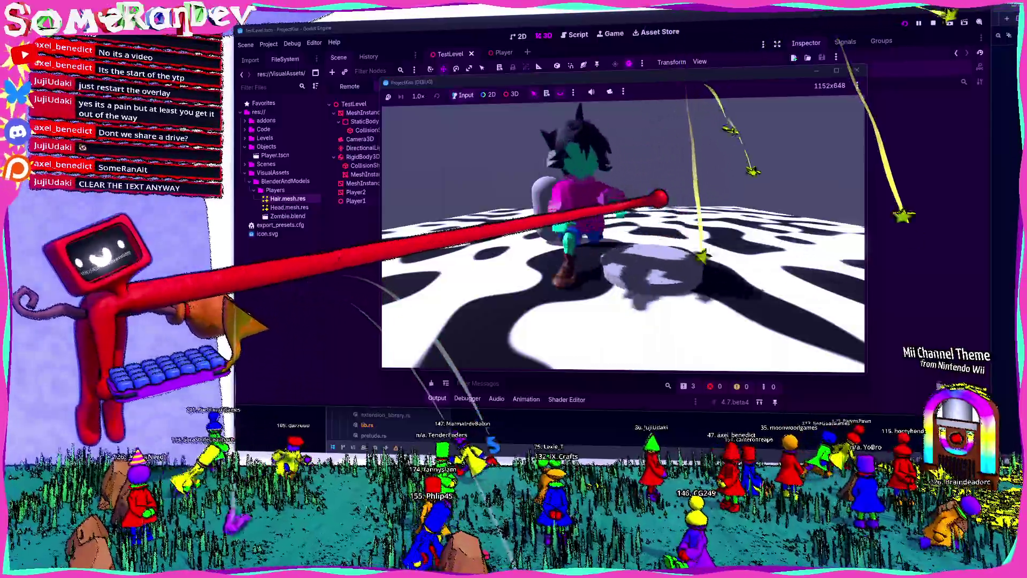
key("w")
key("d")
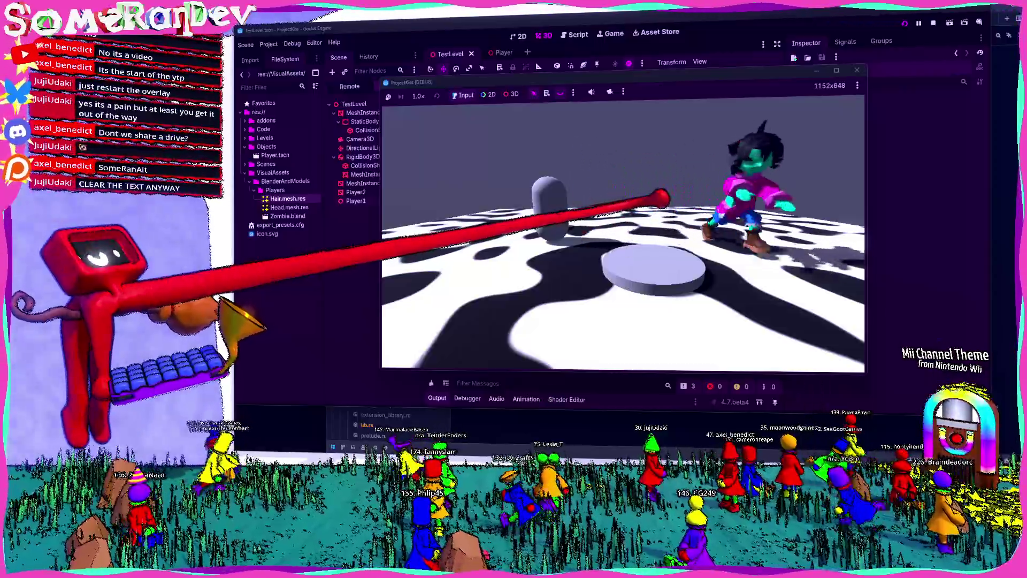
key("a")
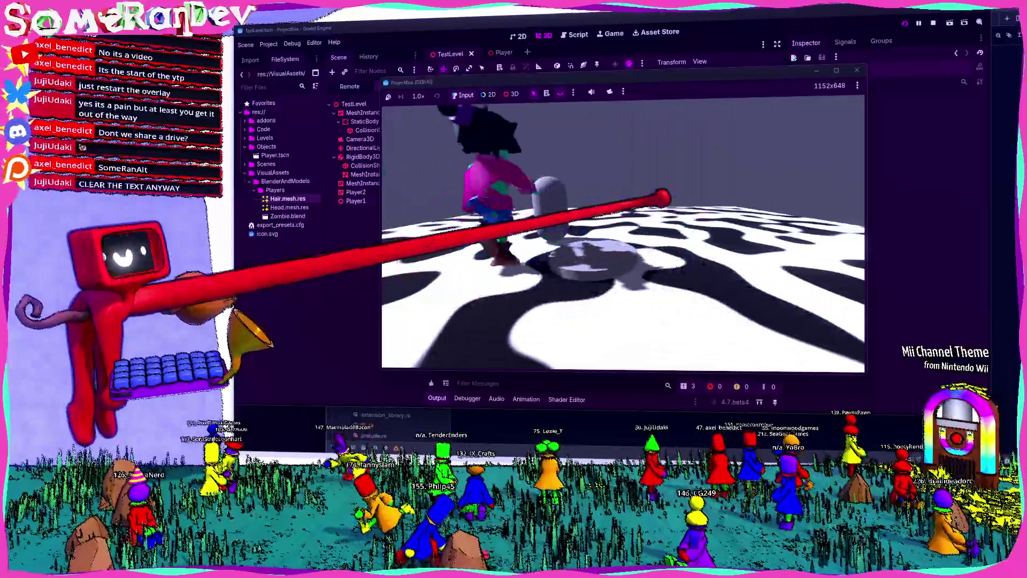
key("d")
key("w")
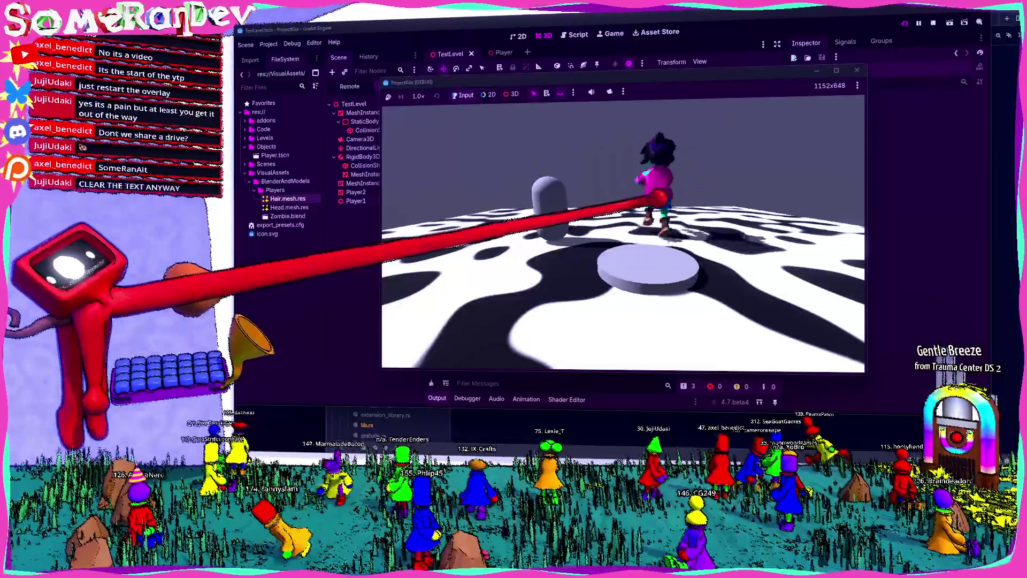
key("d")
key("a")
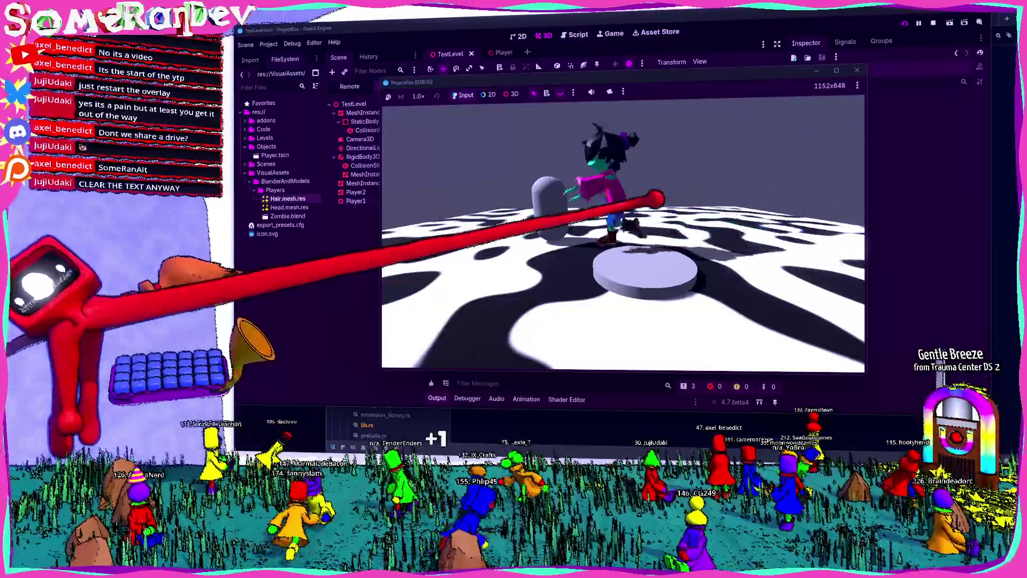
key("s")
key("d")
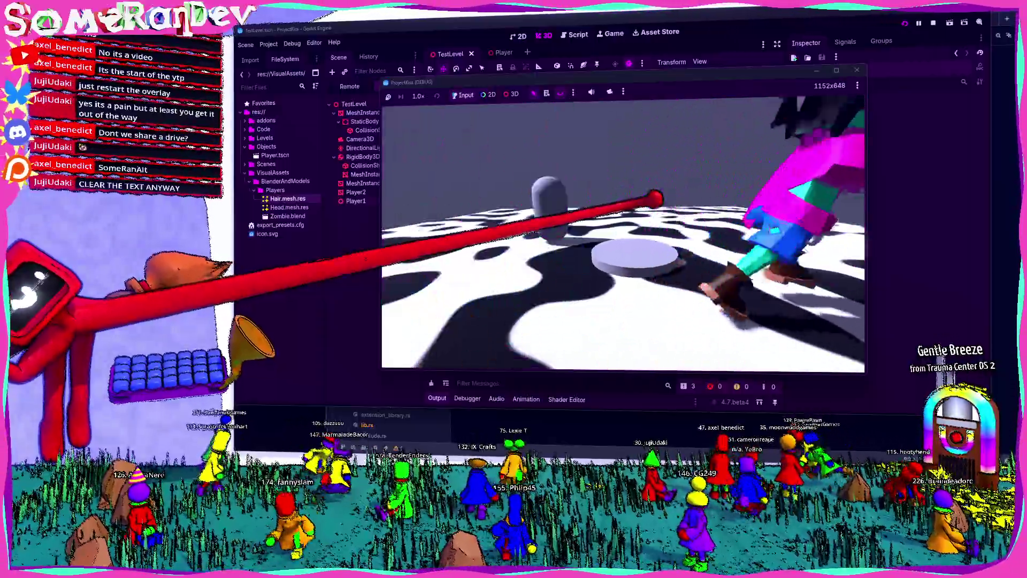
key("a")
Run the character back and forth between the pillar, the platform and the camera.
key("s")
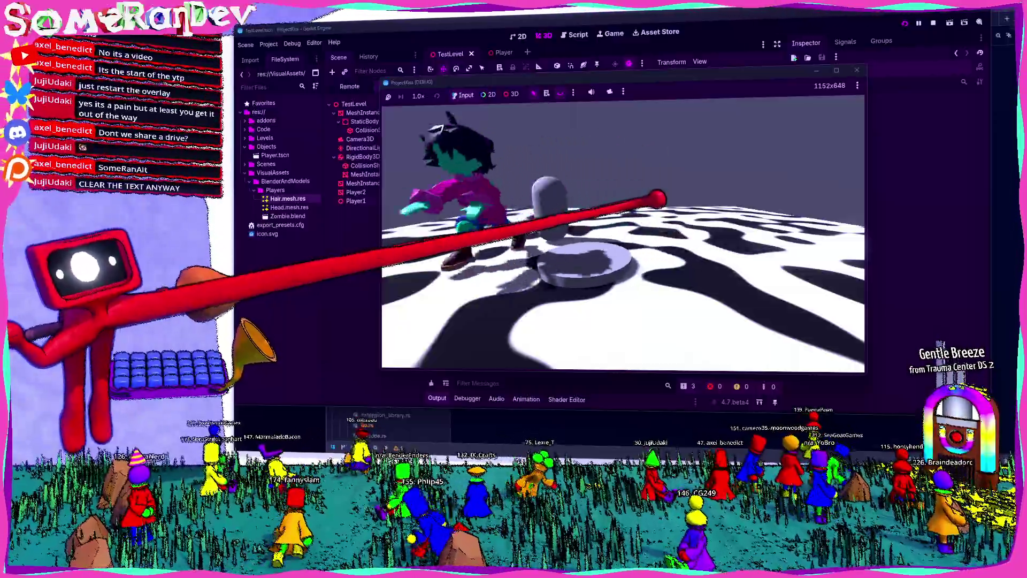
key("d")
key("s")
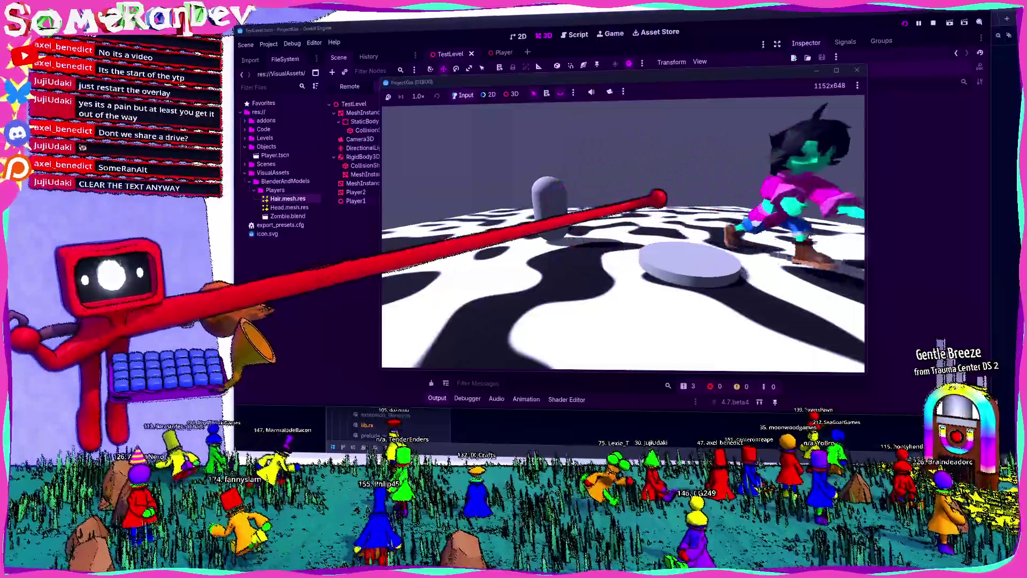
key("a")
key("s")
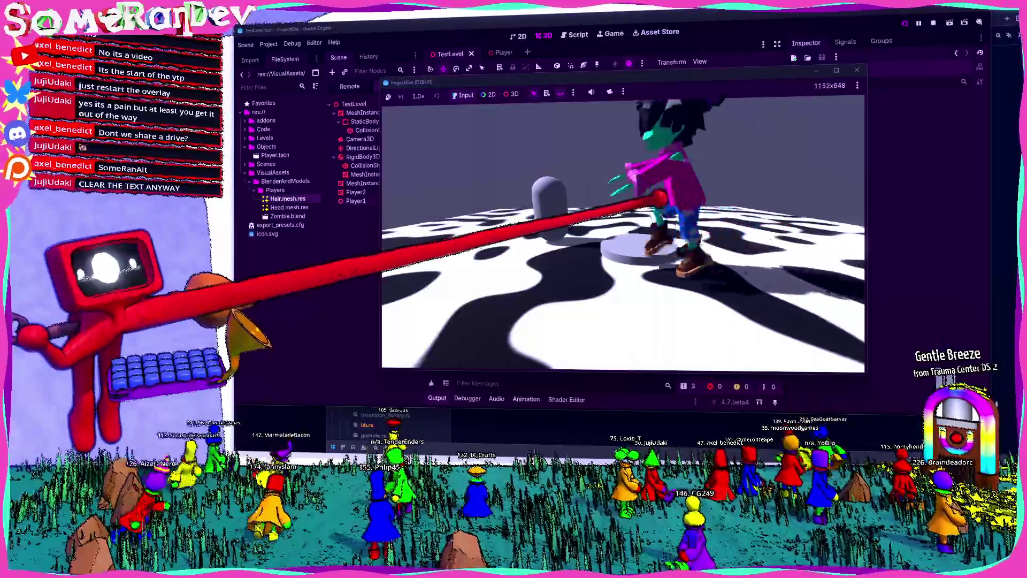
key("w")
key("d")
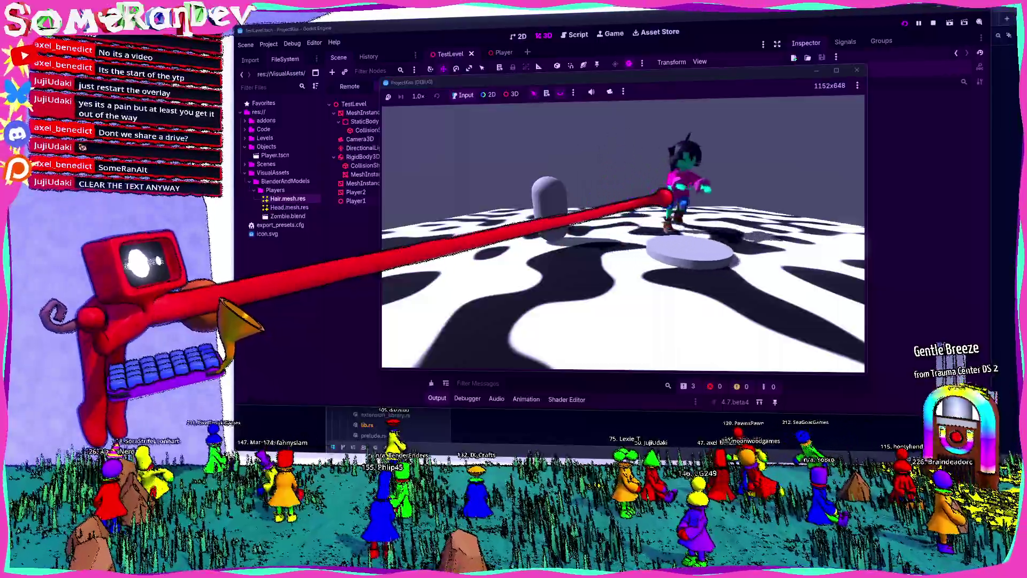
key("s")
key("a")
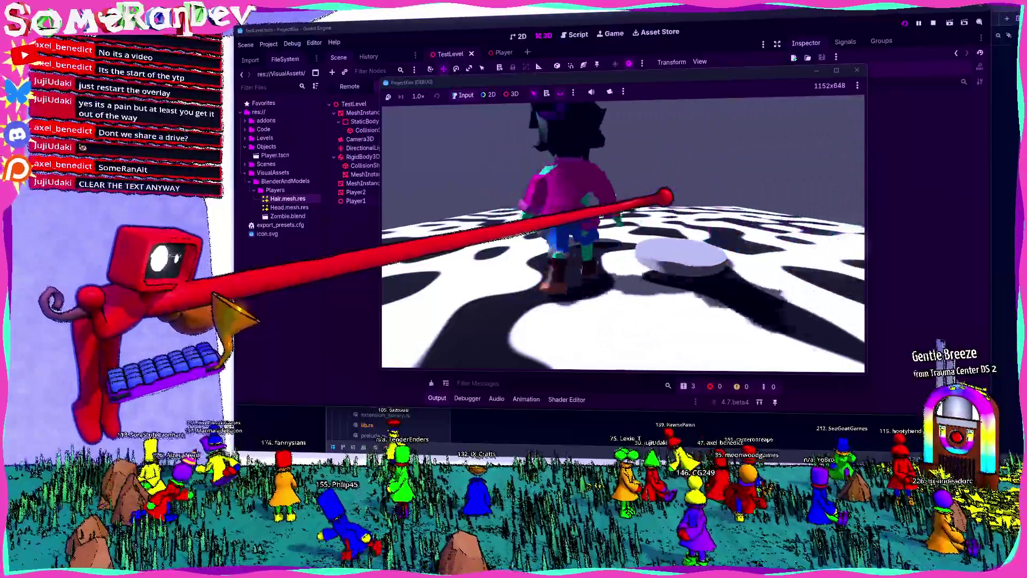
key("w")
key("d")
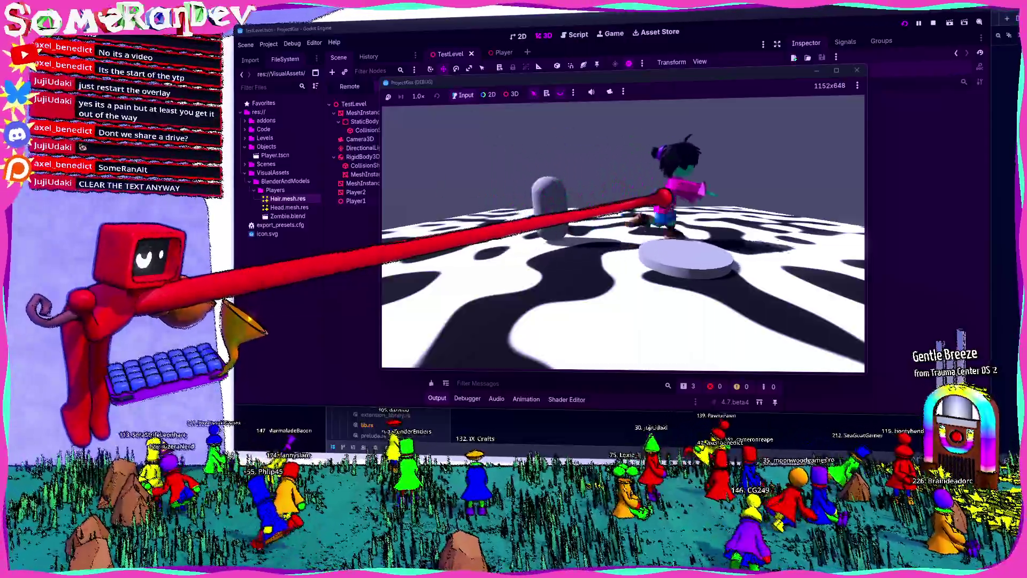
key("s")
key("a")
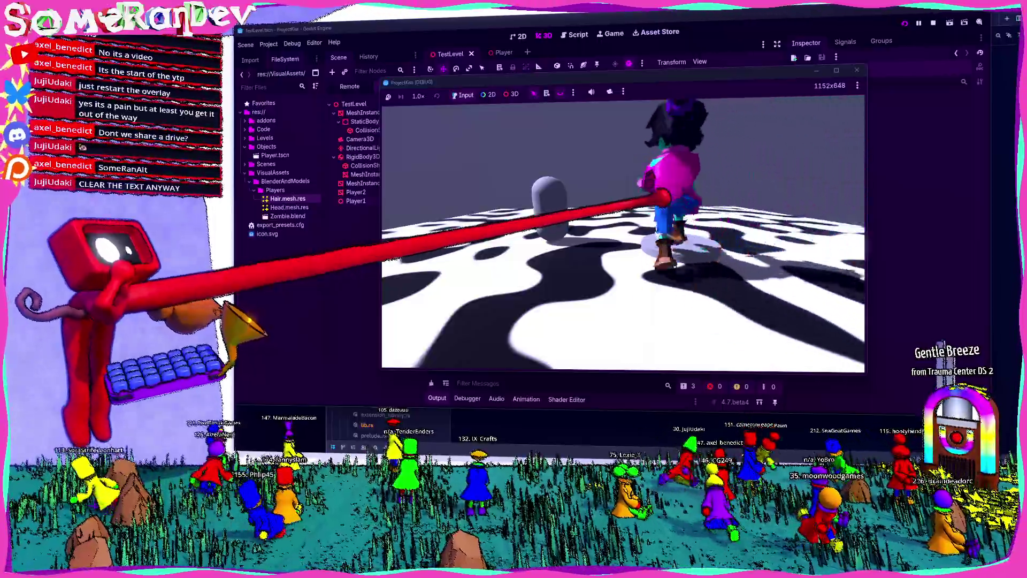
key("w")
Weave the character around and behind the pillar to check the running animation, then switch to Discord.
key("d")
key("a")
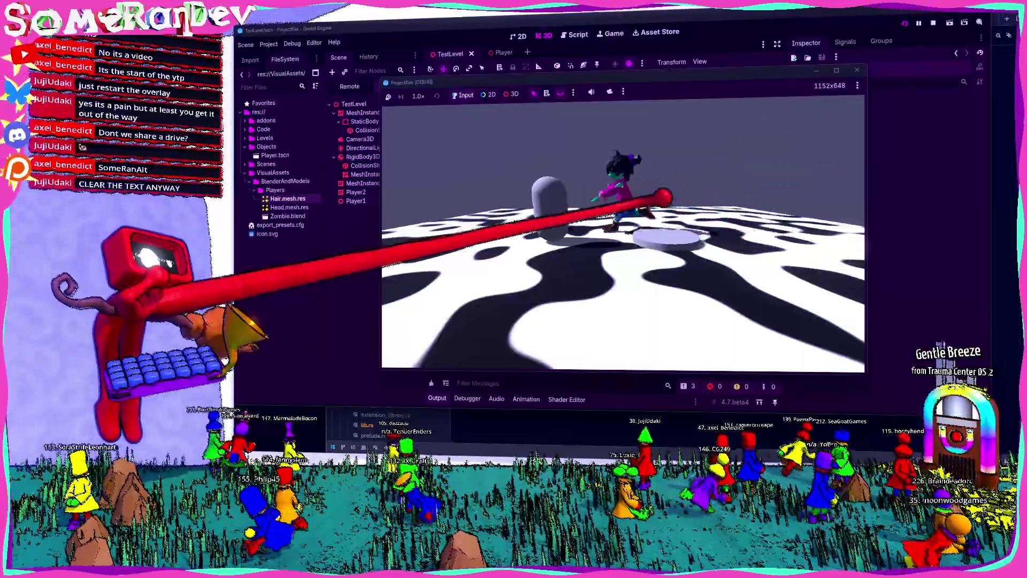
key("d")
key("a")
key("s")
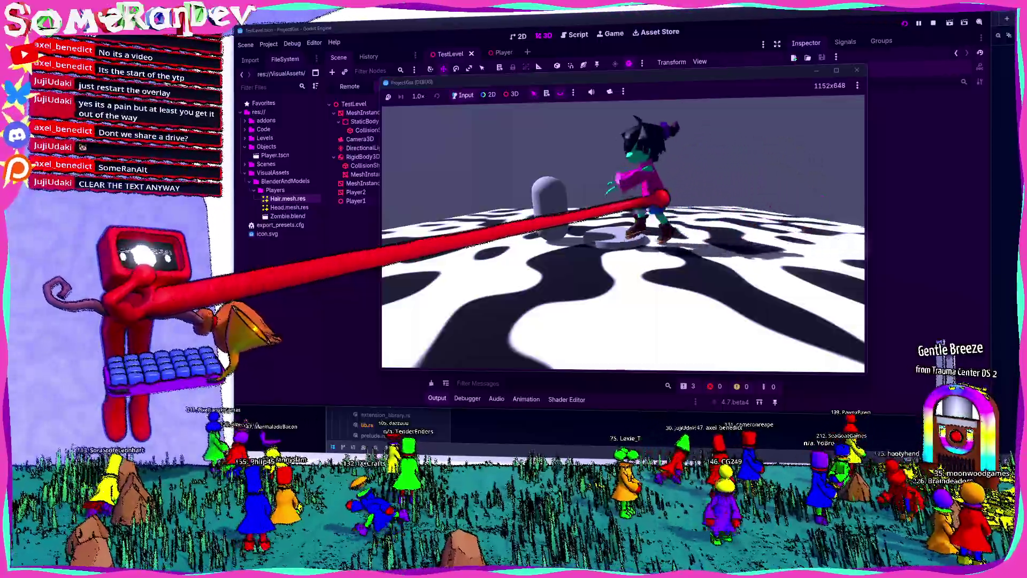
key("a")
key("w")
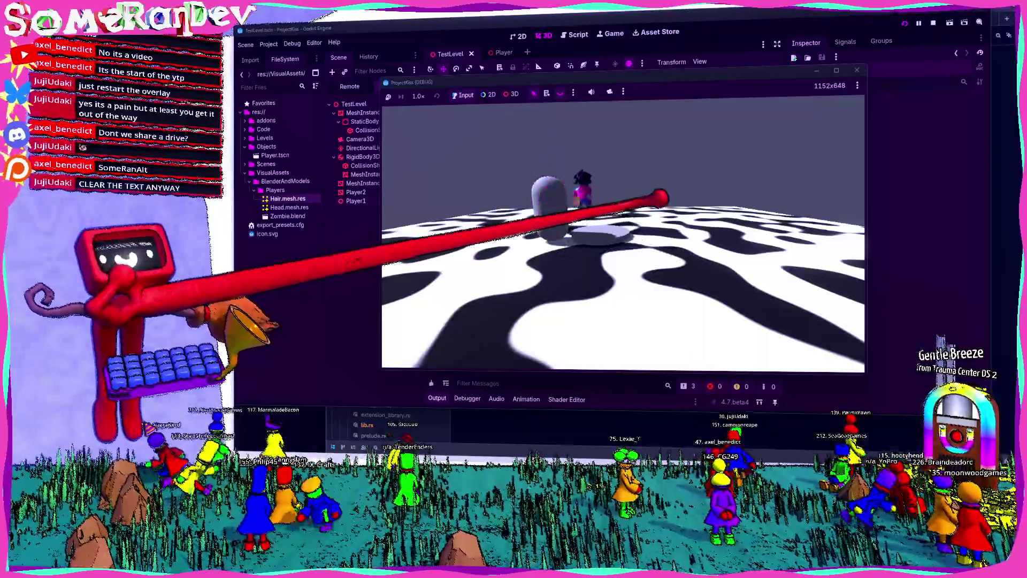
key("d")
key("s")
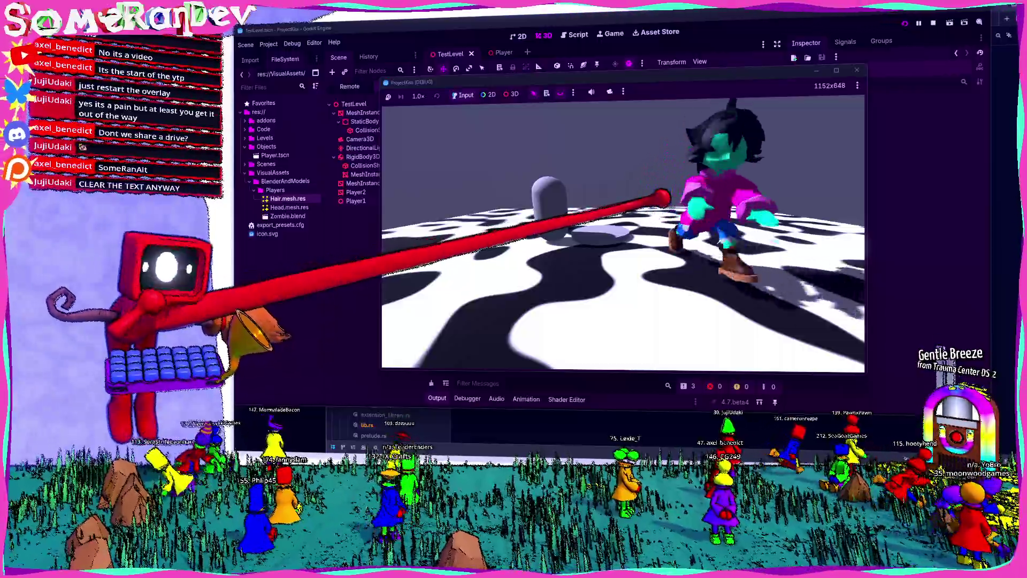
key("w")
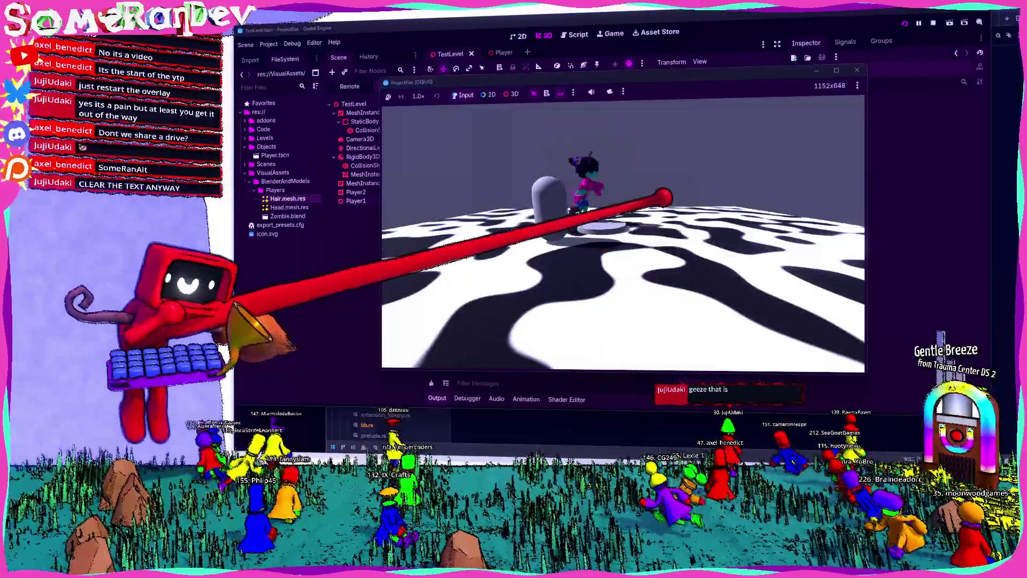
key("s")
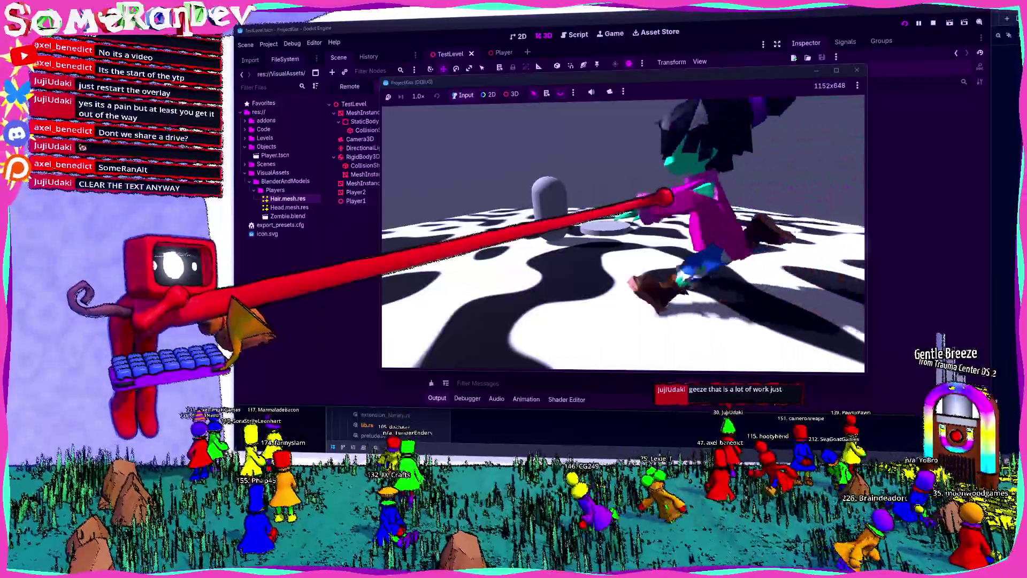
key("w")
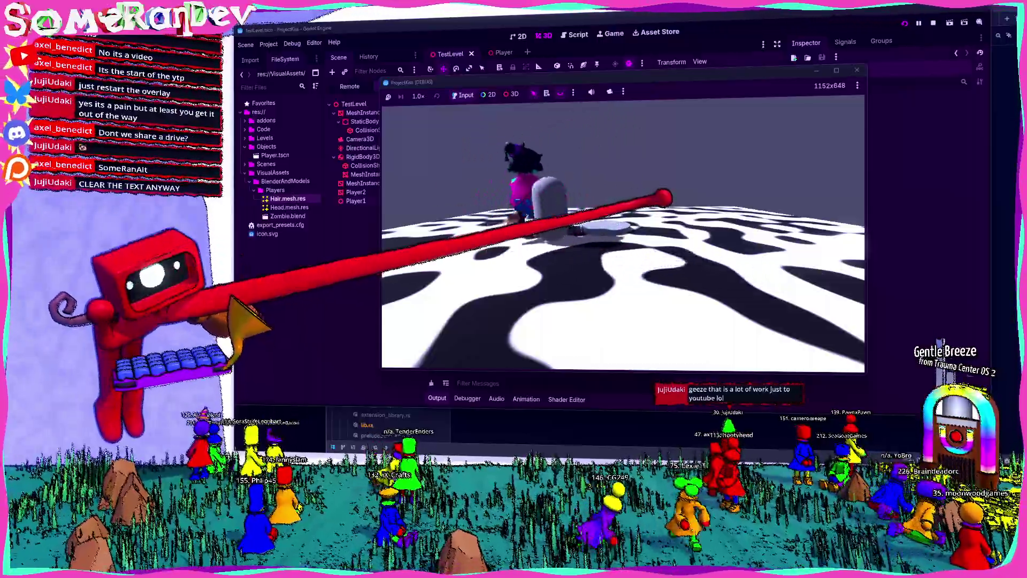
key("d")
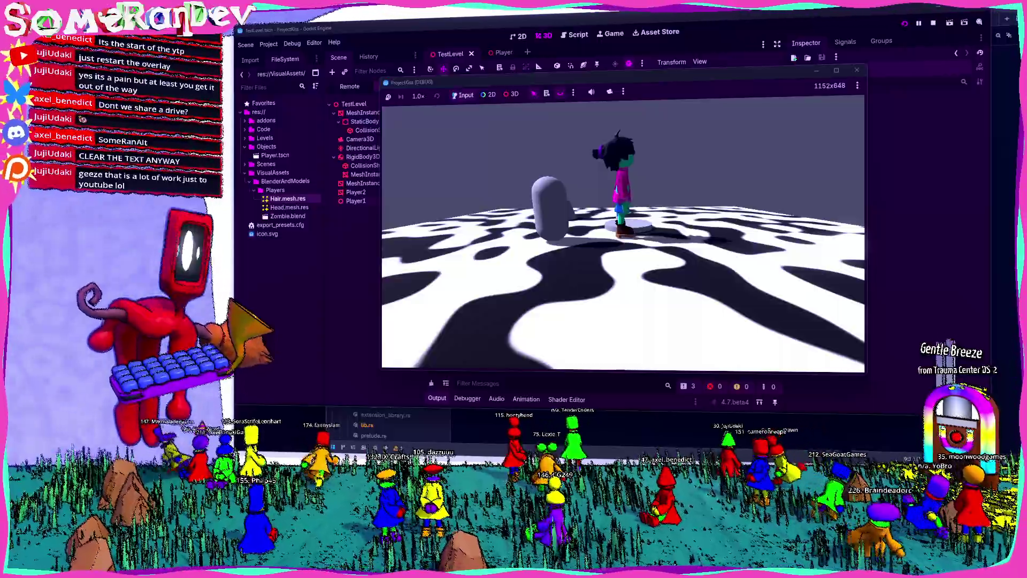
key("alt+Tab")
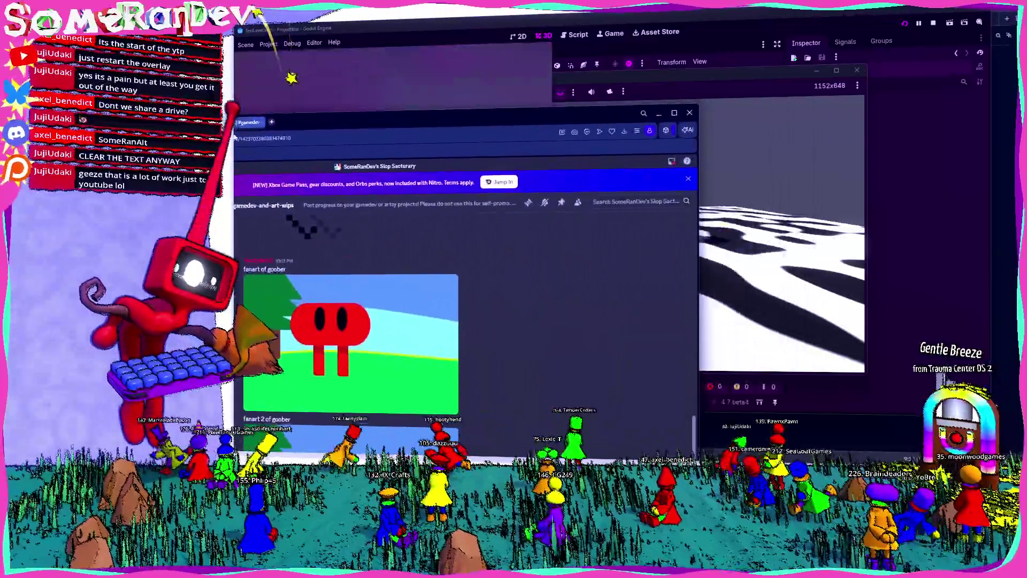
Browse the streams-feed and general channels in Discord, then return to the Godot editor.
key("alt+Tab")
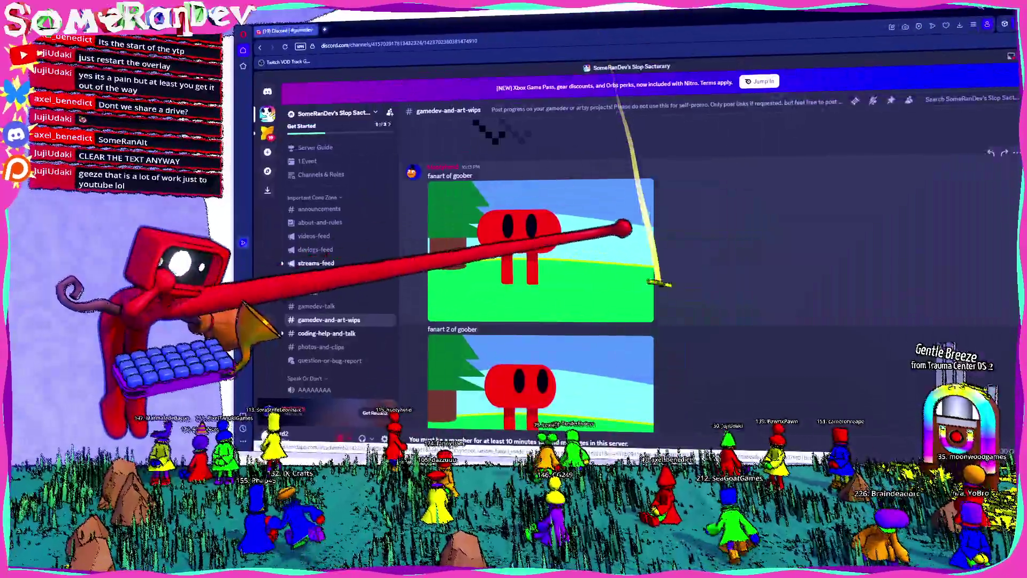
scroll(553, 269, "up", 3)
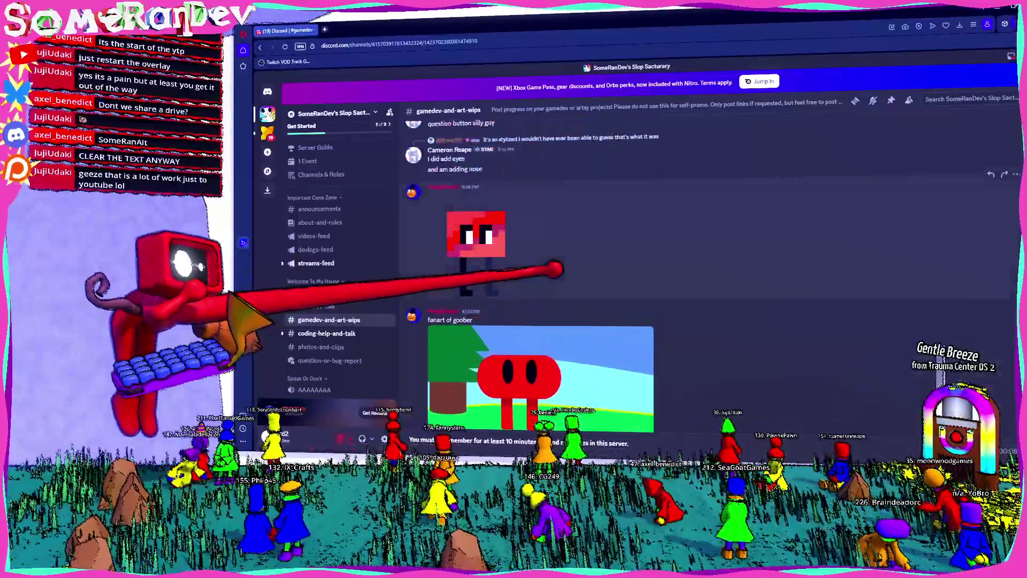
scroll(554, 269, "down", 3)
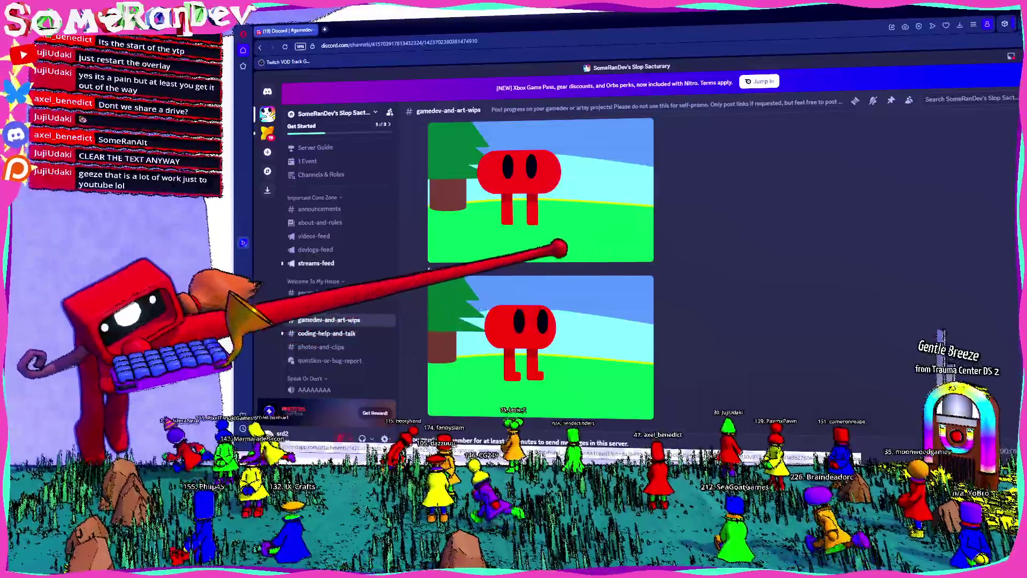
scroll(728, 309, "up", 2)
scroll(729, 309, "down", 2)
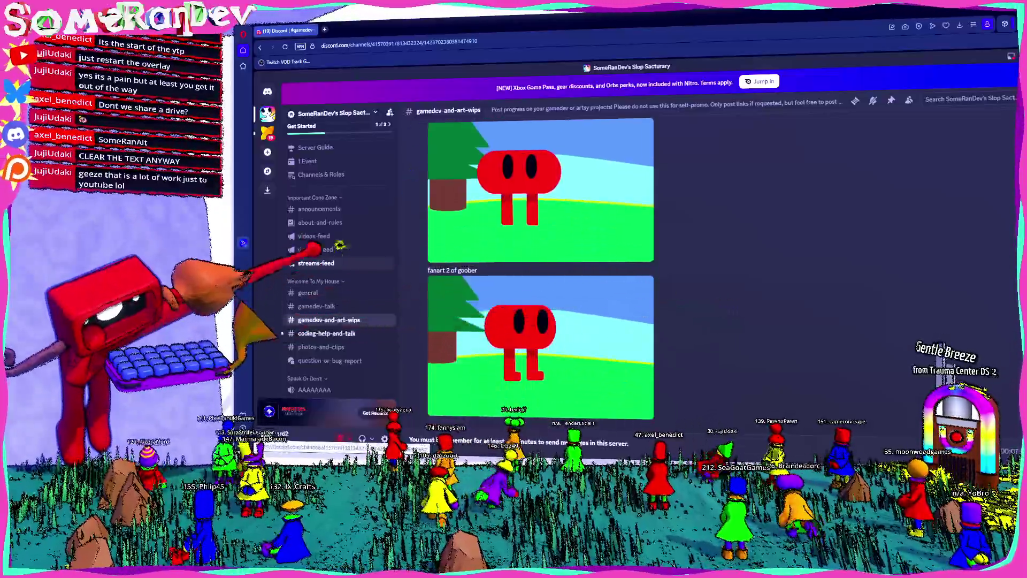
left_click(316, 263)
scroll(658, 332, "down", 3)
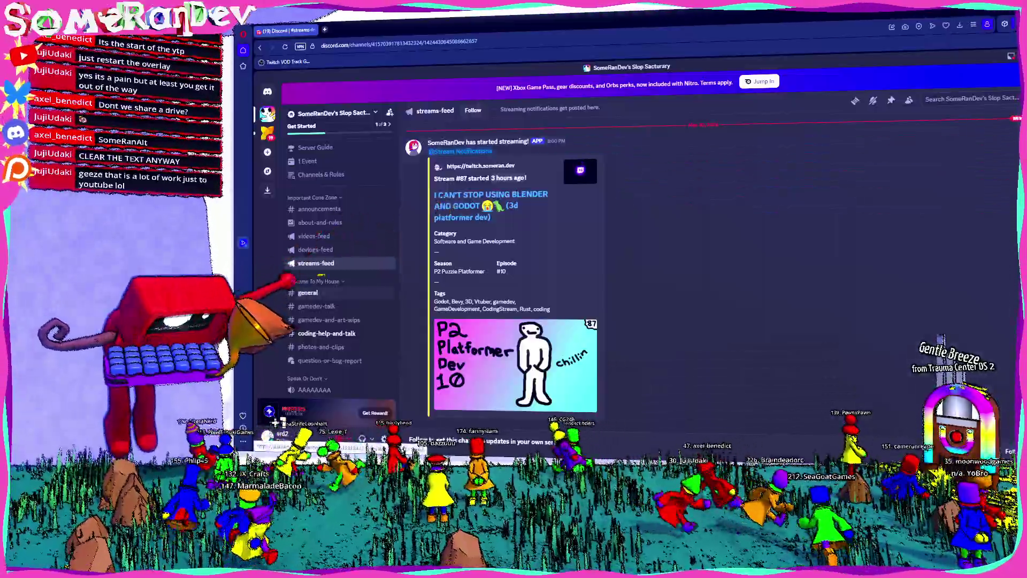
left_click(337, 292)
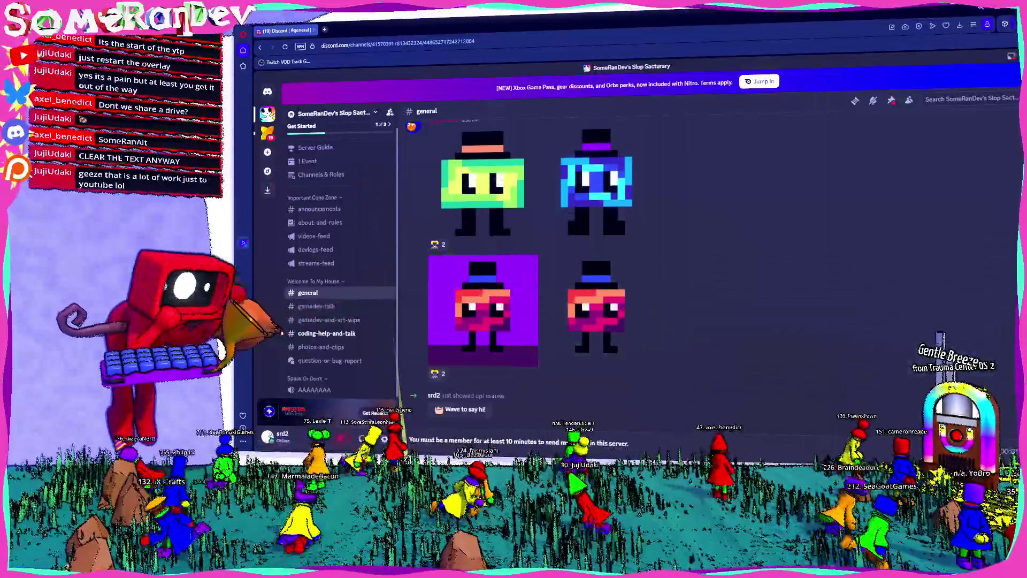
key("alt+Tab")
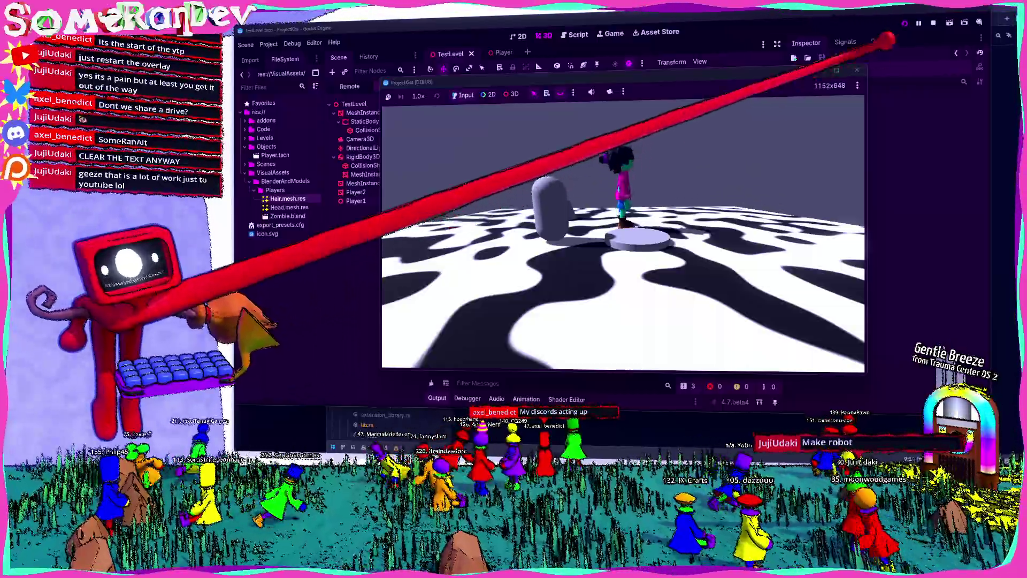
Stop the game, save the scene and bring the Zombie.blend Blender window to the front.
key("Escape")
key("ctrl+s")
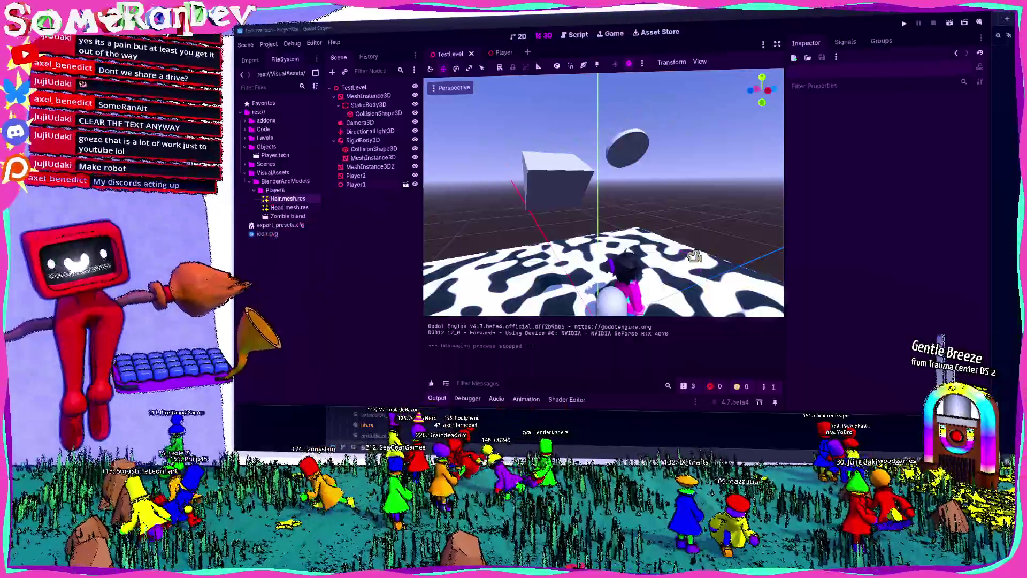
key("alt+Tab")
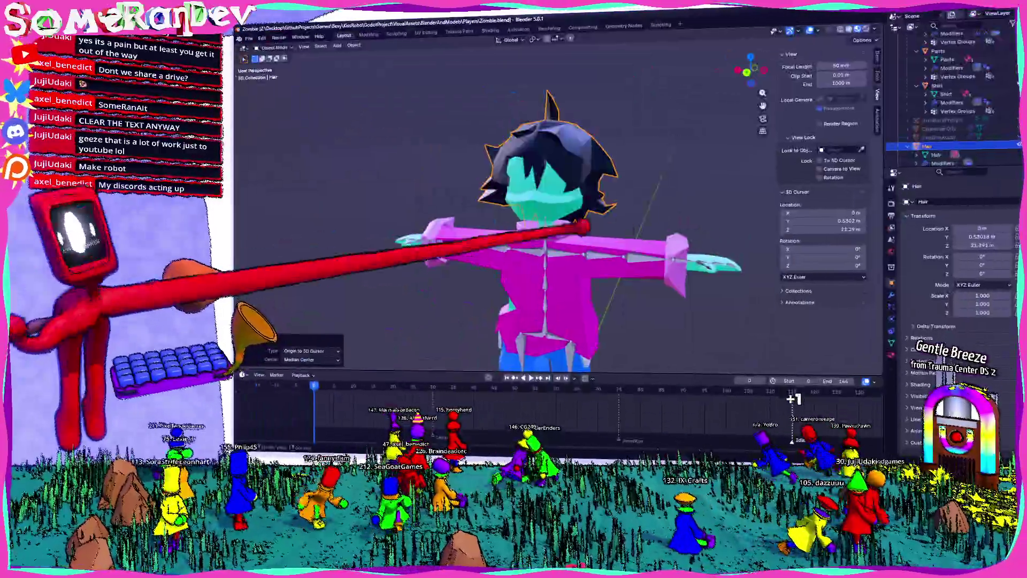
scroll(674, 189, "down", 4)
scroll(674, 189, "down", 3)
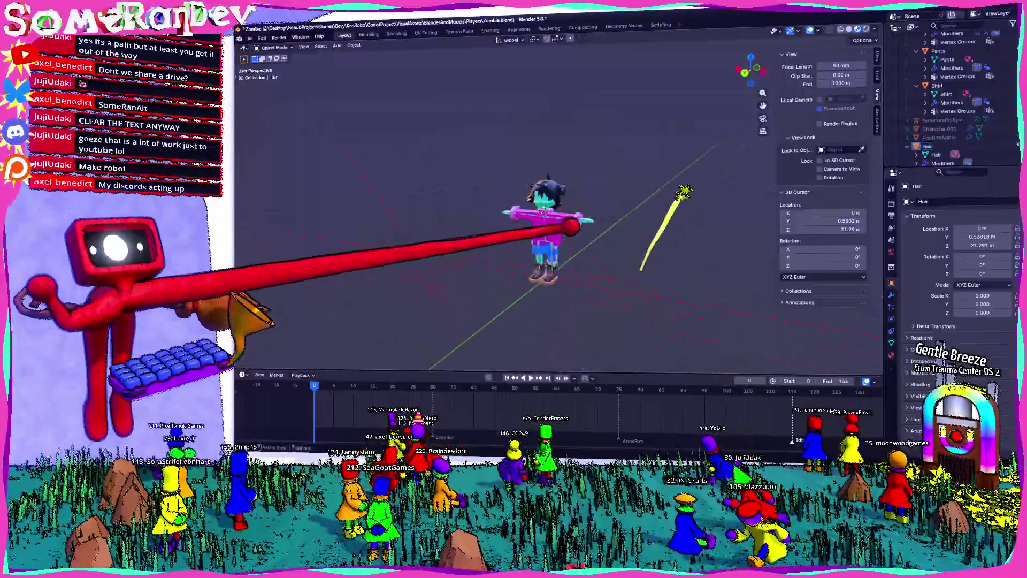
middle_click_drag(674, 189, 790, 143)
scroll(561, 242, "up", 2)
scroll(562, 241, "up", 5)
scroll(562, 241, "up", 3)
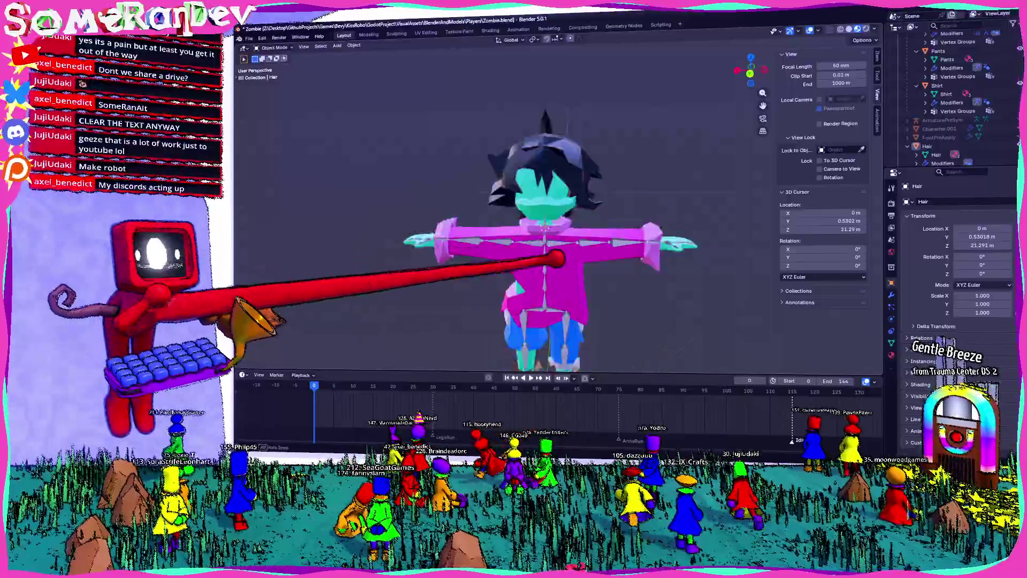
mouse_move(532, 236)
middle_mouse_down()
mouse_move(562, 230)
mouse_move(469, 237)
middle_mouse_up()
scroll(561, 229, "up", 4)
key("KP_1")
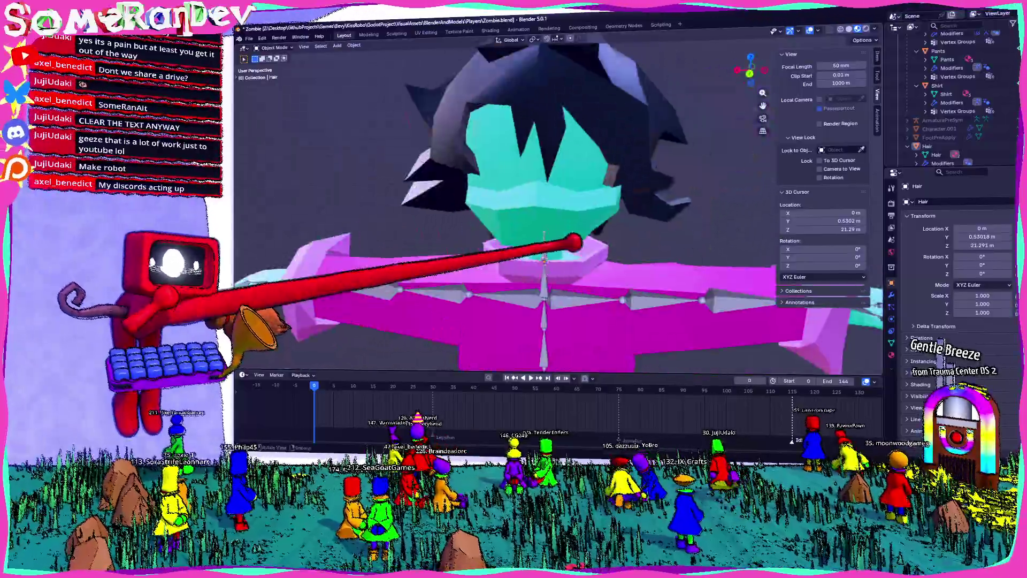
scroll(482, 240, "down", 5)
scroll(545, 240, "down", 4)
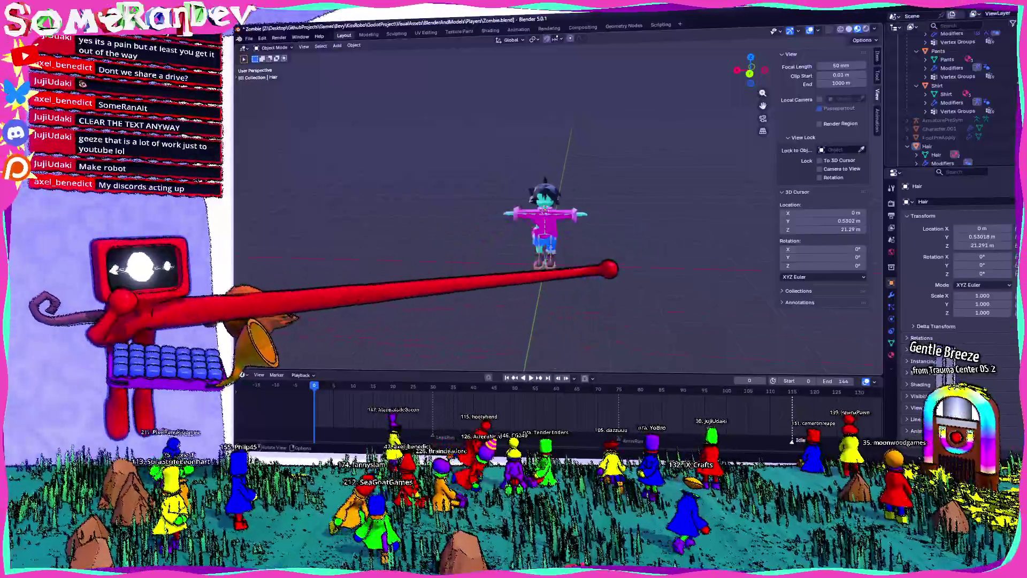
mouse_move(546, 241)
middle_mouse_down()
mouse_move(513, 242)
mouse_move(546, 232)
mouse_move(513, 245)
mouse_move(545, 256)
middle_mouse_up()
scroll(546, 241, "up", 5)
scroll(556, 281, "down", 3)
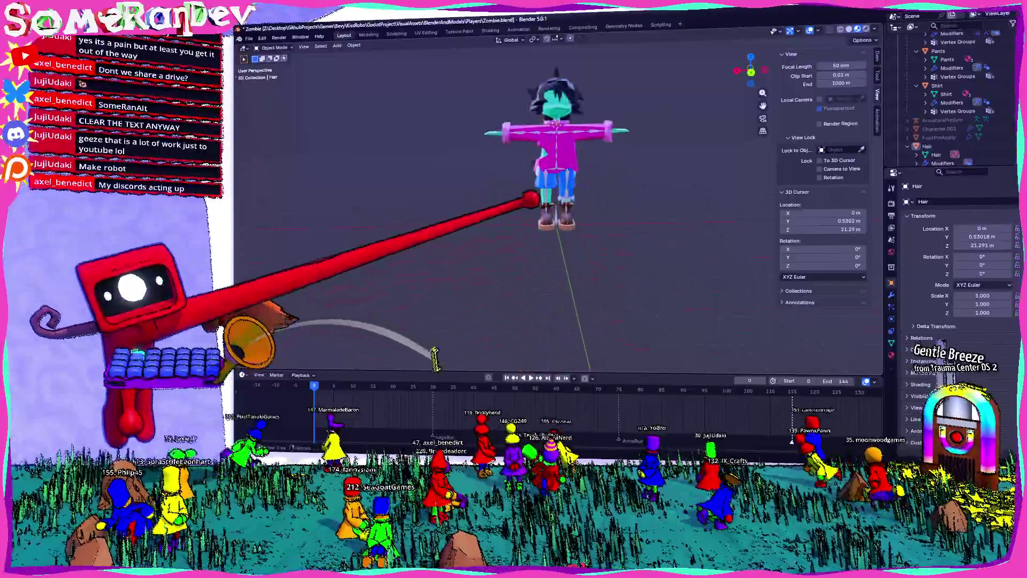
middle_click_drag(550, 196, 550, 217)
mouse_move(493, 184)
middle_mouse_down()
mouse_move(527, 77)
mouse_move(562, 152)
middle_mouse_up()
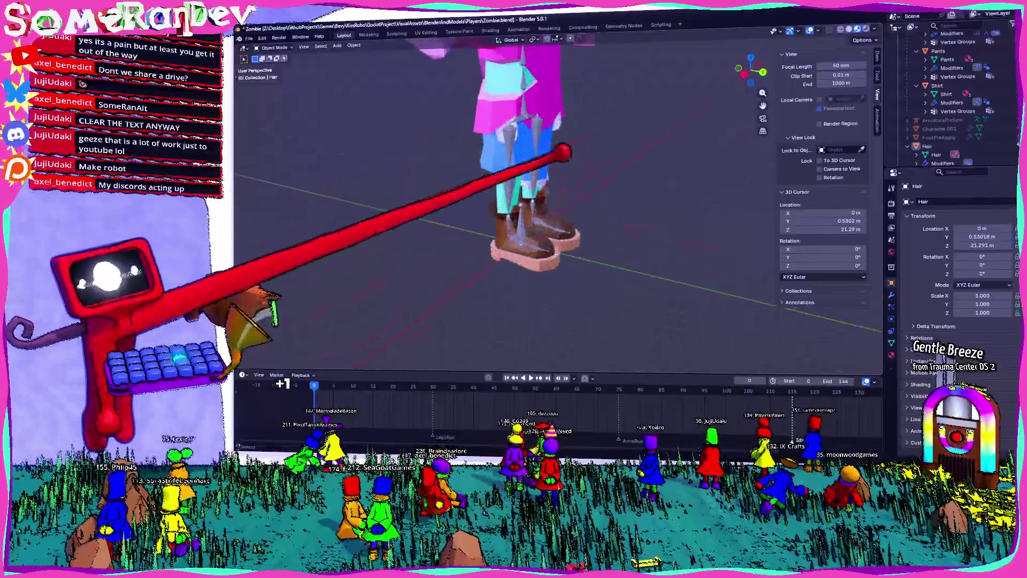
scroll(573, 152, "down", 3)
middle_click_drag(475, 160, 526, 147)
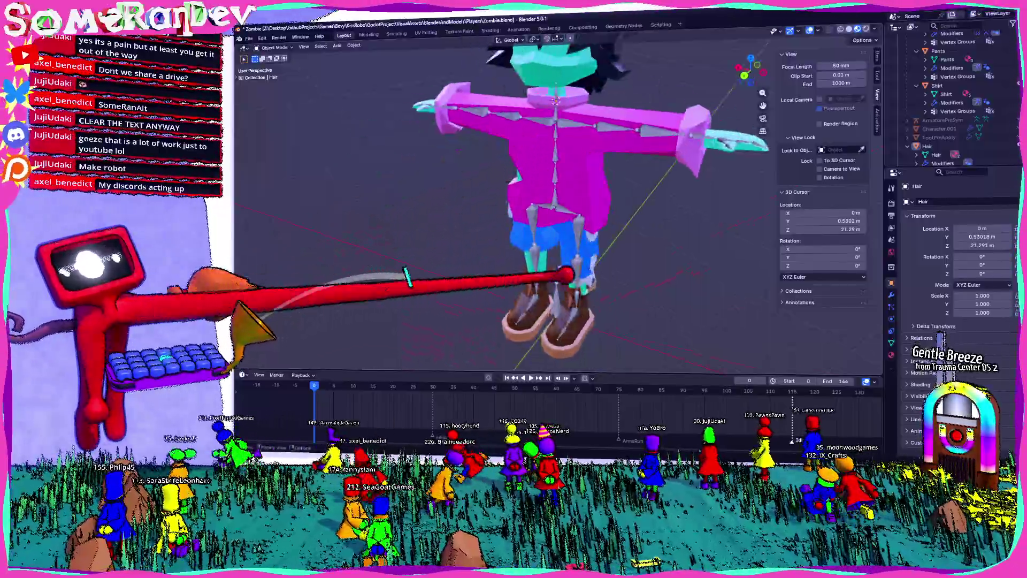
mouse_move(618, 302)
middle_mouse_down()
mouse_move(526, 212)
mouse_move(470, 289)
mouse_move(487, 124)
mouse_move(492, 344)
mouse_move(642, 223)
mouse_move(613, 234)
mouse_move(591, 202)
middle_mouse_up()
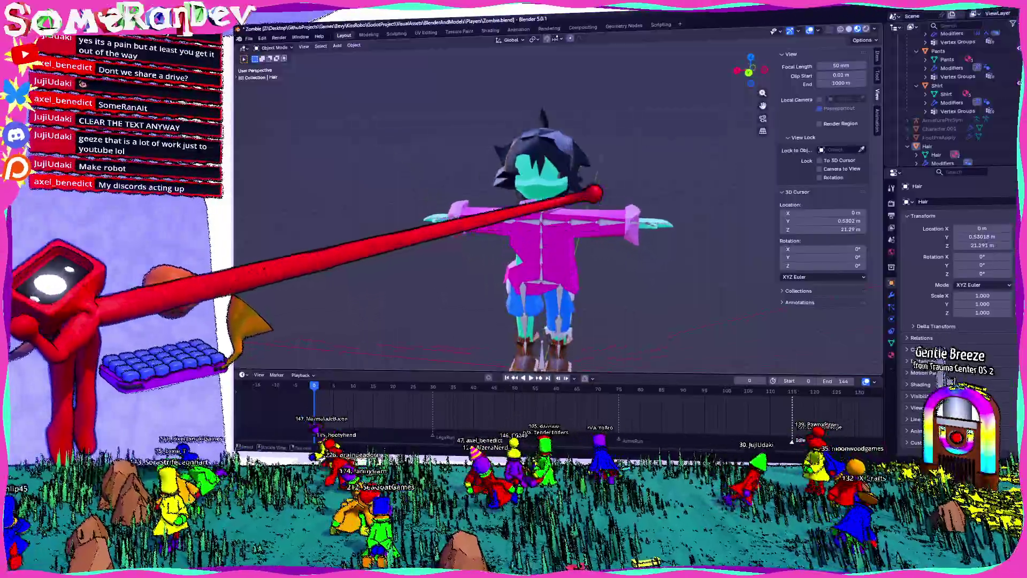
scroll(636, 201, "up", 1)
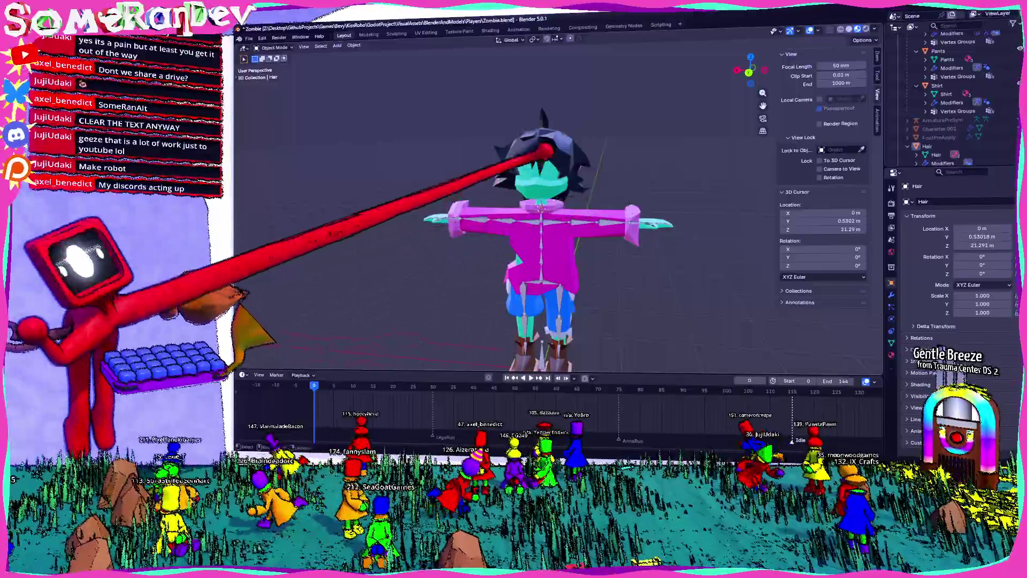
scroll(543, 188, "up", 3)
middle_click_drag(543, 202, 619, 211)
scroll(548, 208, "down", 3)
scroll(538, 206, "down", 2)
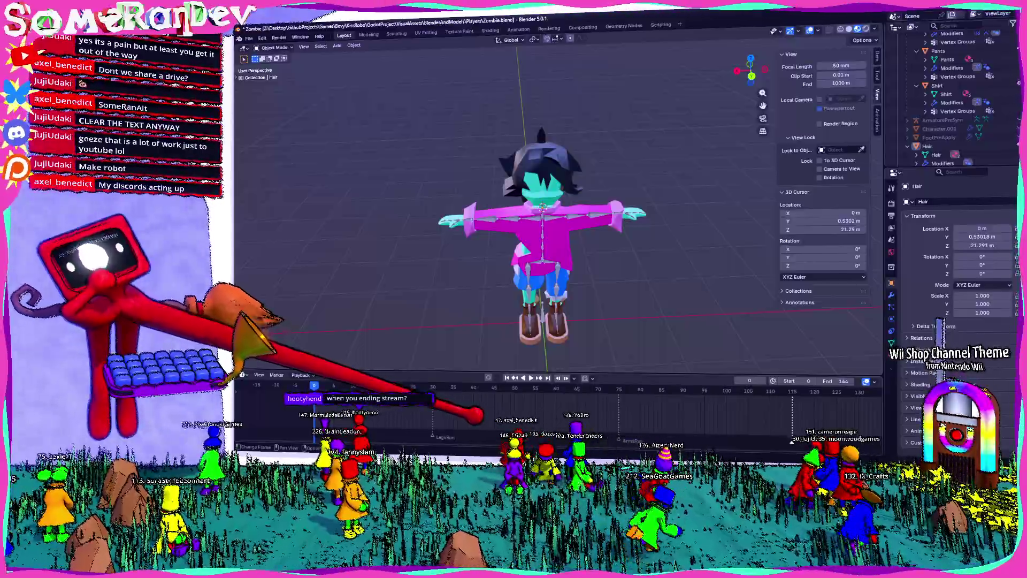
scroll(554, 409, "down", 3)
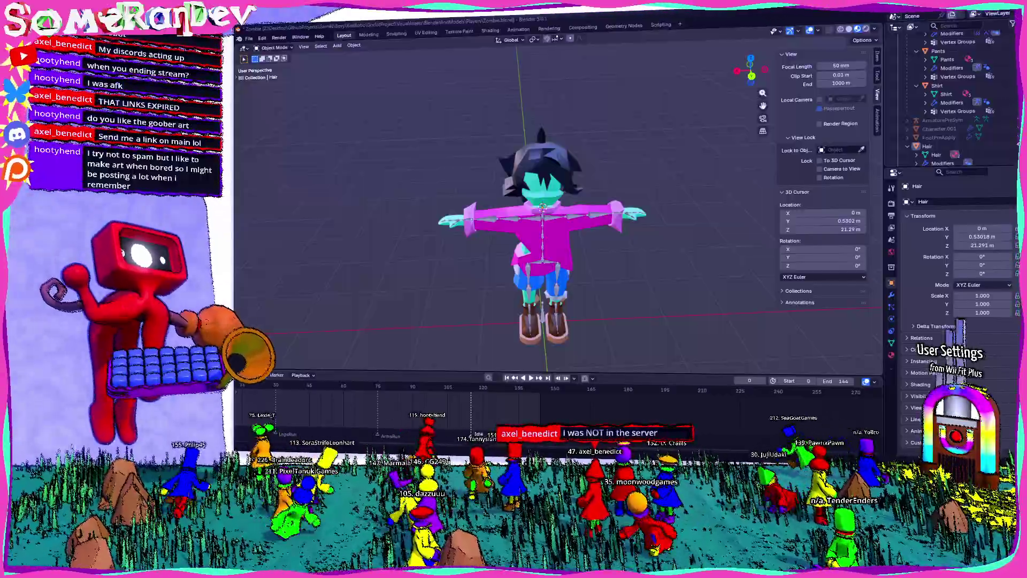
Set the animation to frame 150 and orbit the view over the character's legs.
right_click(521, 204)
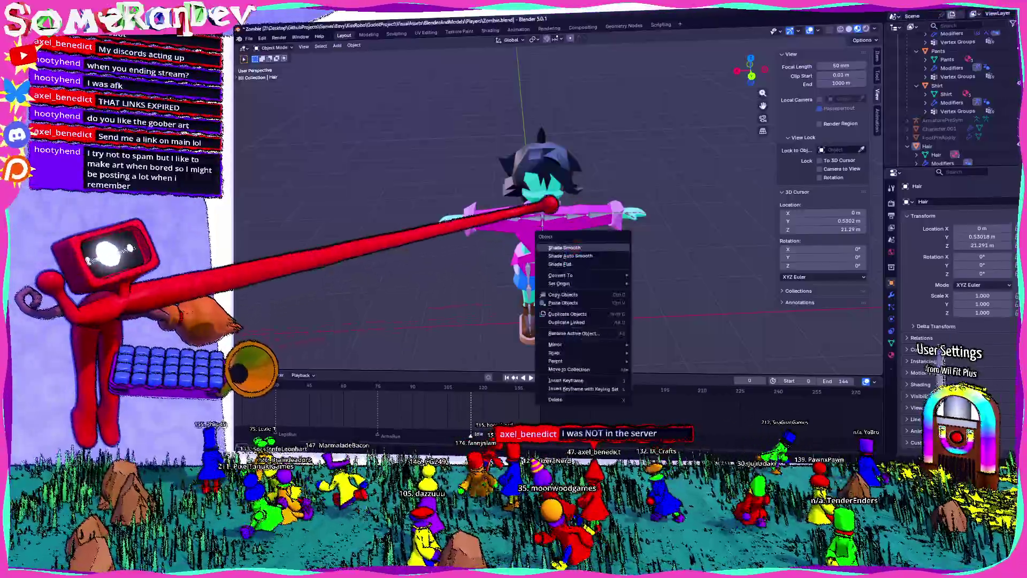
left_click(665, 150)
scroll(608, 257, "up", 5)
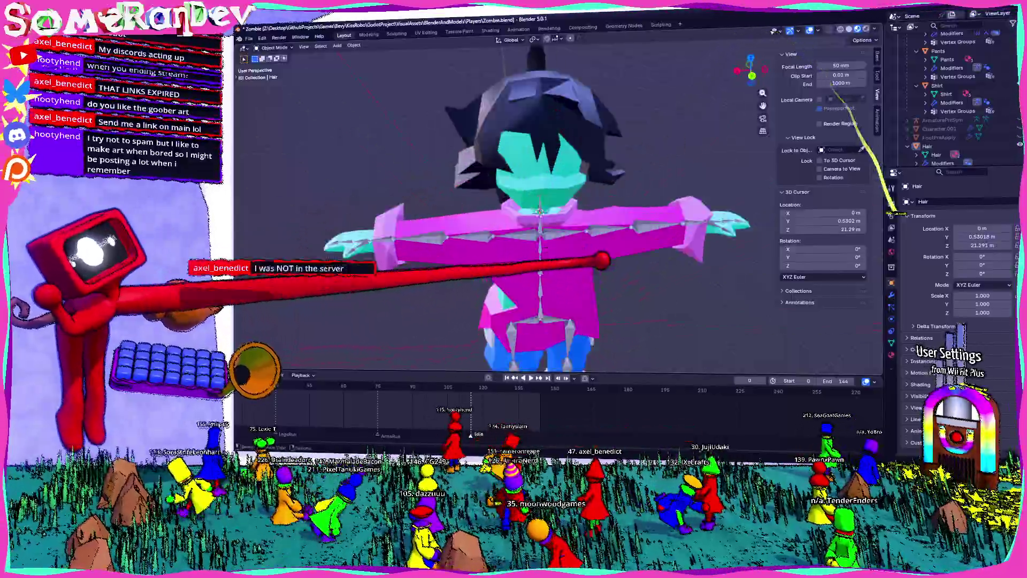
scroll(607, 214, "down", 6)
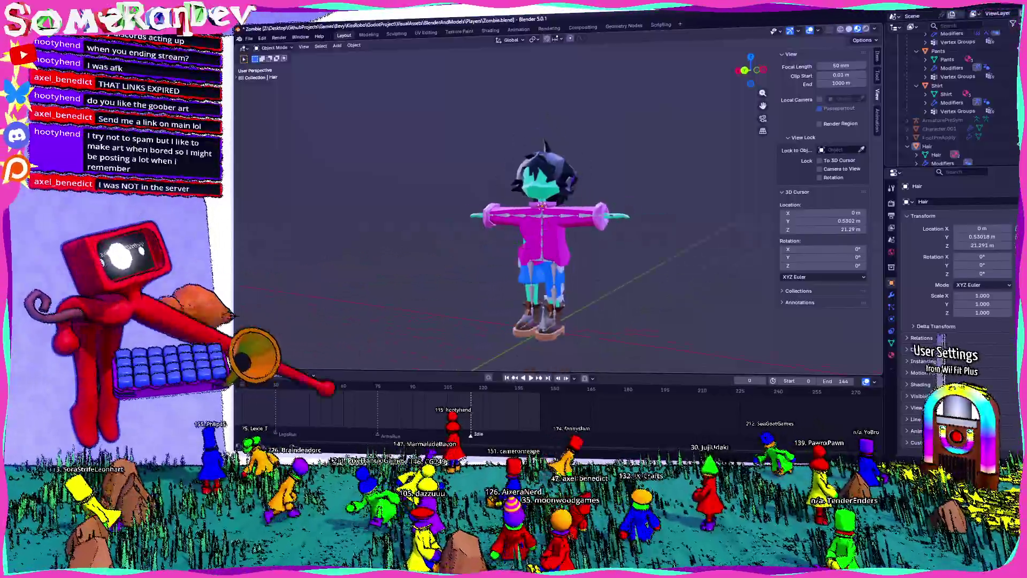
left_click(530, 387)
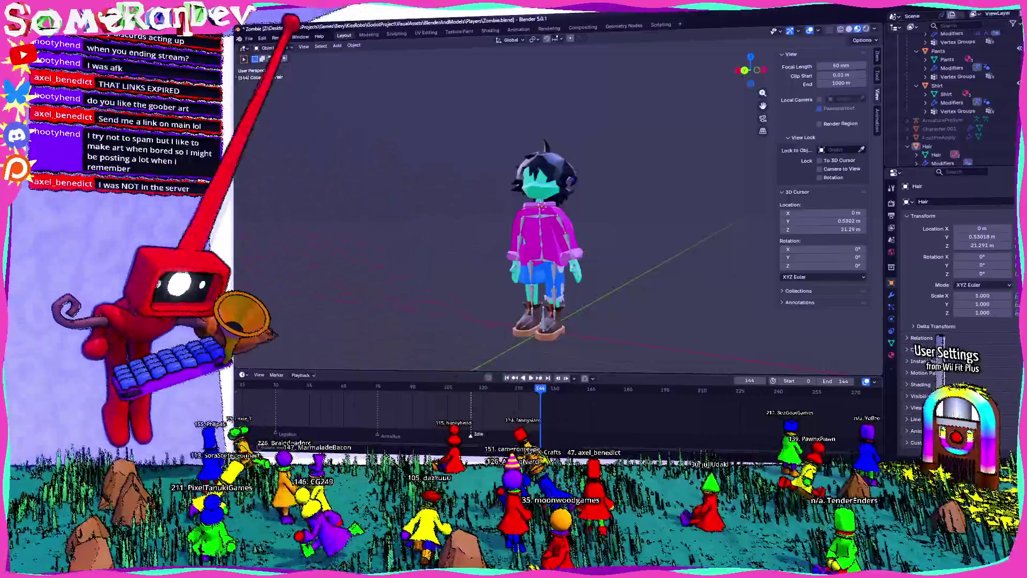
middle_click_drag(539, 265, 561, 228)
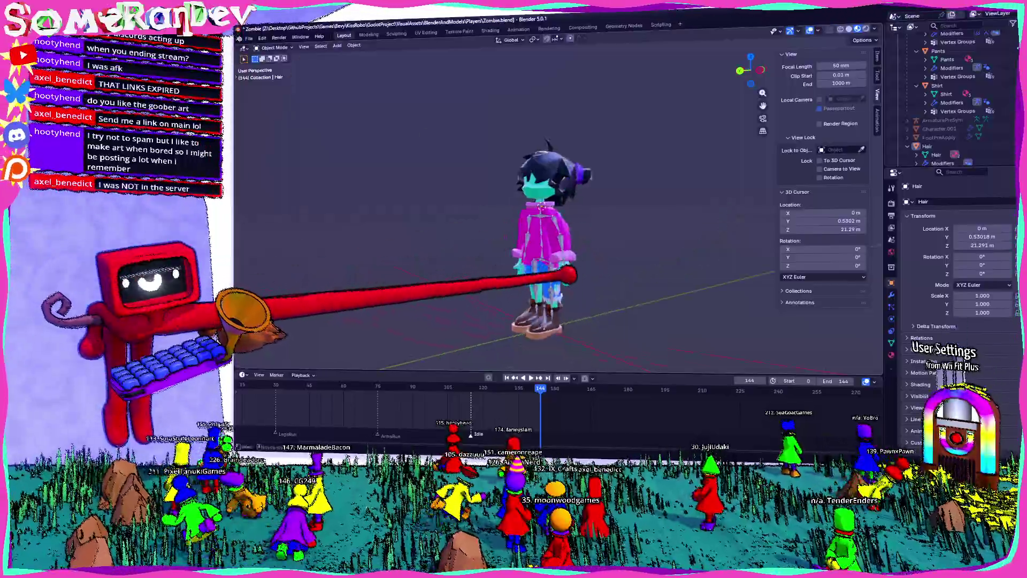
scroll(562, 229, "up", 4)
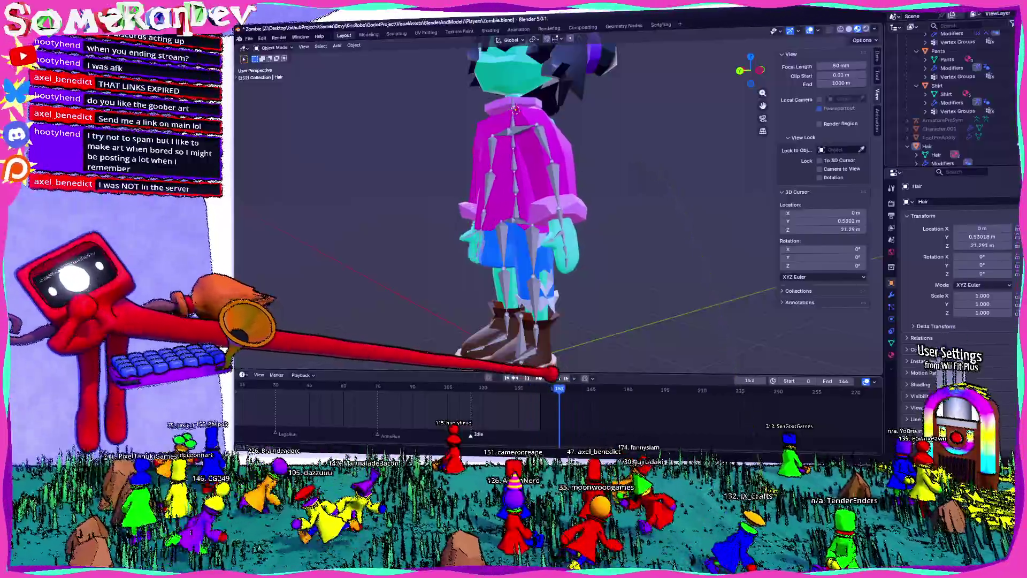
scroll(446, 423, "up", 2)
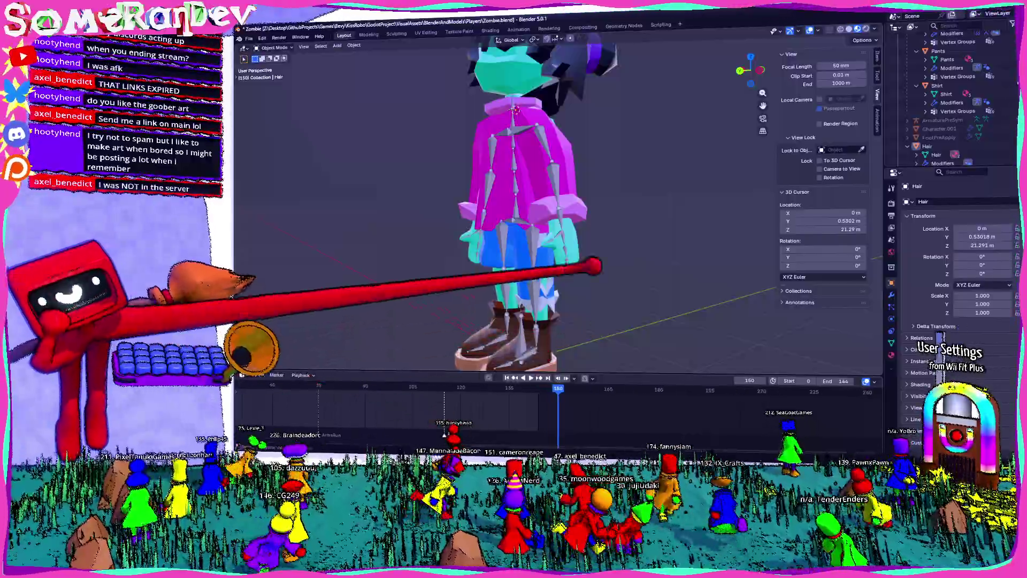
left_click(633, 277)
scroll(401, 401, "down", 3)
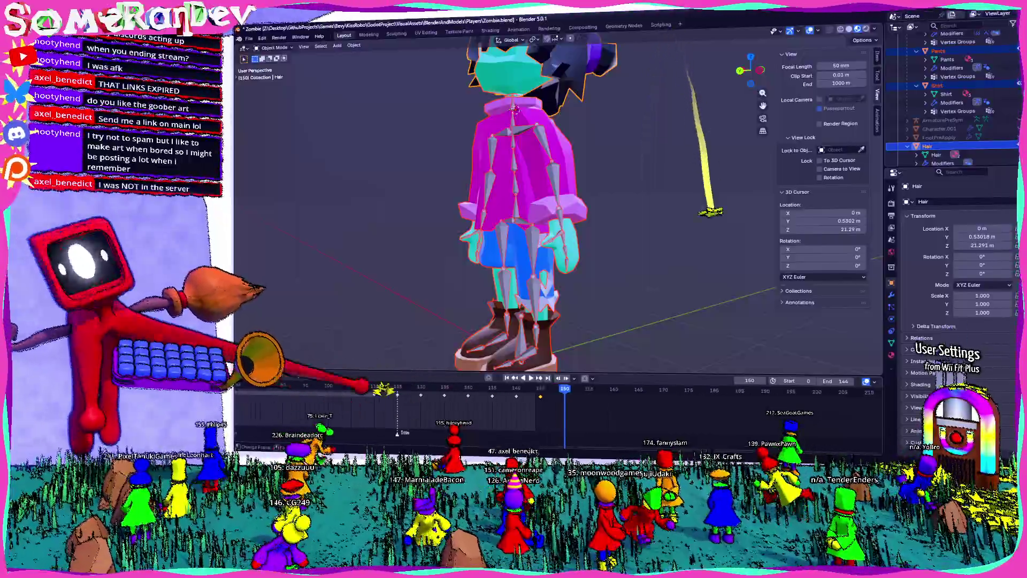
middle_click_drag(390, 329, 463, 321, "shift")
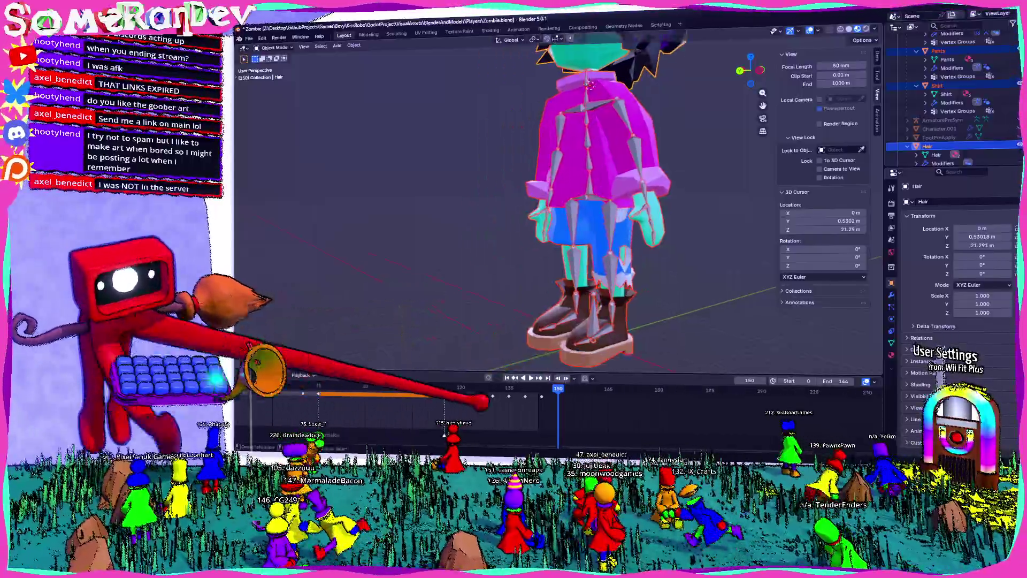
scroll(583, 399, "up", 2)
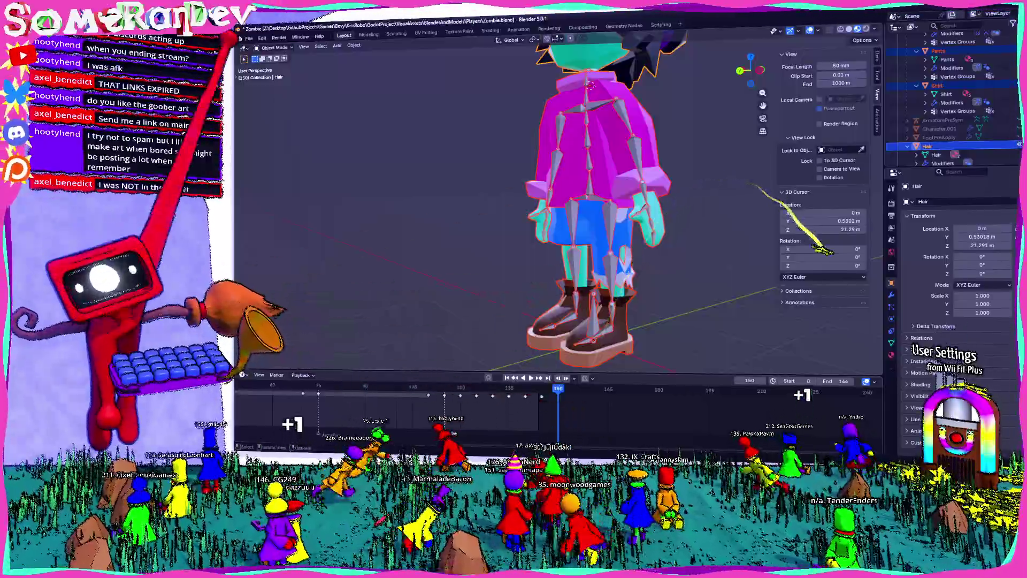
Make the character's armature the active object in the viewport.
left_click(273, 49)
left_click(590, 81)
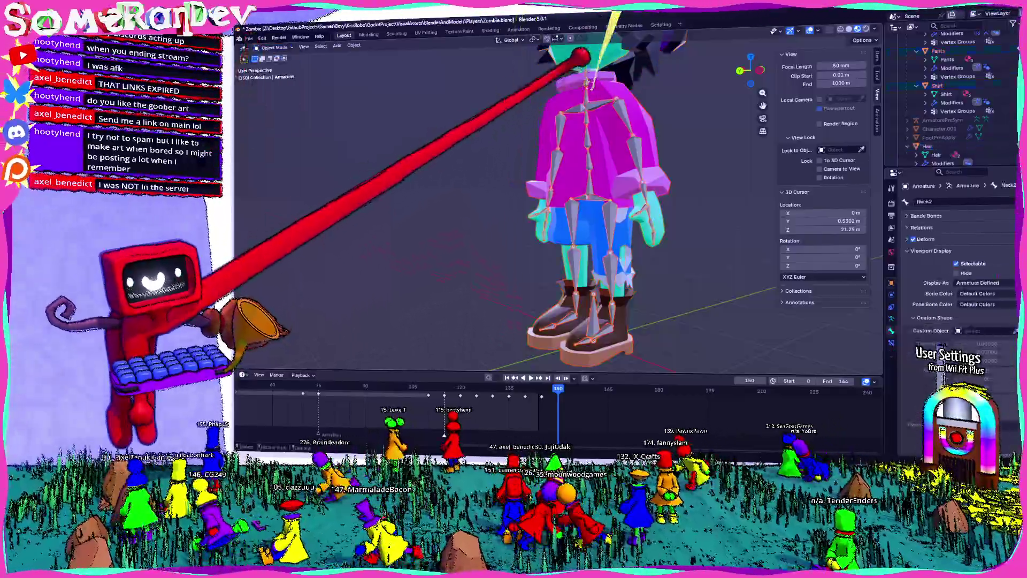
Enter Pose Mode on the armature and play the animation forward from frame 110.
left_click(273, 48)
left_click(277, 74)
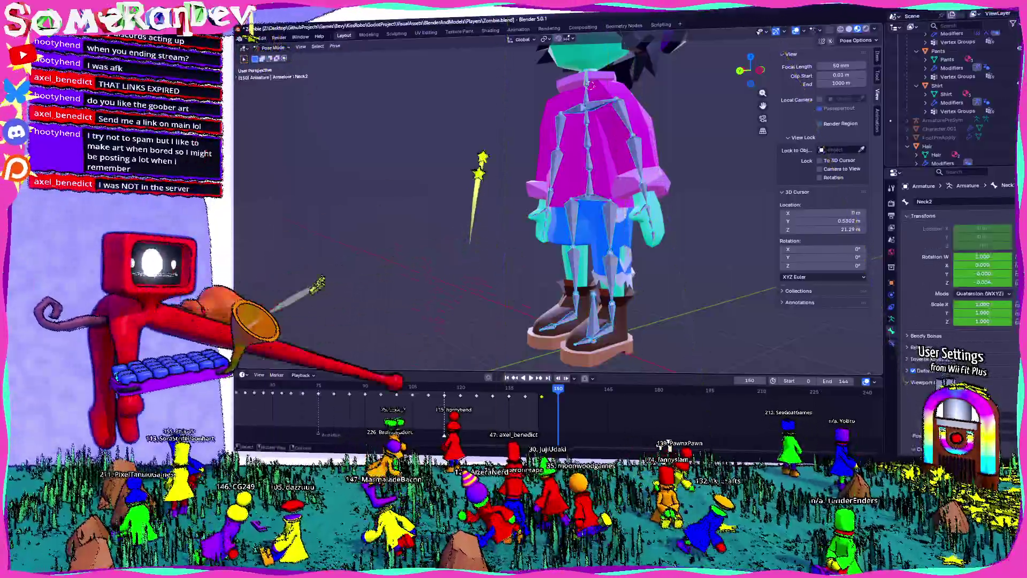
key("shift+Left")
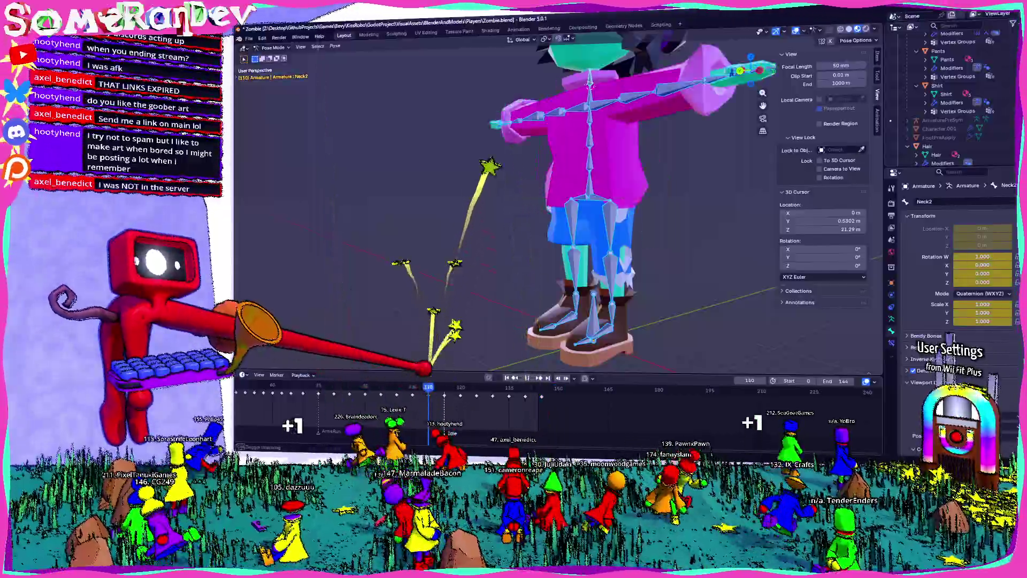
key("space")
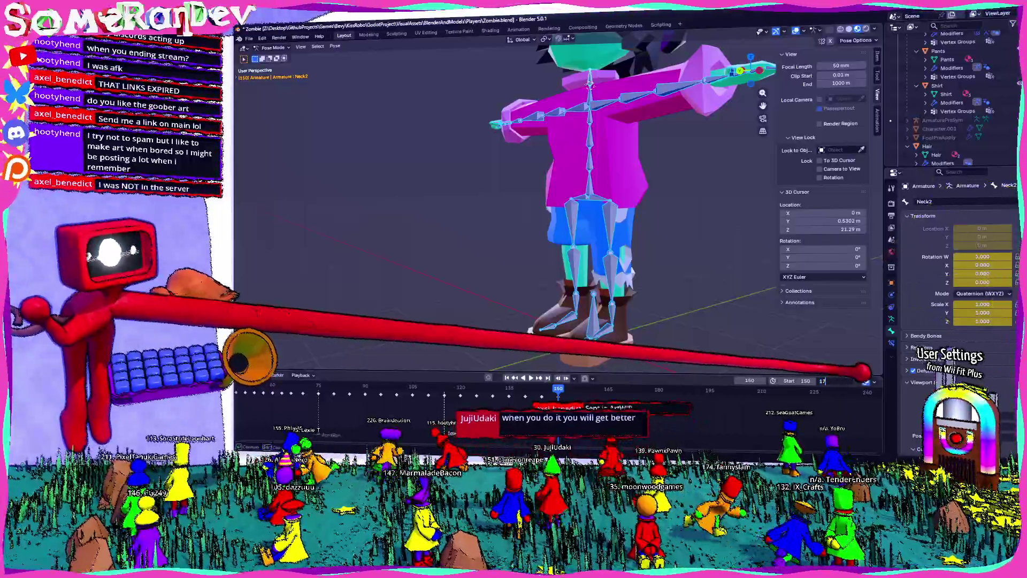
scroll(562, 391, "up", 2)
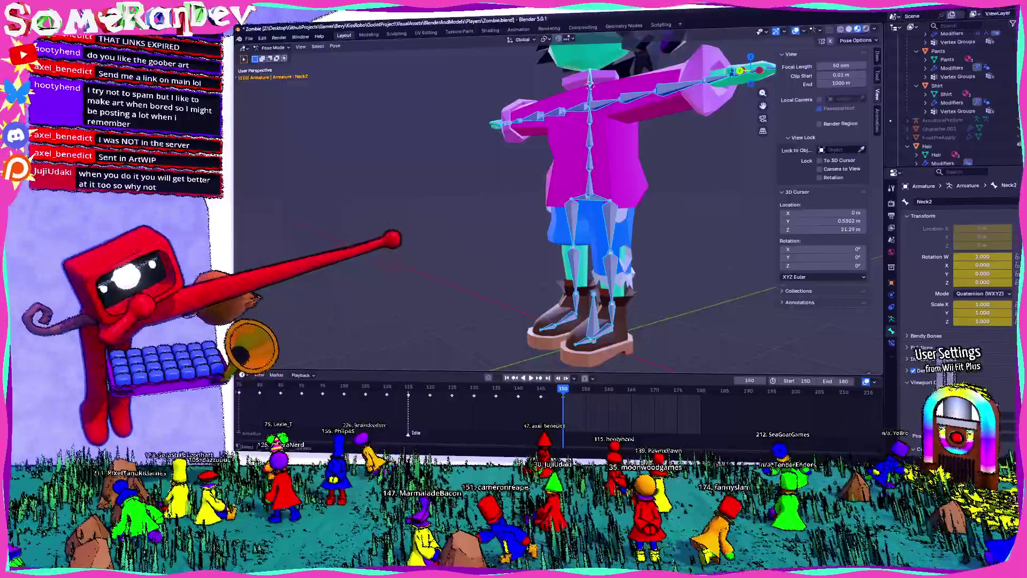
scroll(477, 188, "down", 3)
Preview the jump frames past 150 from a near-front view, then select the left shoulder bone.
middle_click_drag(569, 207, 641, 218)
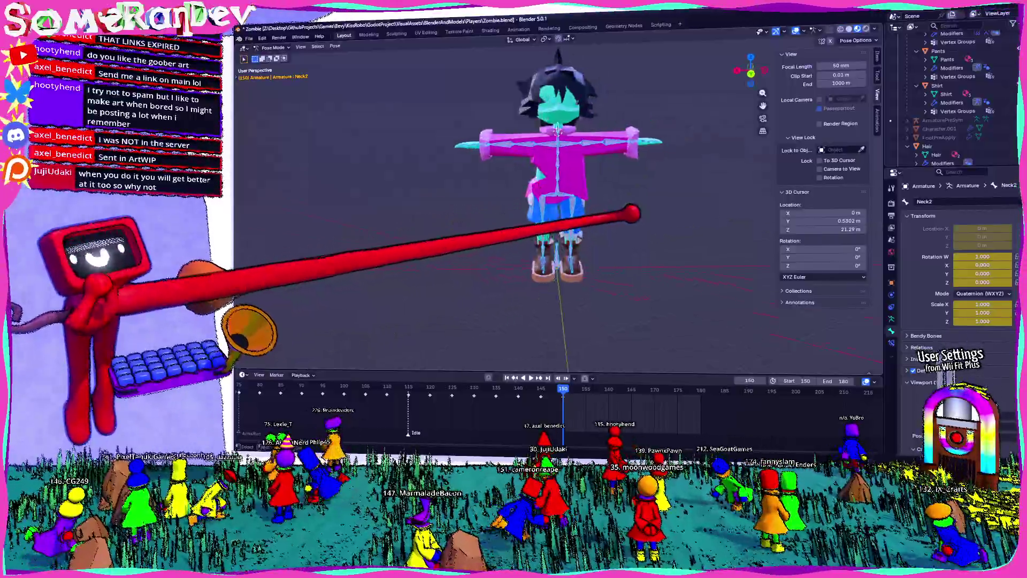
scroll(631, 214, "up", 5)
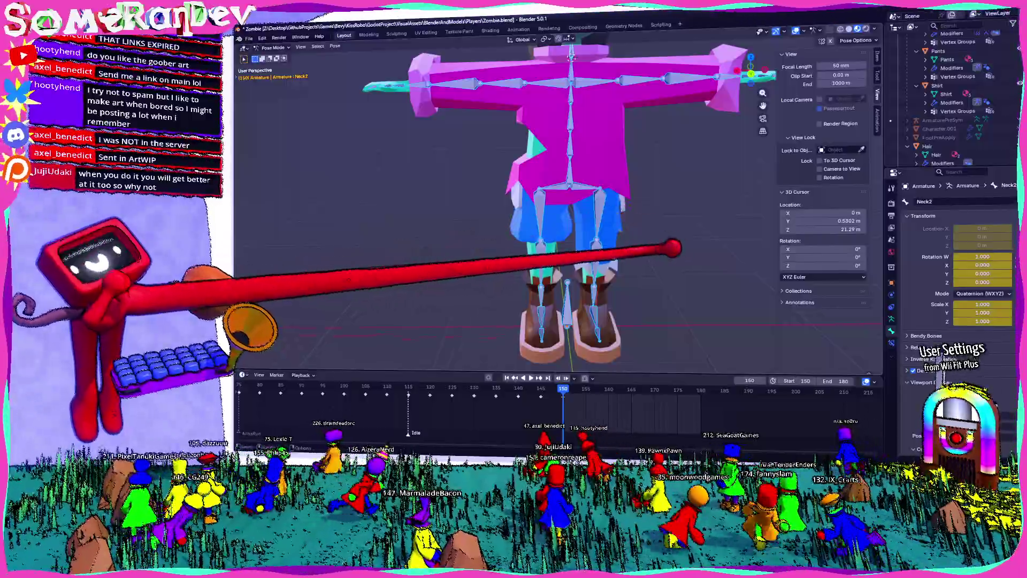
middle_click_drag(672, 221, 578, 233)
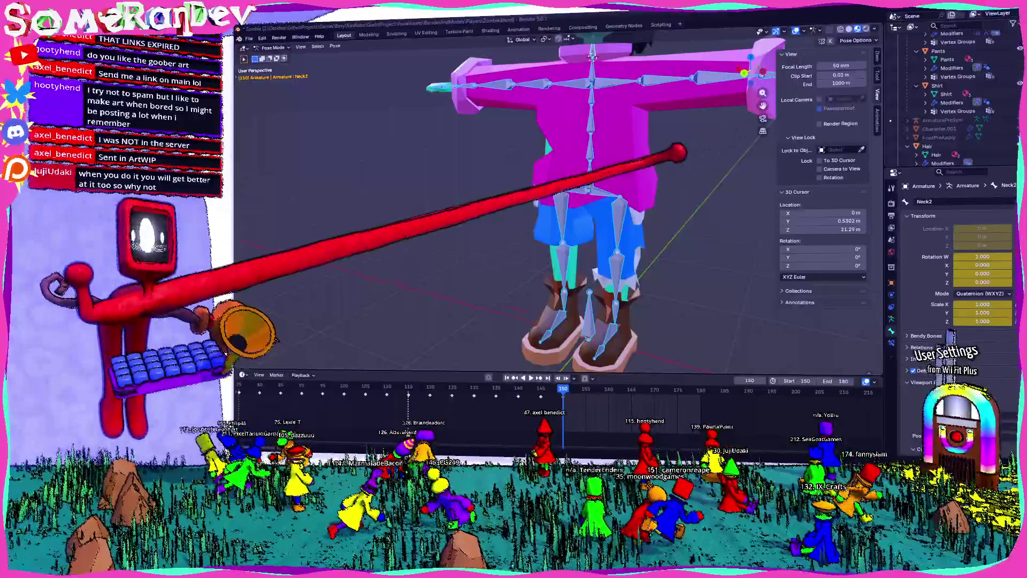
middle_click_drag(677, 153, 625, 149)
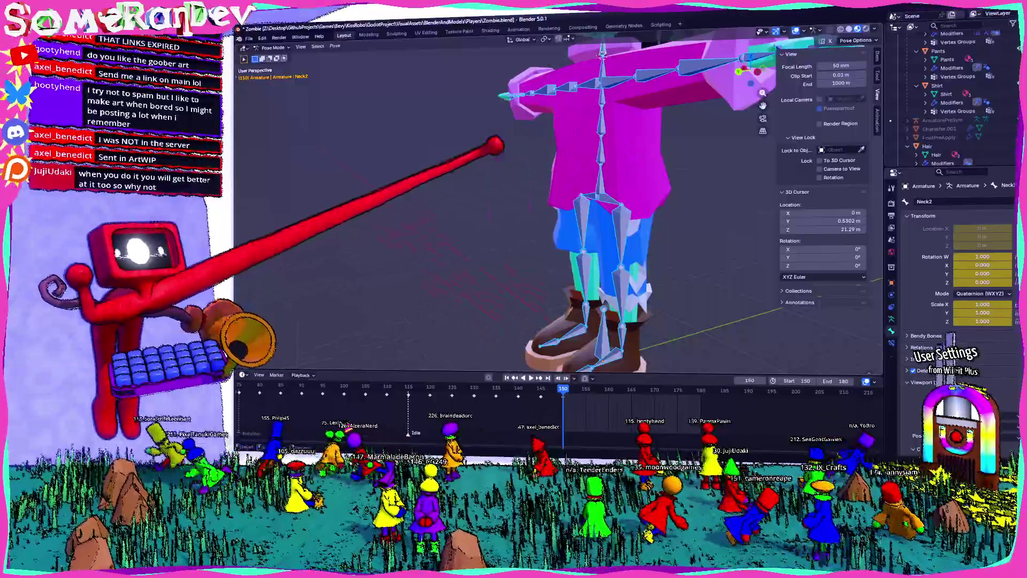
scroll(429, 200, "down", 5)
mouse_move(402, 211)
middle_mouse_down()
mouse_move(509, 206)
mouse_move(505, 179)
middle_mouse_up()
scroll(546, 220, "up", 3)
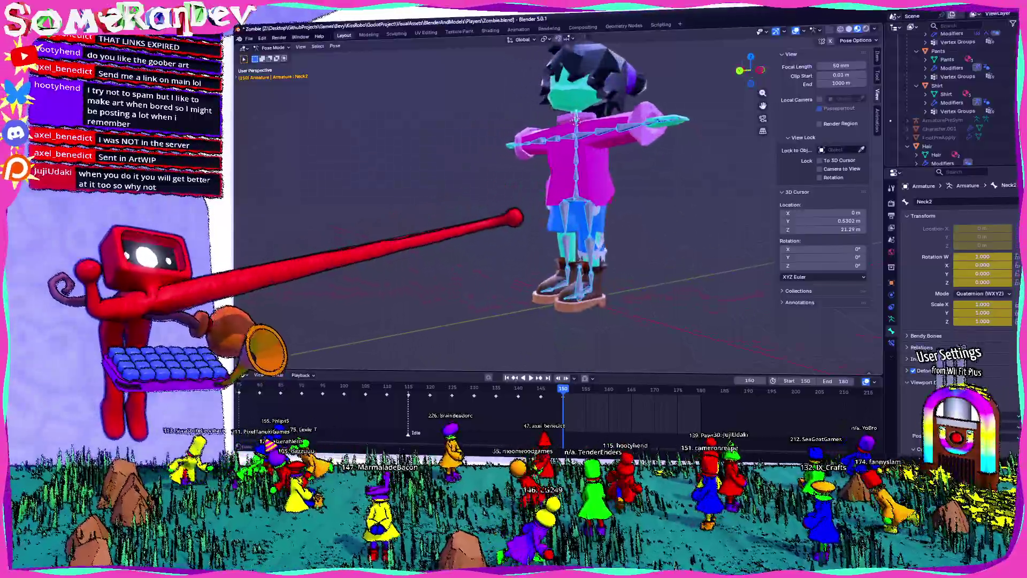
scroll(522, 402, "up", 4)
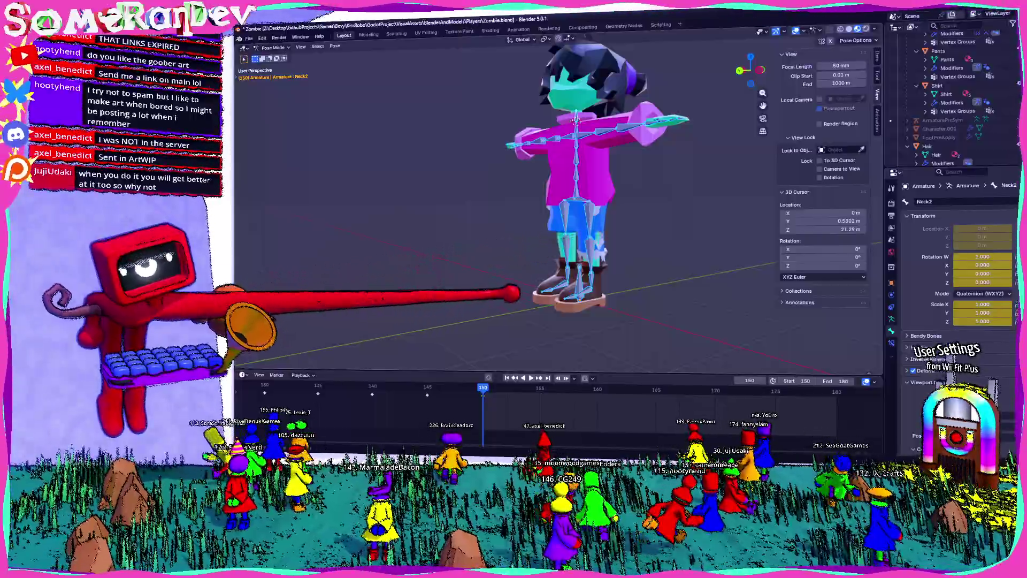
mouse_move(650, 182)
middle_mouse_down()
mouse_move(692, 146)
mouse_move(532, 328)
middle_mouse_up()
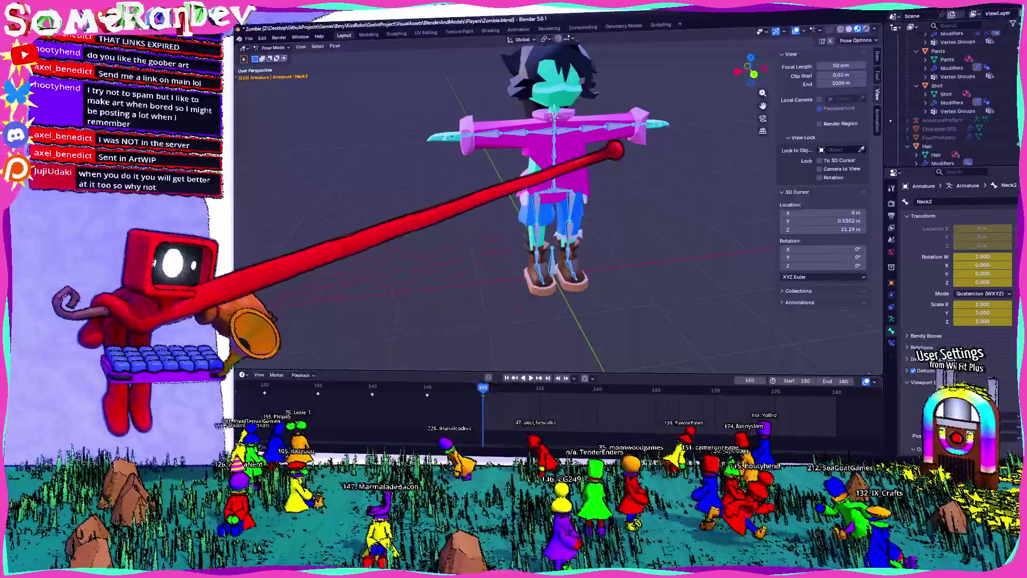
key("space")
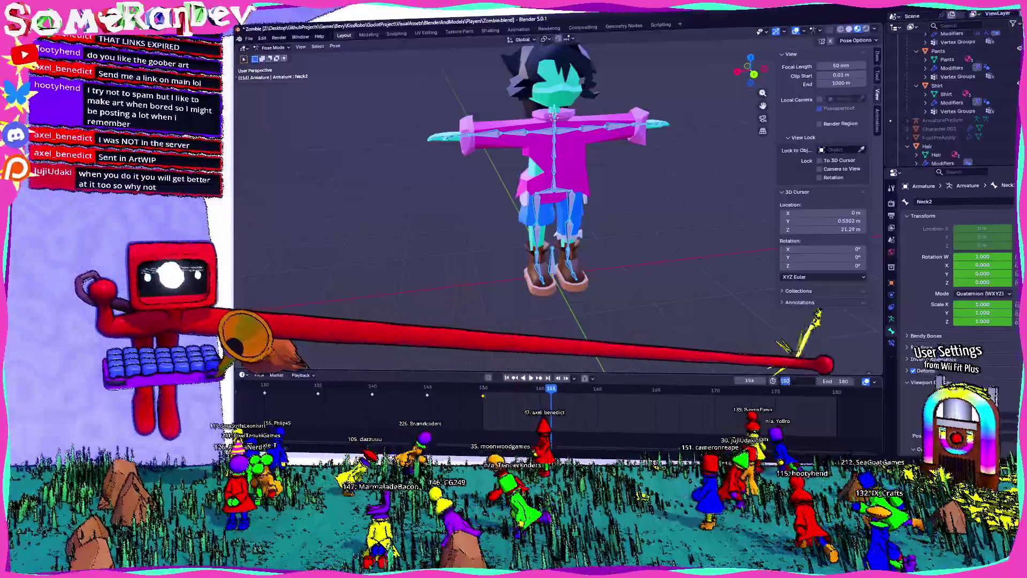
key("Return")
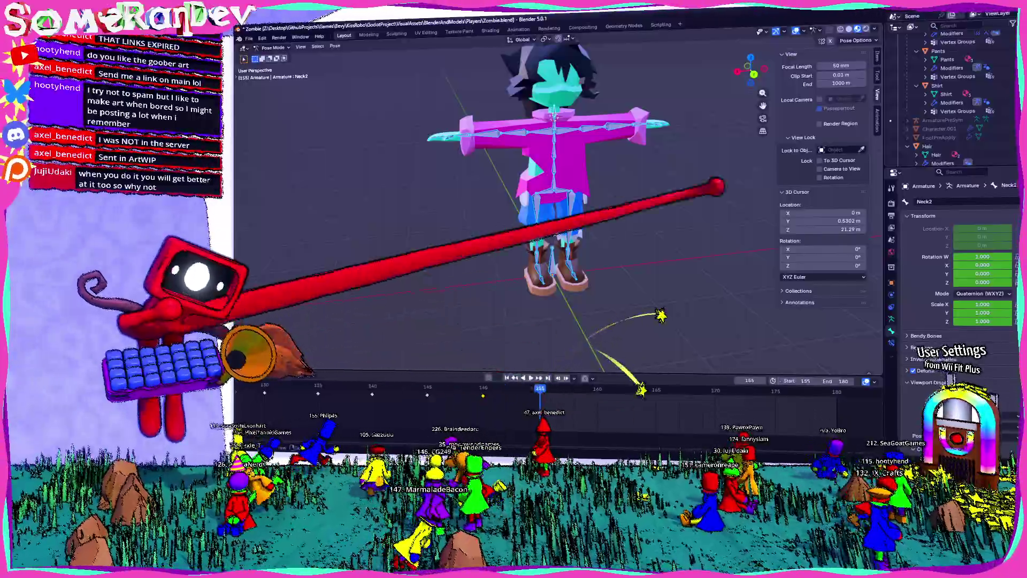
left_click(590, 100)
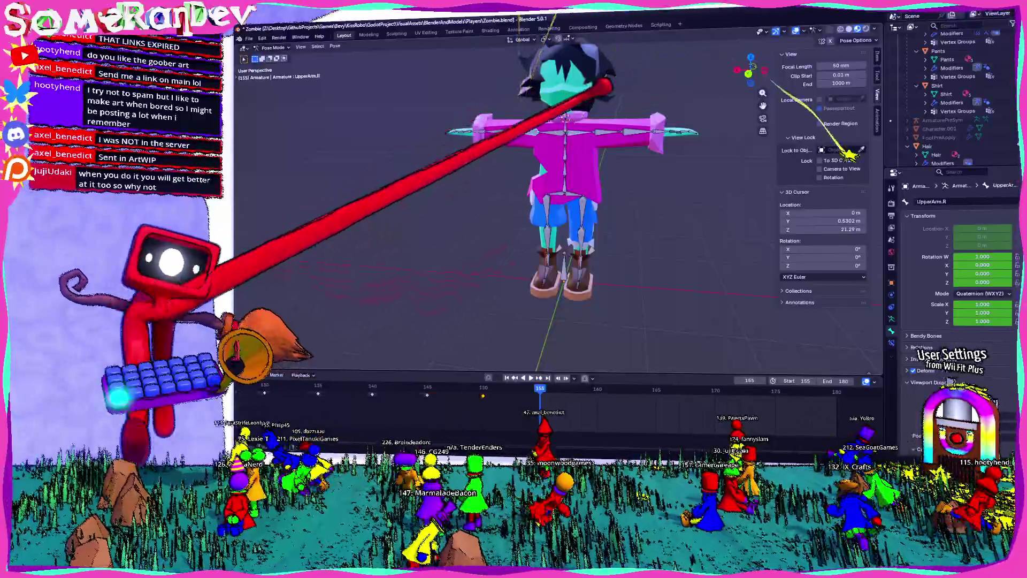
Rotate the left upper arm down beside the body in back view.
left_click(627, 121)
key("ctrl+KP_1")
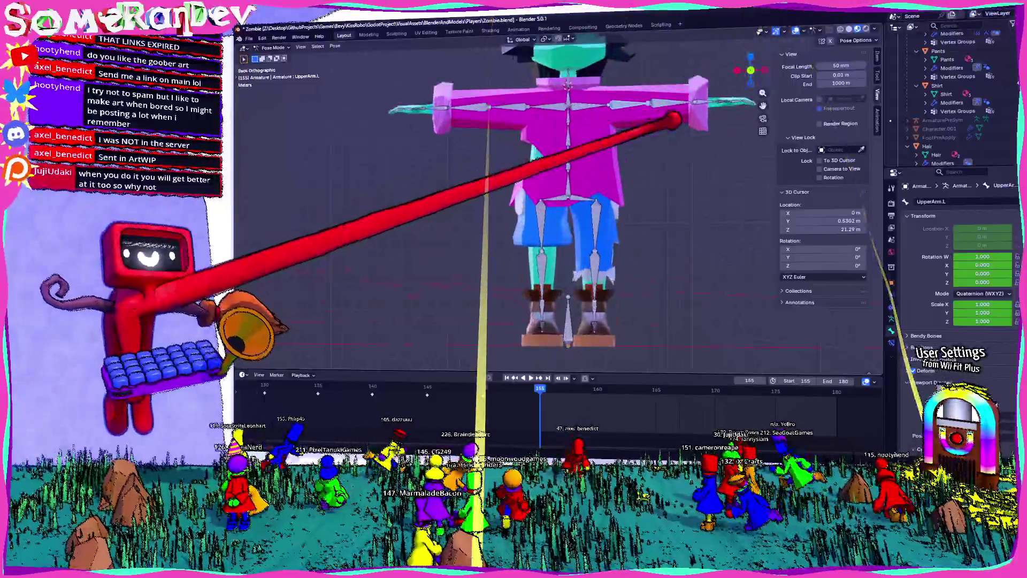
key("r")
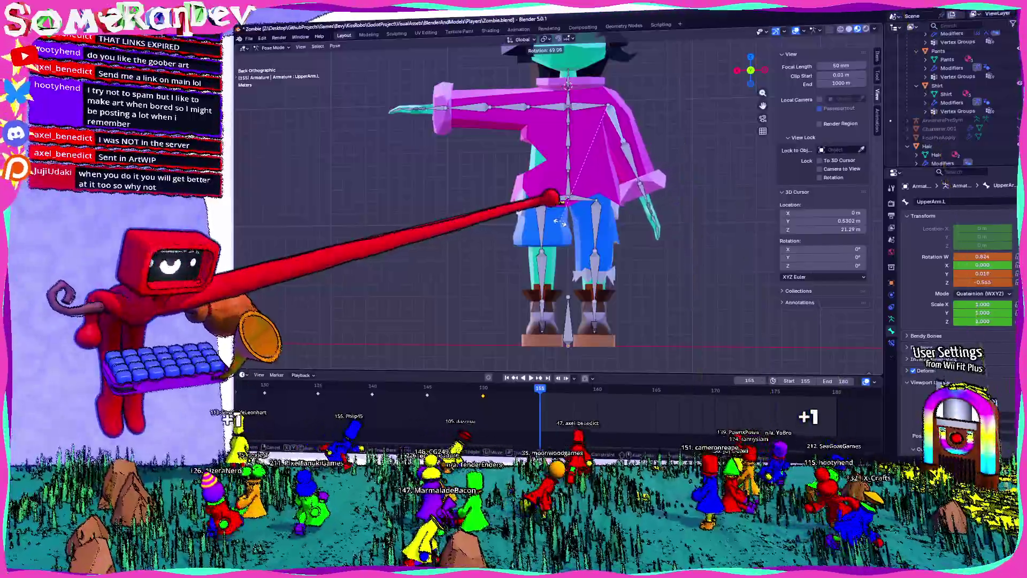
left_click(634, 161)
middle_click_drag(633, 161, 594, 129)
middle_click_drag(658, 141, 642, 98, "alt")
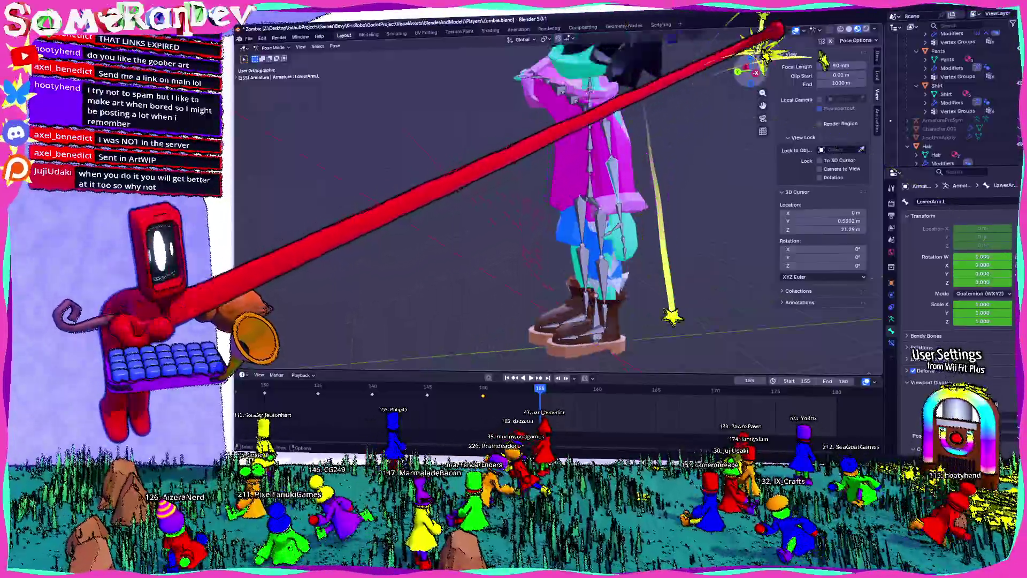
Rotate the left forearm to match in side view, cancelling a further upper-arm tweak.
left_click(589, 152)
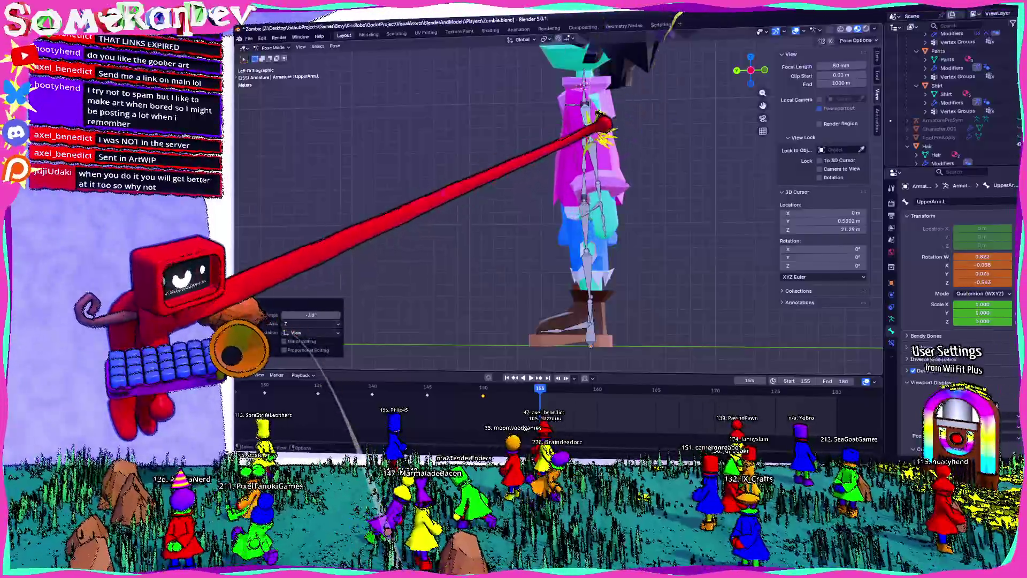
key("r")
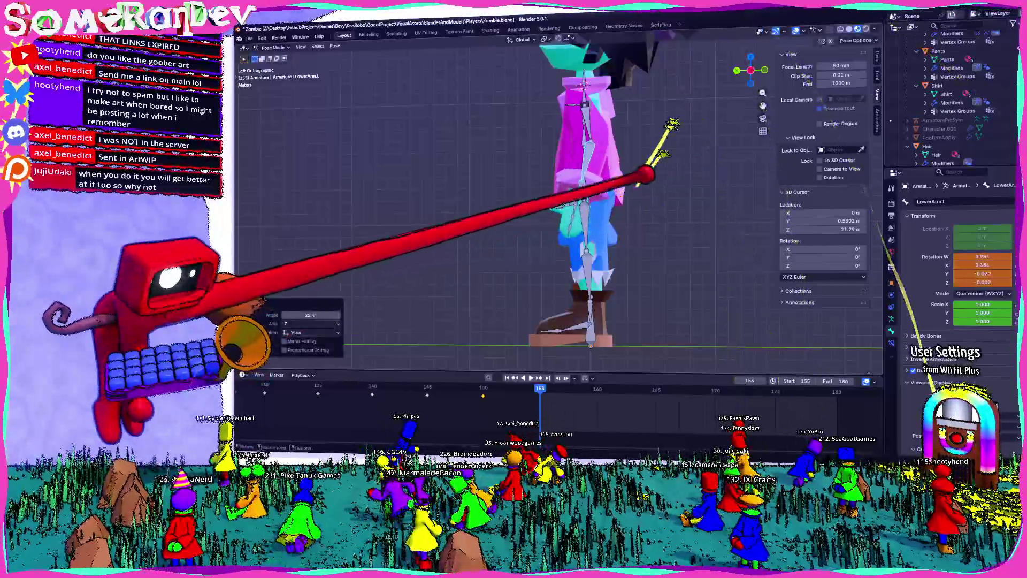
left_click(676, 197)
middle_click_drag(676, 198, 642, 161)
left_click(610, 144)
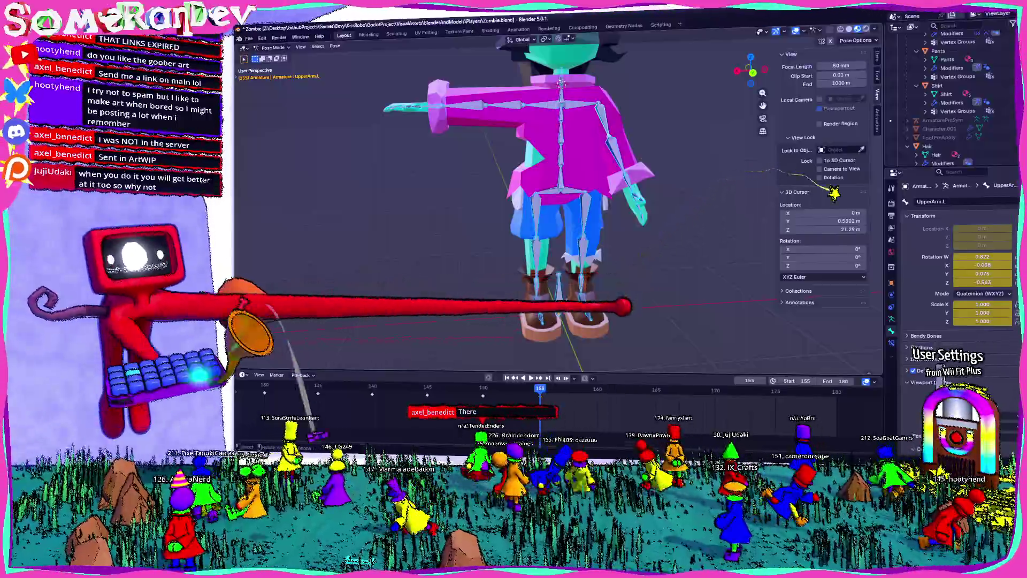
key("r")
key("Escape")
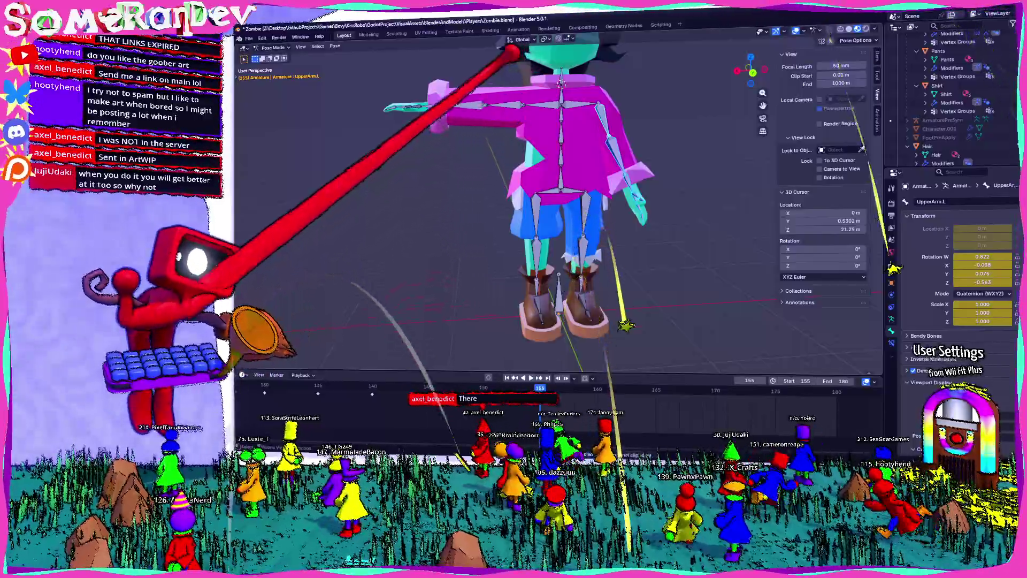
Select the left arm bones and paste the flipped lowered pose onto the right arm.
left_click_drag(363, 99, 518, 134)
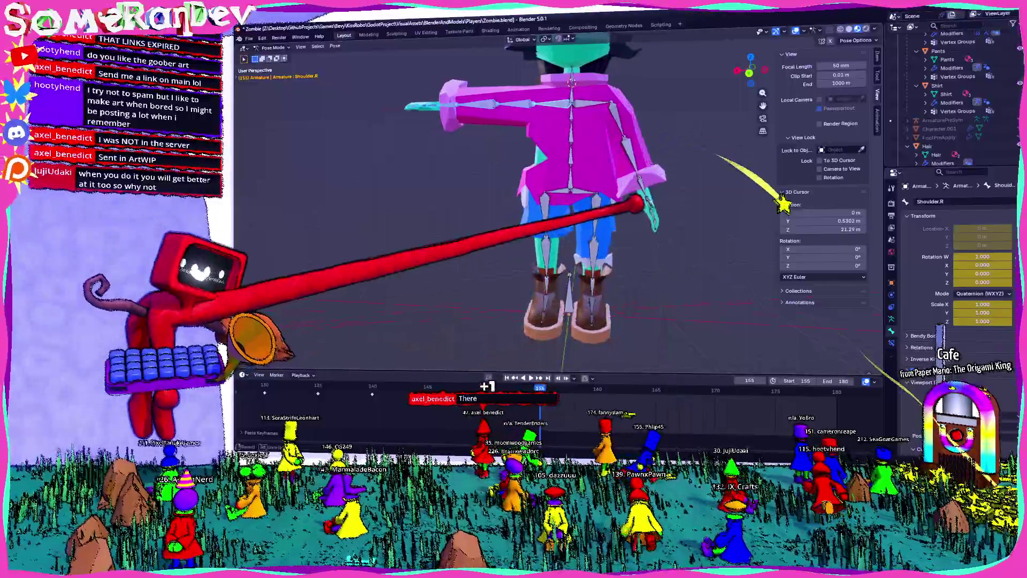
middle_click_drag(562, 200, 578, 200)
left_click_drag(698, 286, 631, 138)
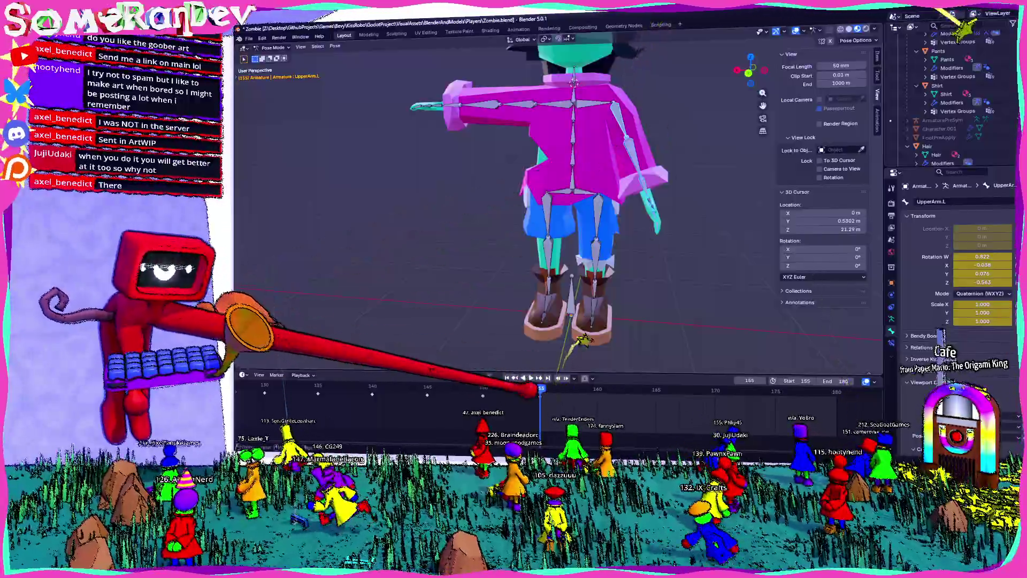
right_click(473, 359)
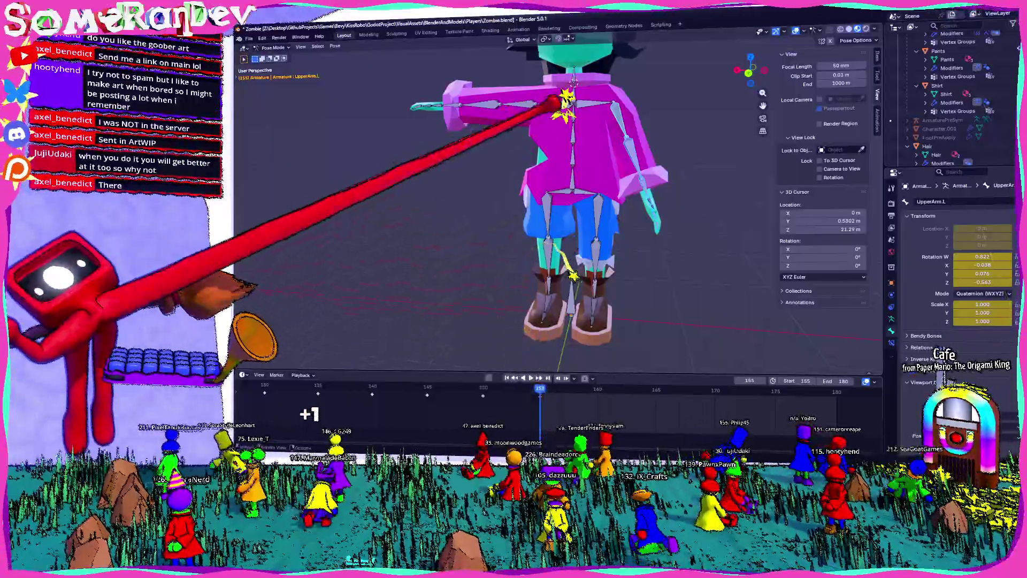
right_click(514, 347)
left_click(533, 377)
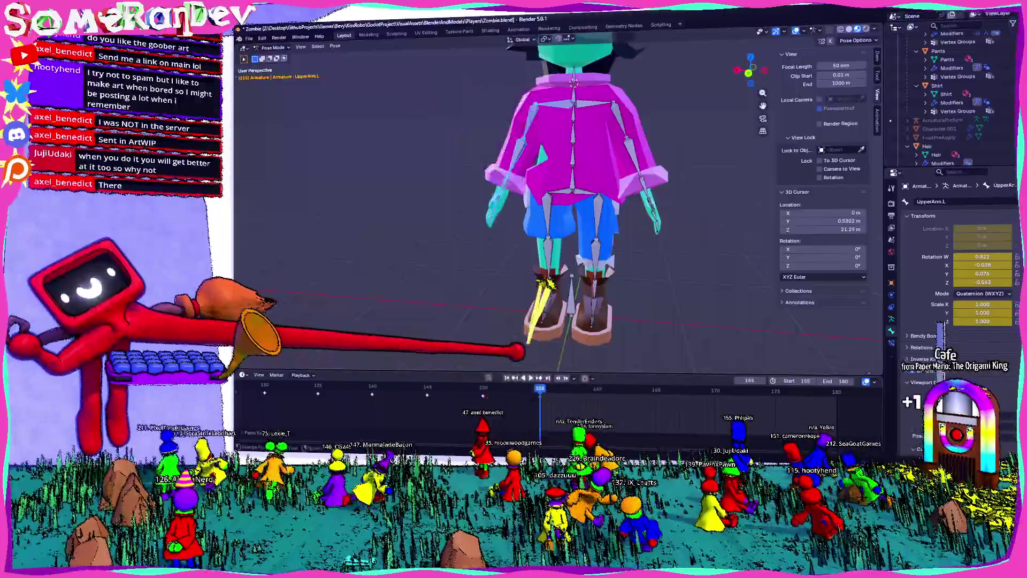
middle_click_drag(572, 230, 634, 245)
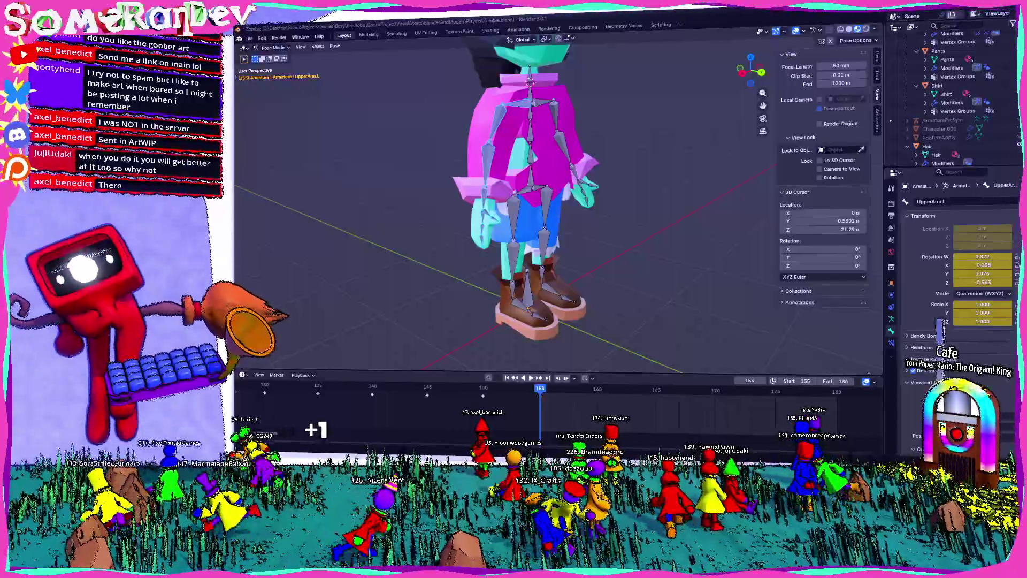
Switch from Blender to the Discord gamedev-and-art-wips channel.
key("alt+Tab")
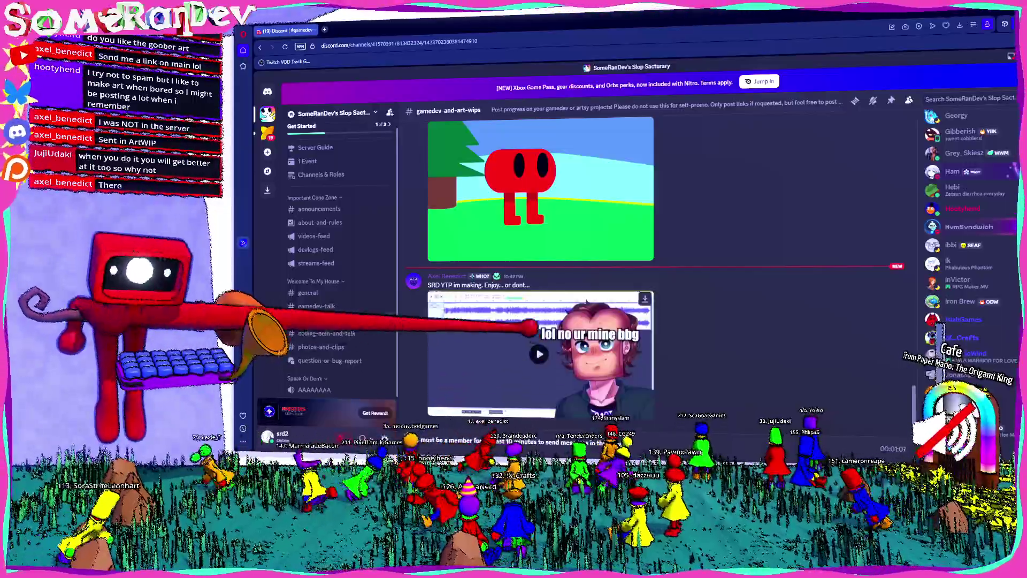
Watch the SRD YTP video embed full screen, then return to Blender.
left_click(539, 354)
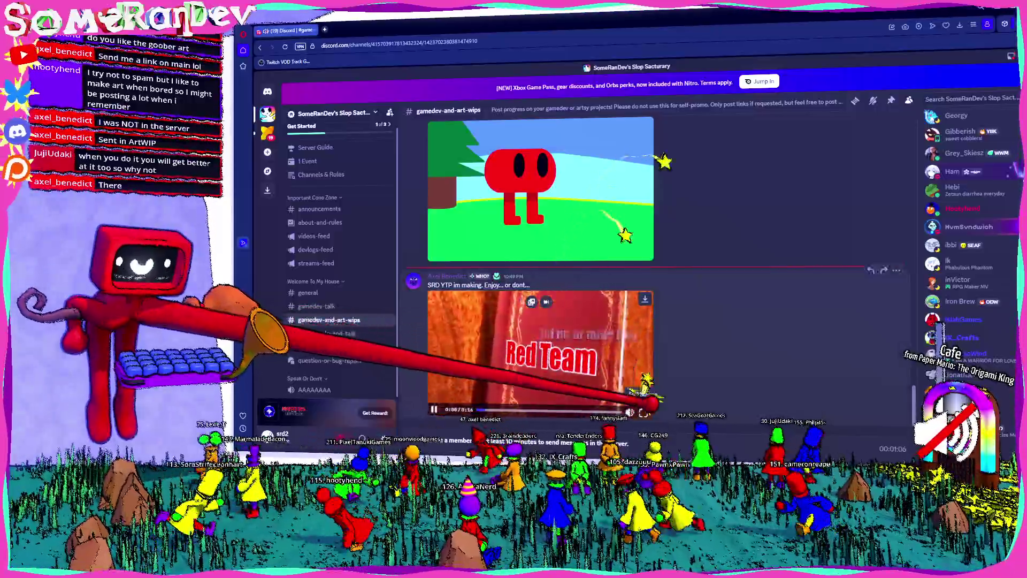
left_click(646, 411)
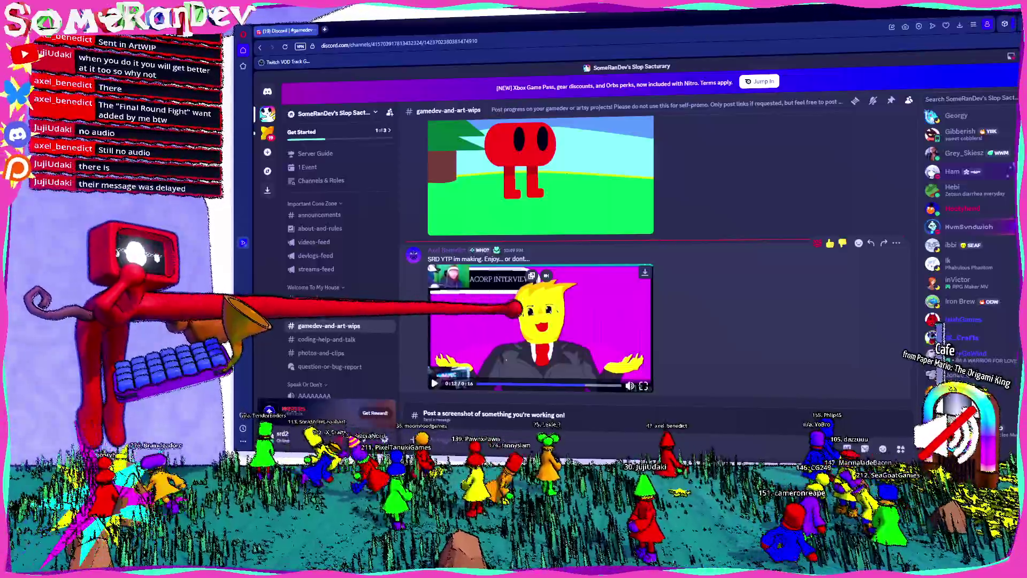
key("alt+Tab")
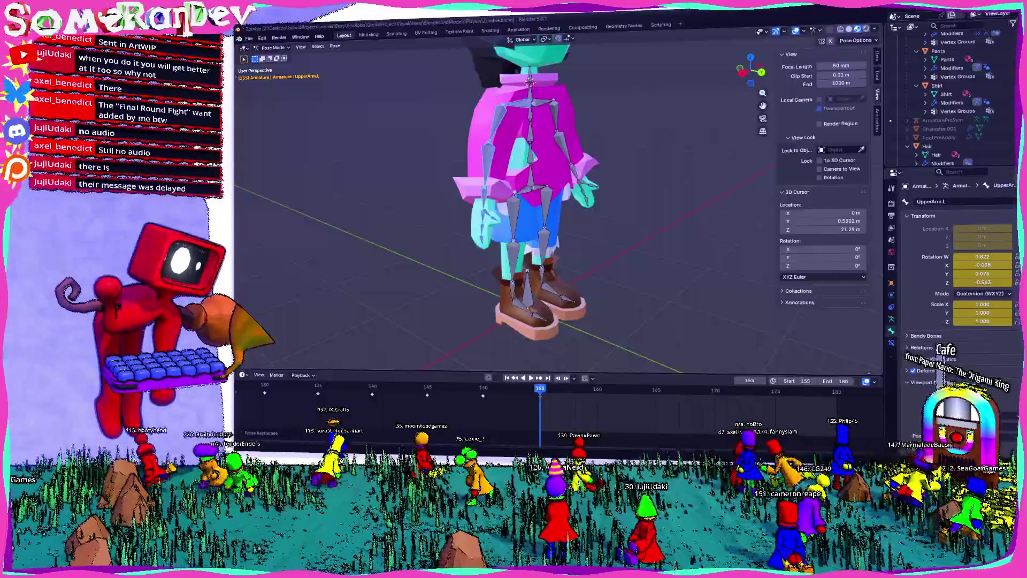
Orbit around the zombie character to check its lowered-arm pose.
middle_click_drag(492, 294, 522, 271)
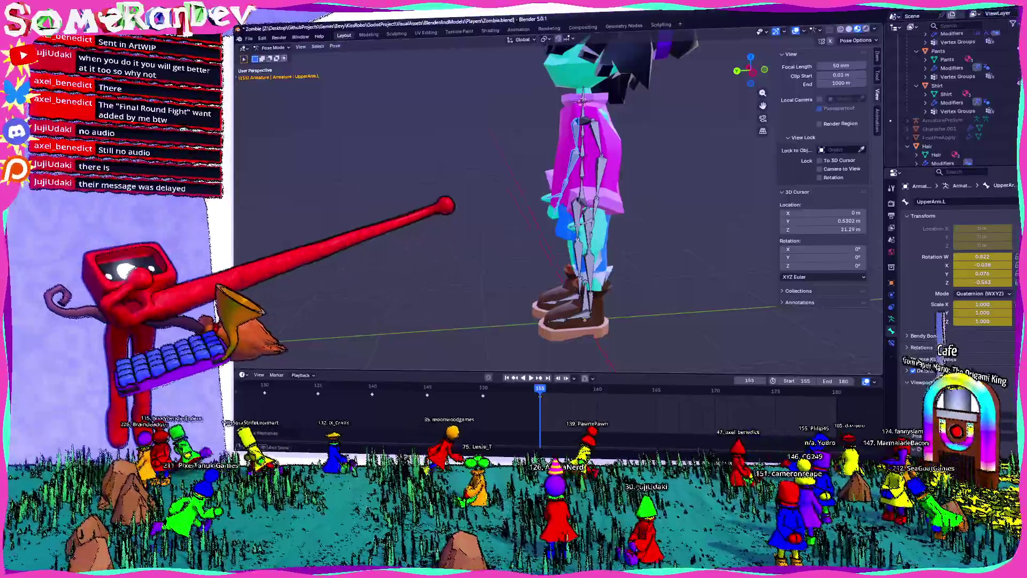
mouse_move(422, 213)
middle_mouse_down()
mouse_move(656, 222)
mouse_move(482, 218)
middle_mouse_up()
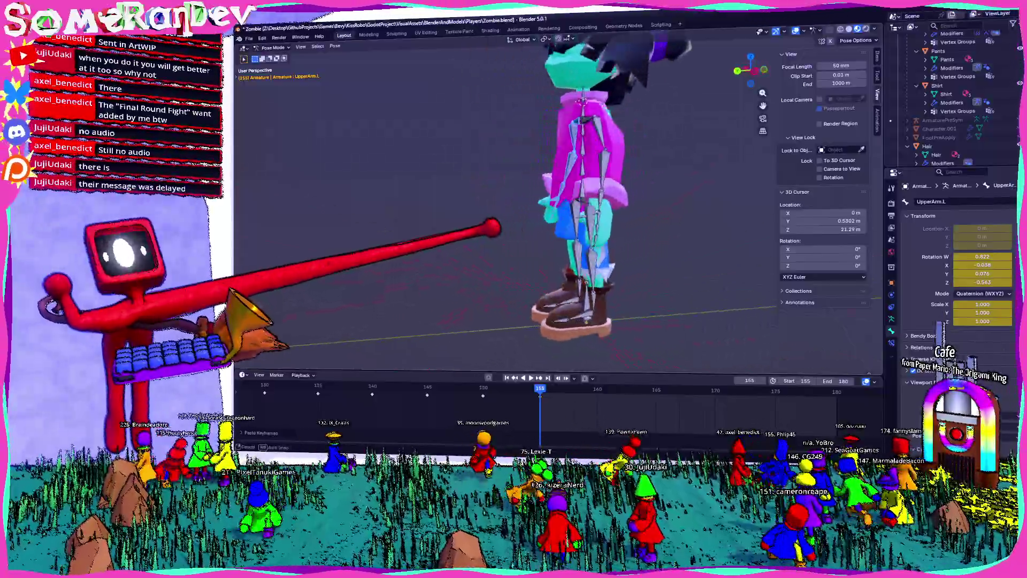
scroll(473, 220, "down", 3)
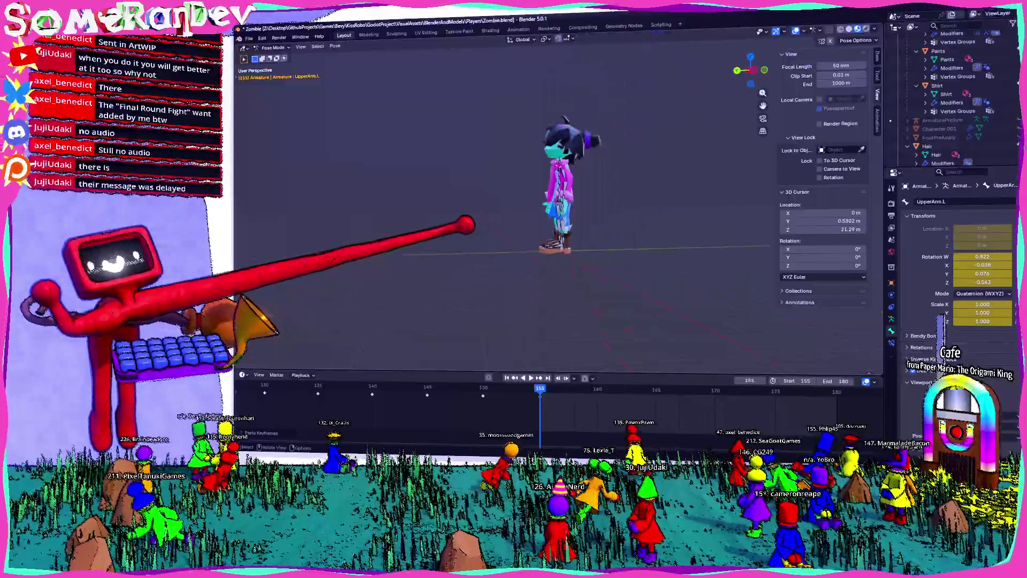
middle_click_drag(470, 222, 602, 230)
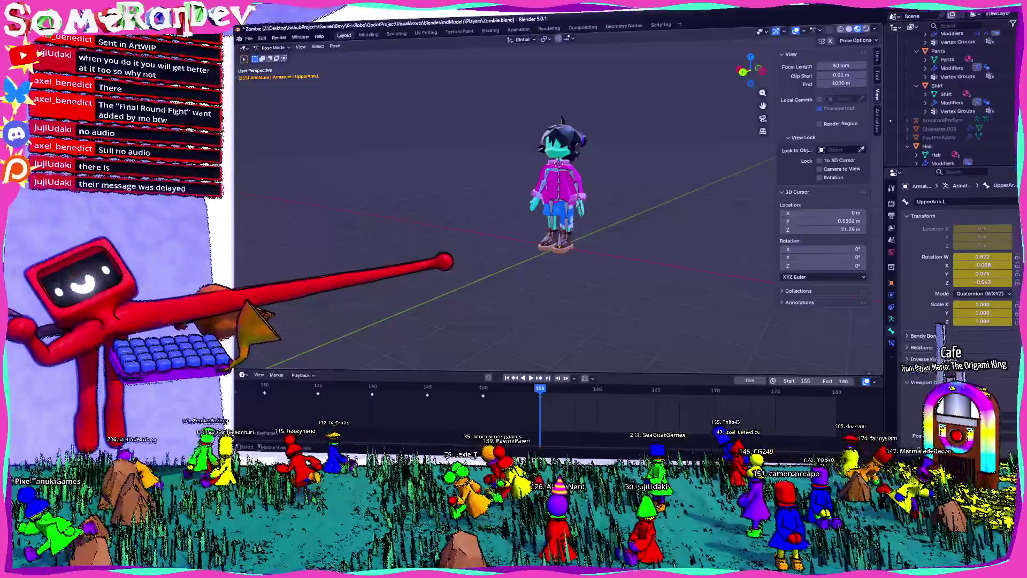
scroll(561, 200, "up", 3)
scroll(561, 201, "up", 2)
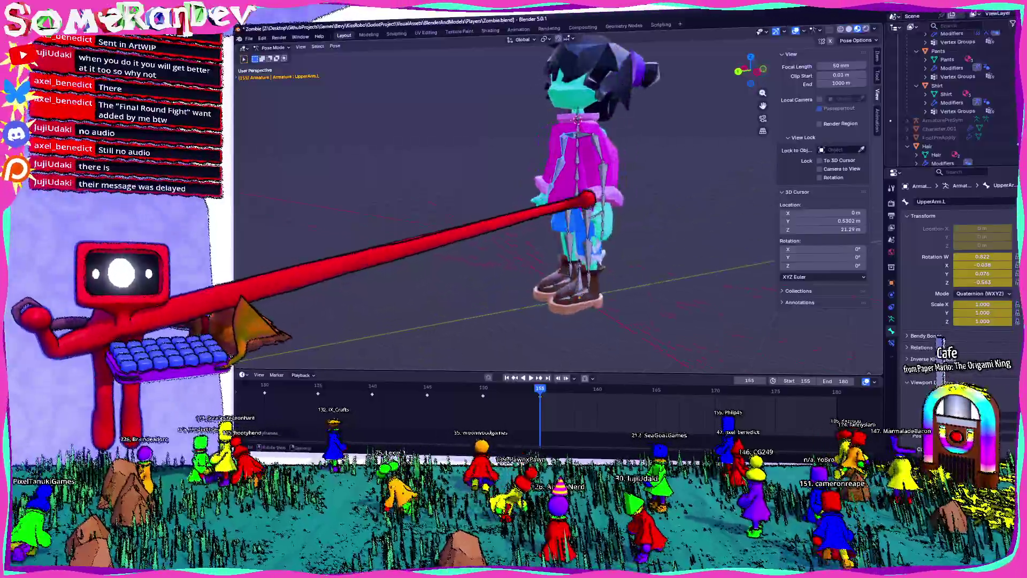
right_click(622, 210)
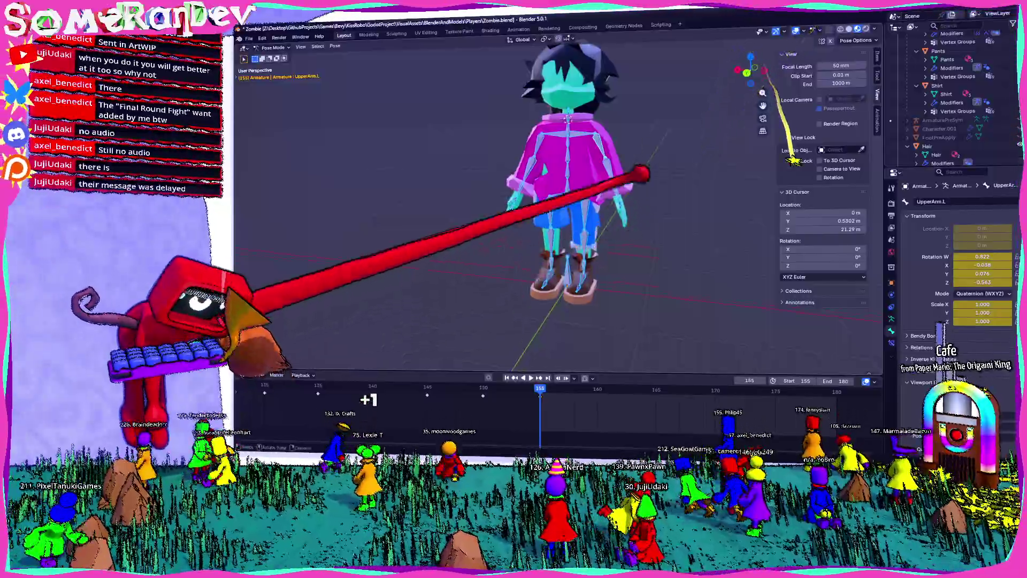
middle_click_drag(706, 204, 835, 402)
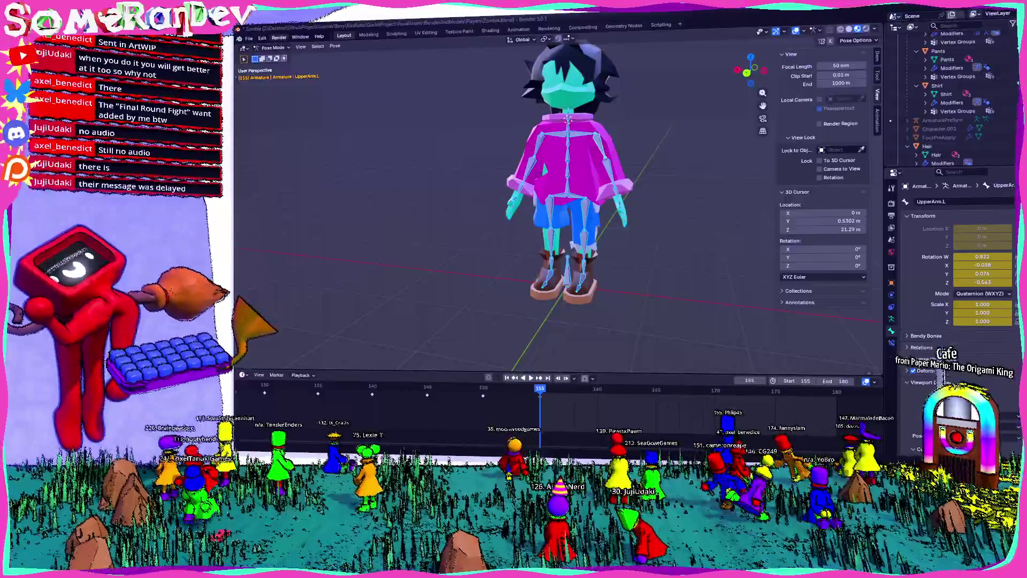
Open Player.blend from the recent files and look over the character and bed.
left_click(249, 38)
mouse_move(265, 63)
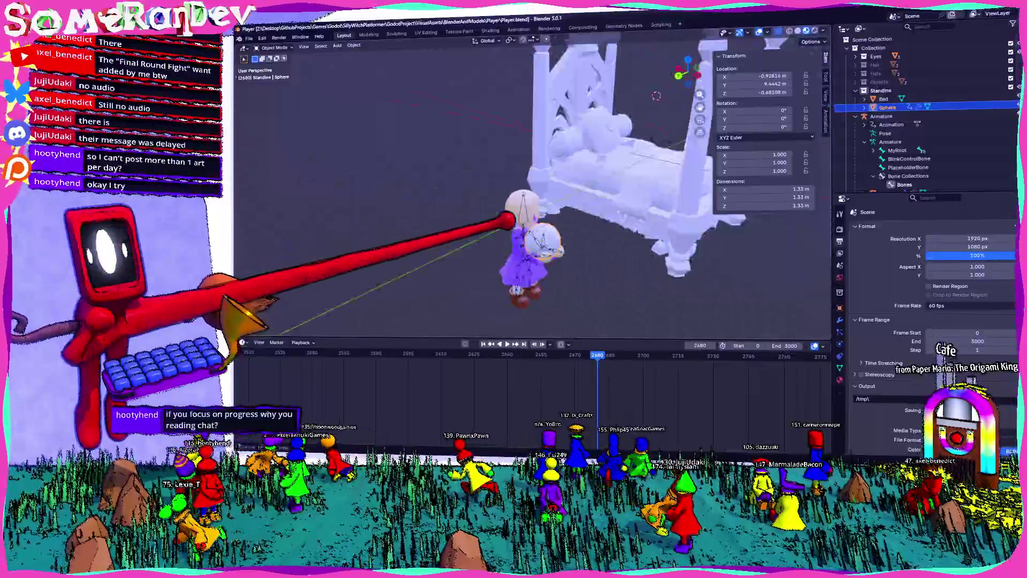
mouse_move(530, 193)
middle_mouse_down()
mouse_move(481, 201)
mouse_move(402, 185)
mouse_move(561, 185)
middle_mouse_up()
scroll(529, 185, "up", 3)
left_click(269, 46)
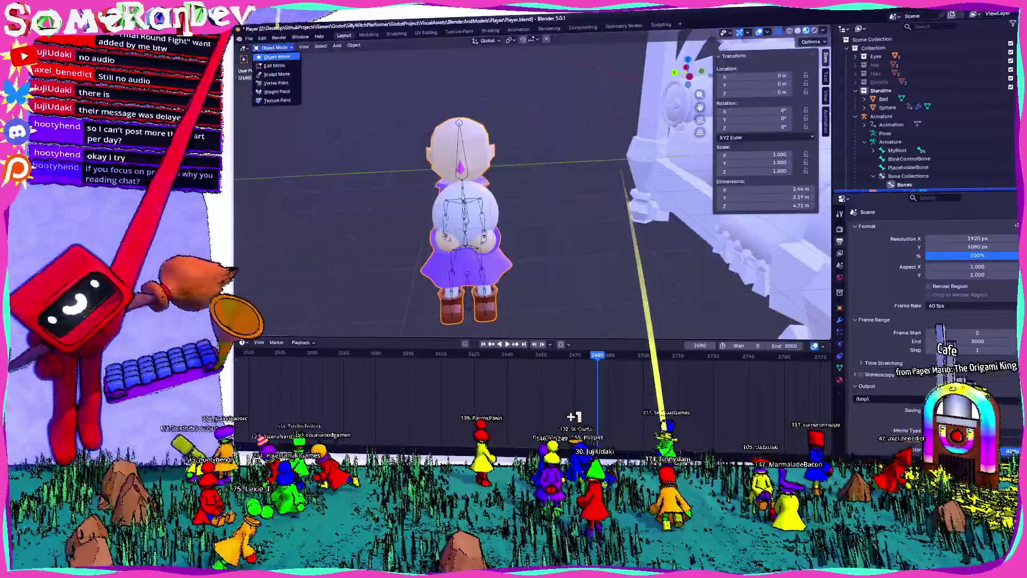
Select the purple character's Armature in the outliner and check the interaction modes.
left_click(881, 116)
mouse_move(514, 201)
middle_mouse_down()
mouse_move(566, 58)
mouse_move(507, 66)
middle_mouse_up()
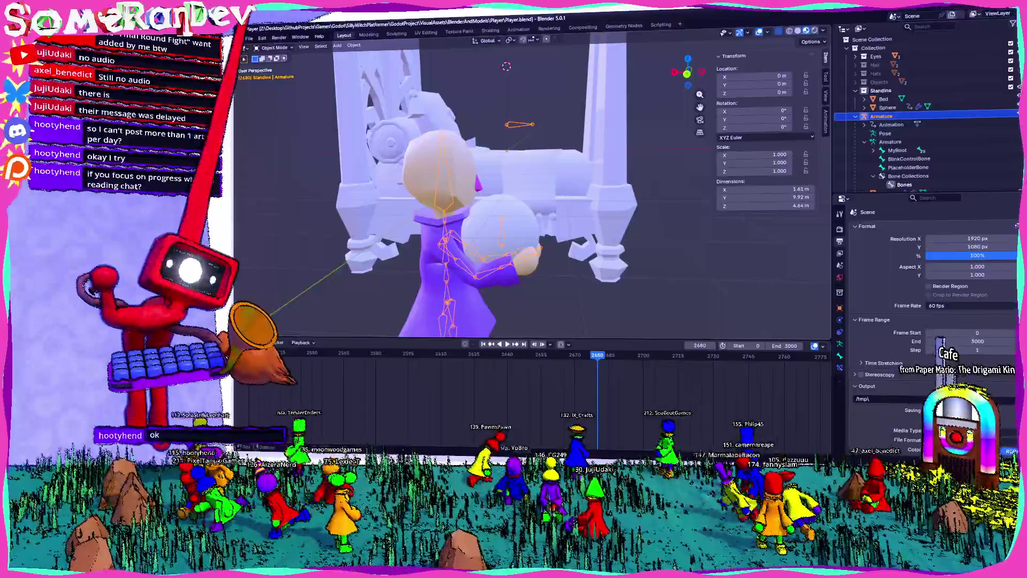
left_click(273, 47)
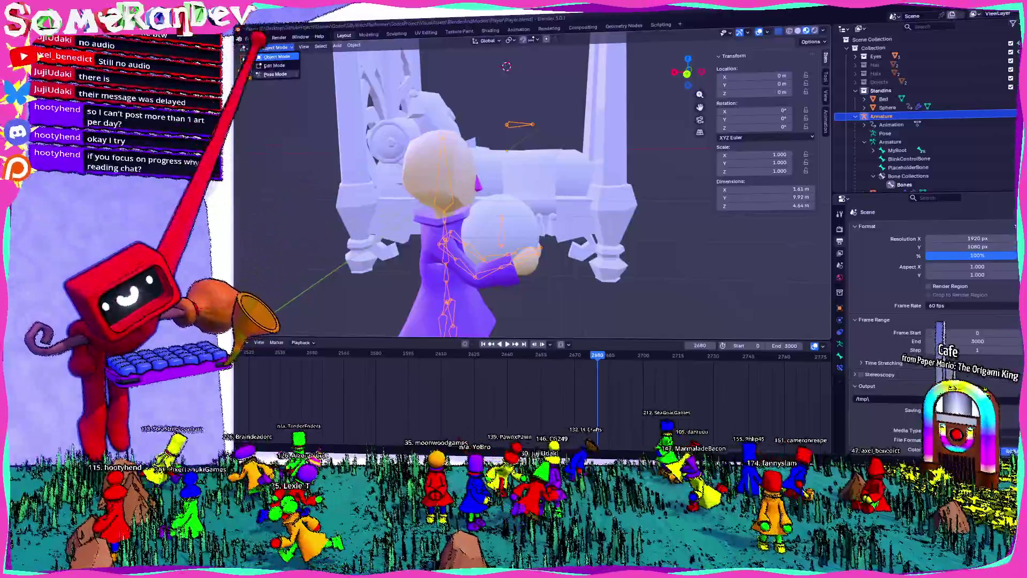
middle_click_drag(608, 241, 510, 389)
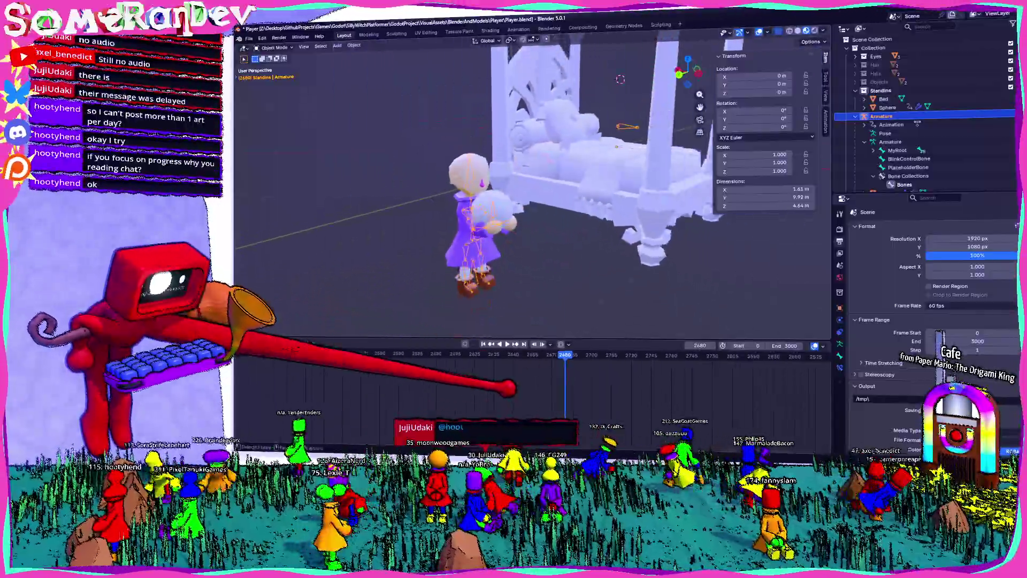
scroll(530, 386, "down", 5)
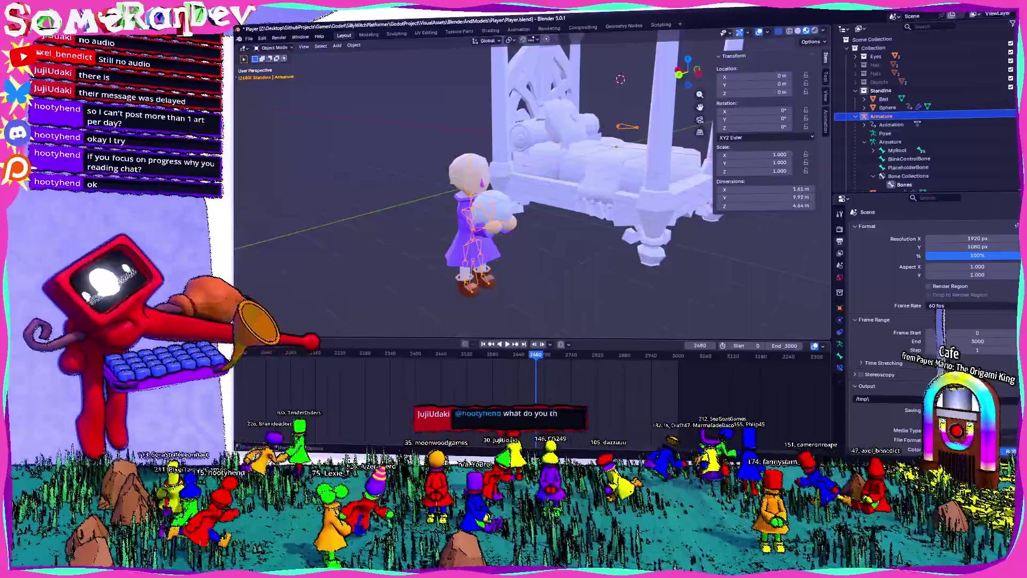
Drag the playhead from frame 2680 back through 1955 and 249 to around frame 75.
left_click_drag(536, 354, 522, 354)
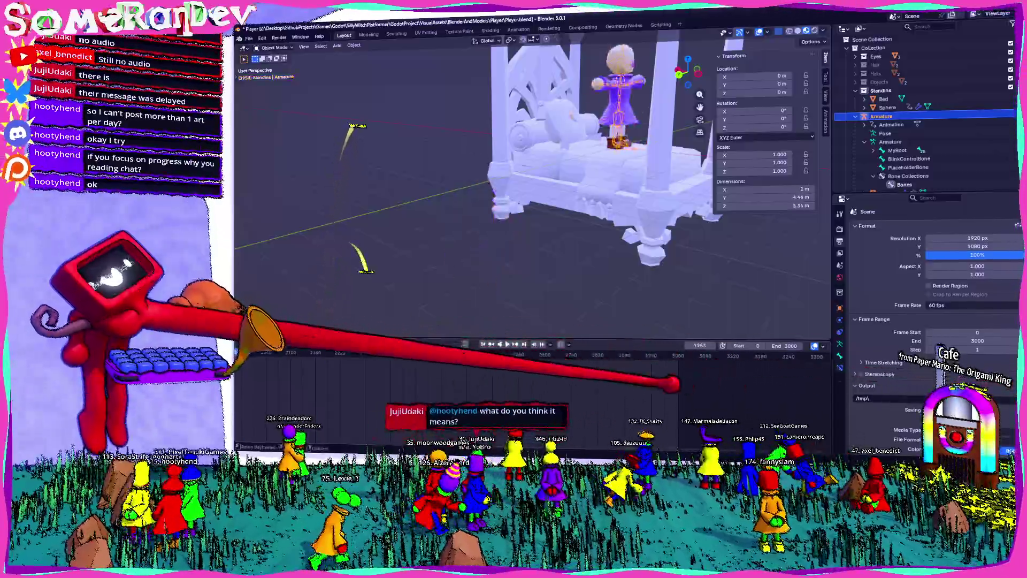
scroll(529, 385, "up", 5)
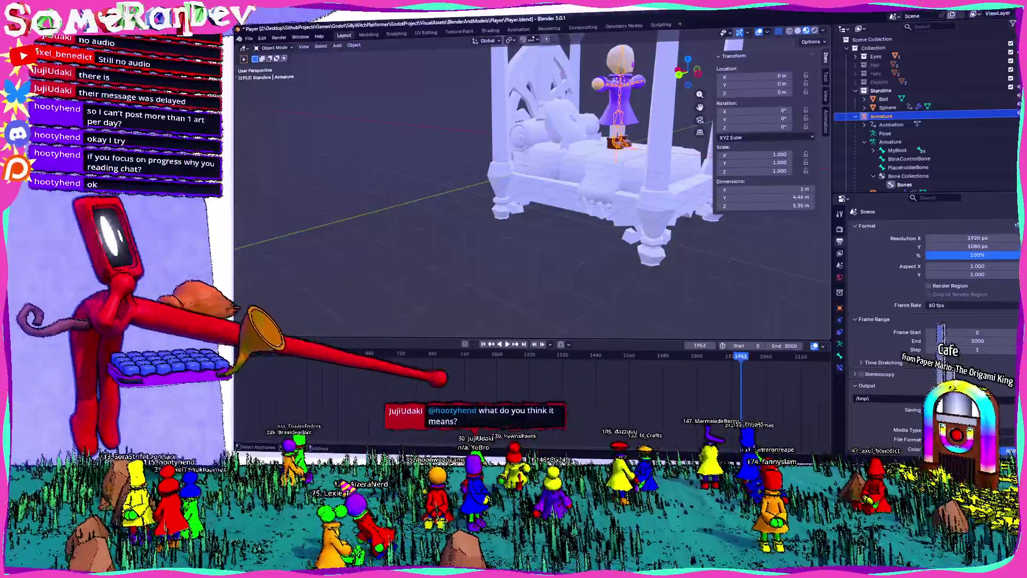
left_click_drag(417, 353, 435, 353)
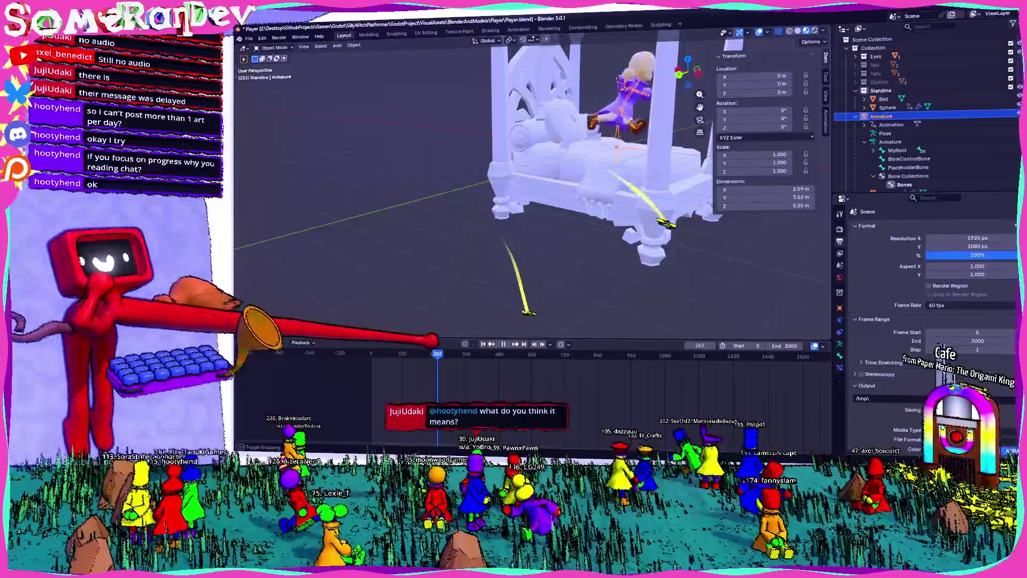
middle_click_drag(562, 240, 514, 320)
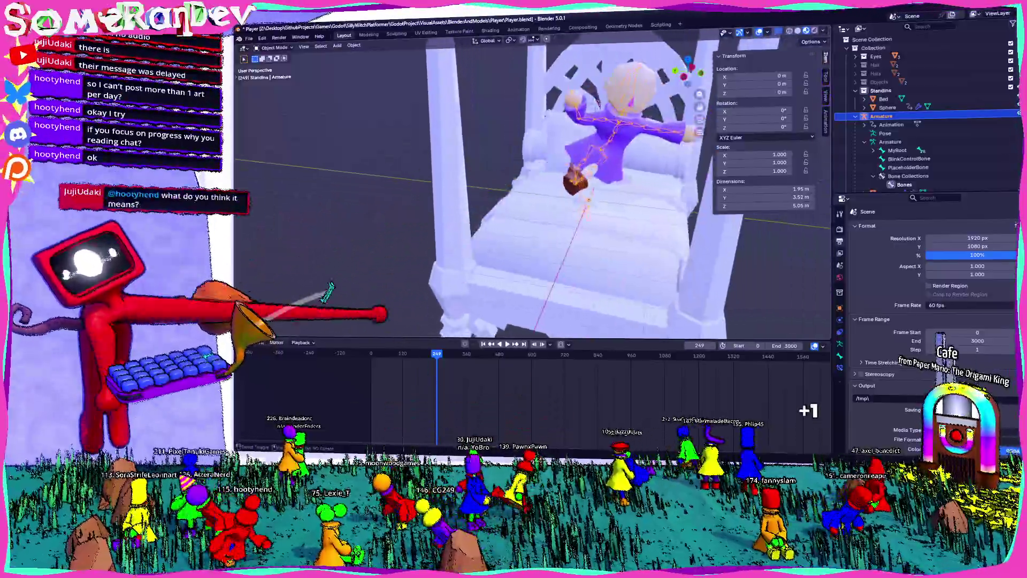
left_click_drag(436, 354, 391, 354)
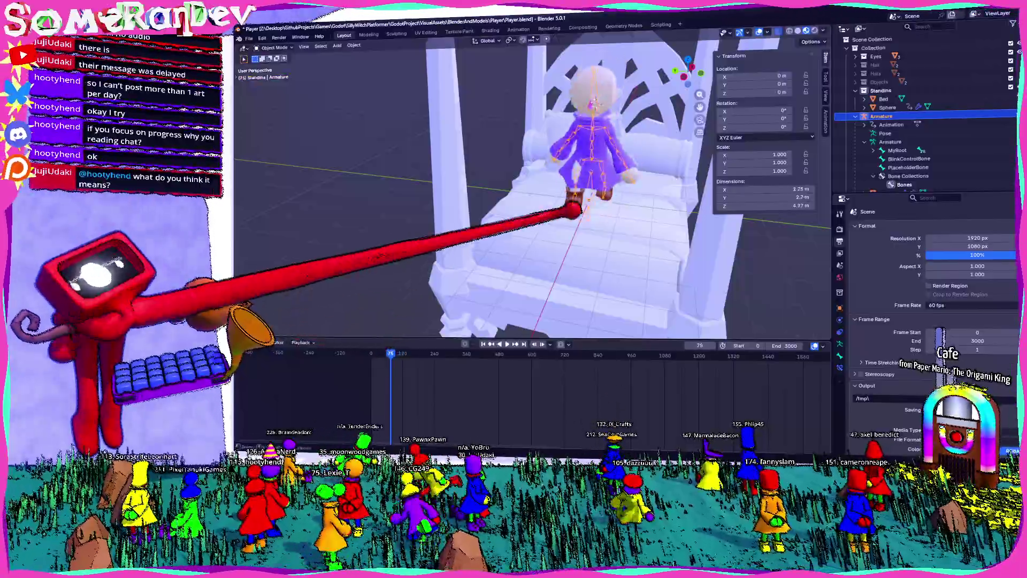
mouse_move(561, 217)
middle_mouse_down()
mouse_move(505, 209)
mouse_move(390, 340)
middle_mouse_up()
left_click_drag(390, 354, 392, 354)
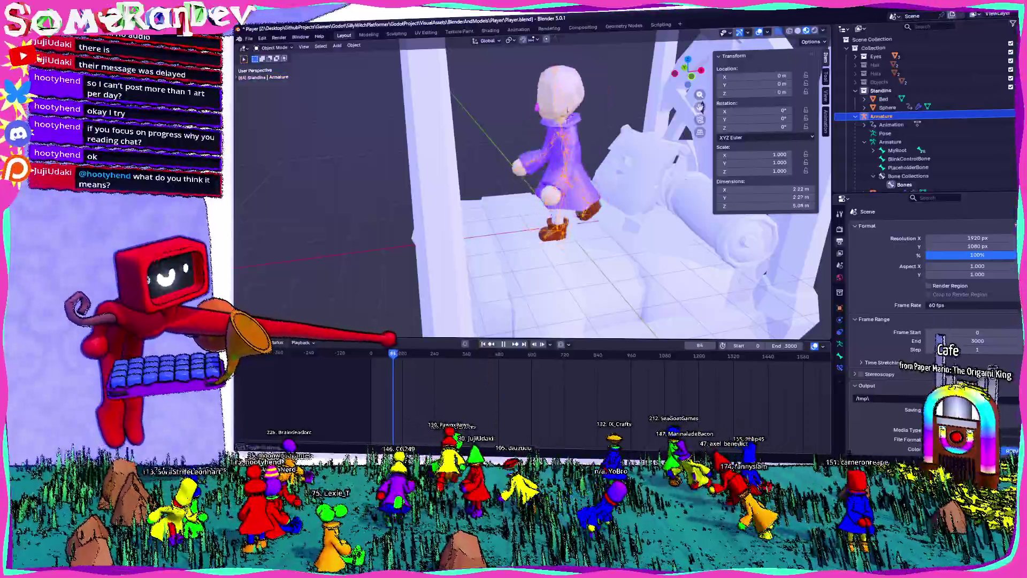
middle_click_drag(567, 116, 522, 161)
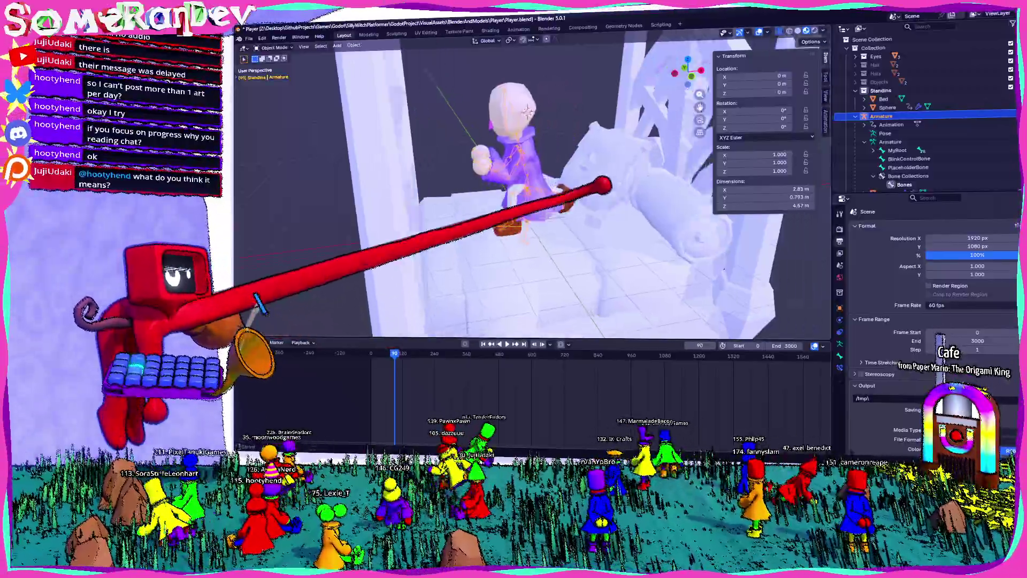
scroll(522, 160, "up", 3)
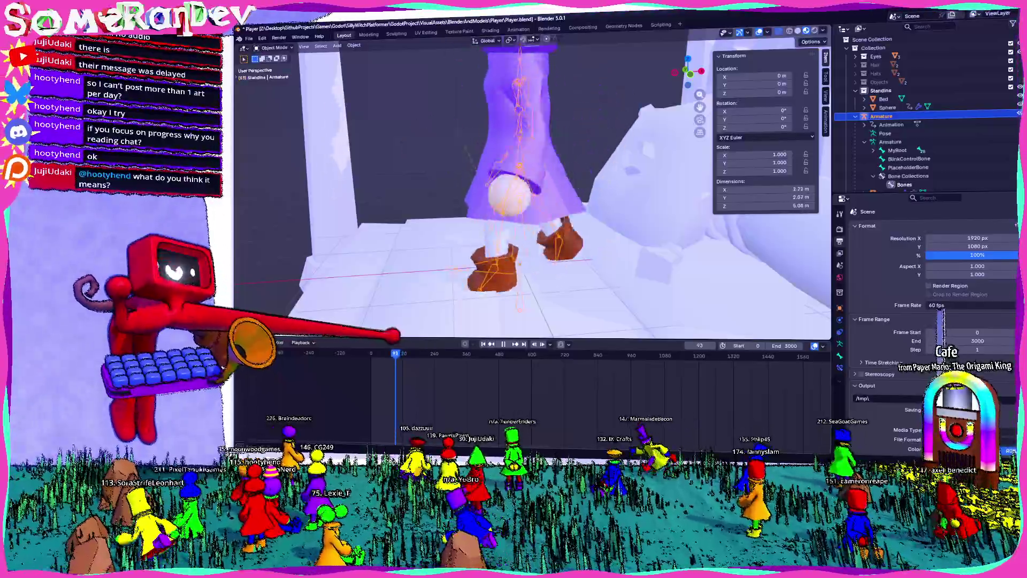
Frame the whole character and resume playing the animation from its opening frames.
middle_click_drag(530, 192, 578, 145)
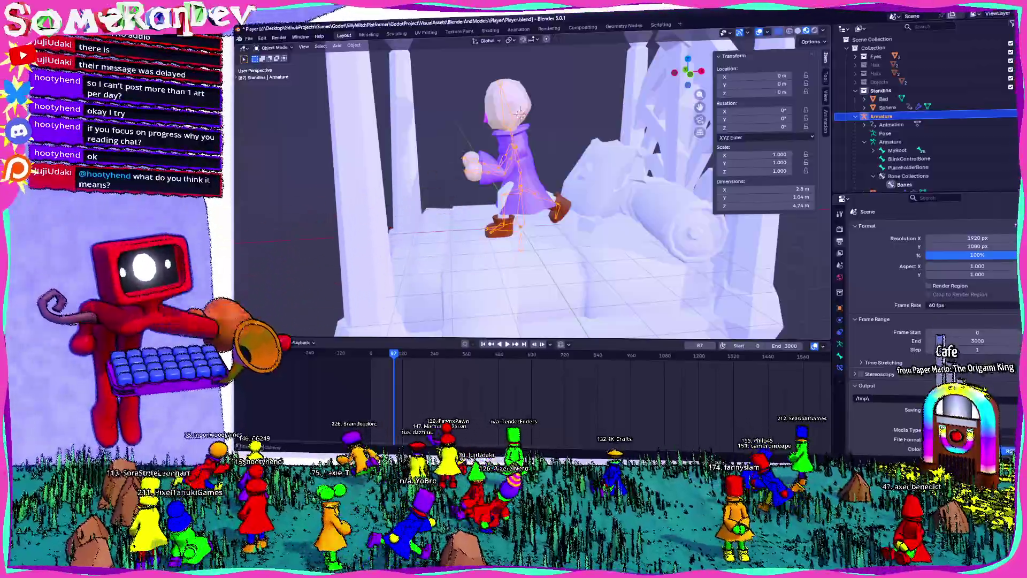
key("space")
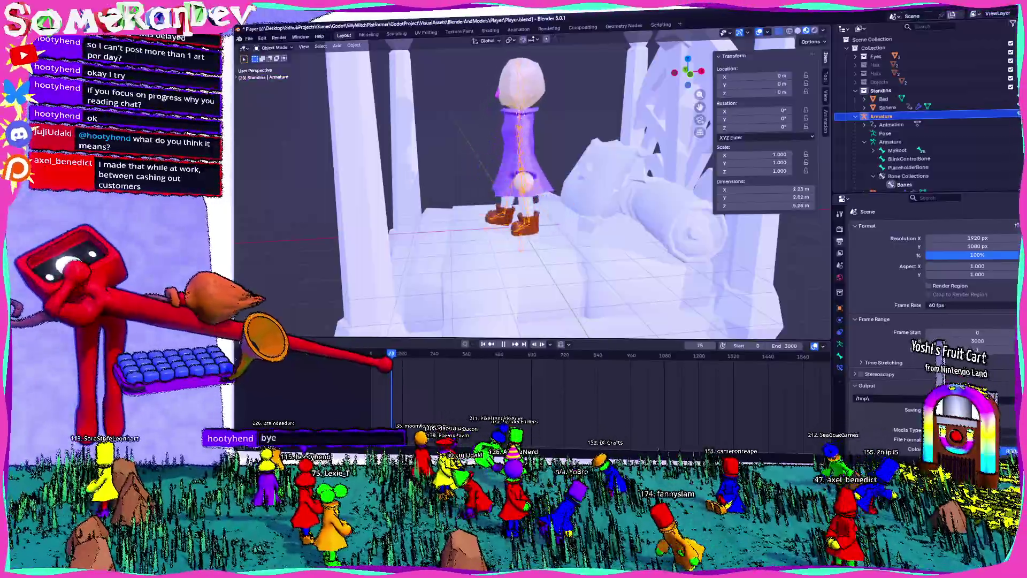
Stop playback around frame 106 and step back a few frames.
key("space")
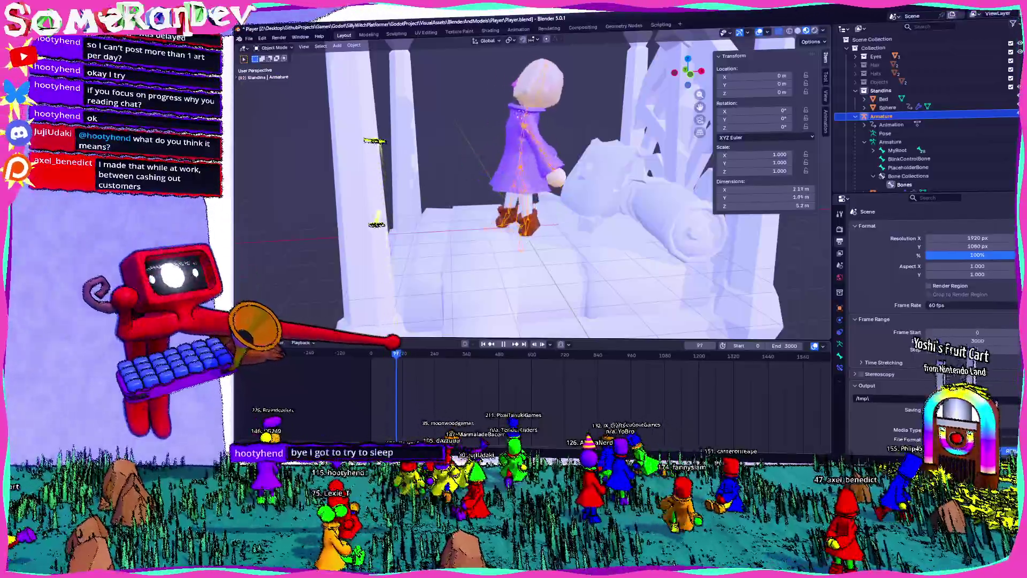
key("Right")
key("Right")
key("Right")
key("Right")
key("Right")
key("Right")
key("space")
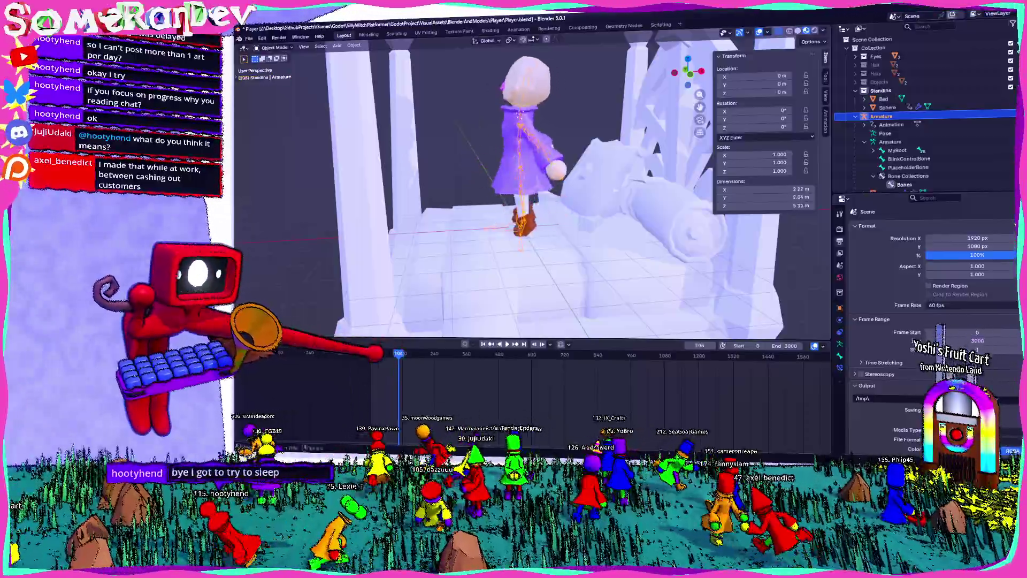
key("Left")
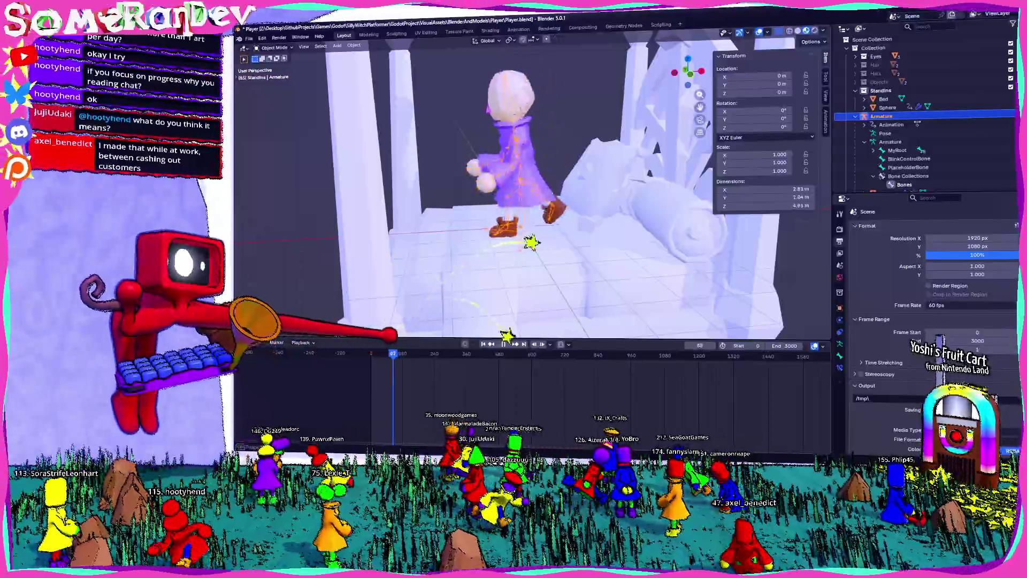
key("Left")
key("Left")
key("Left")
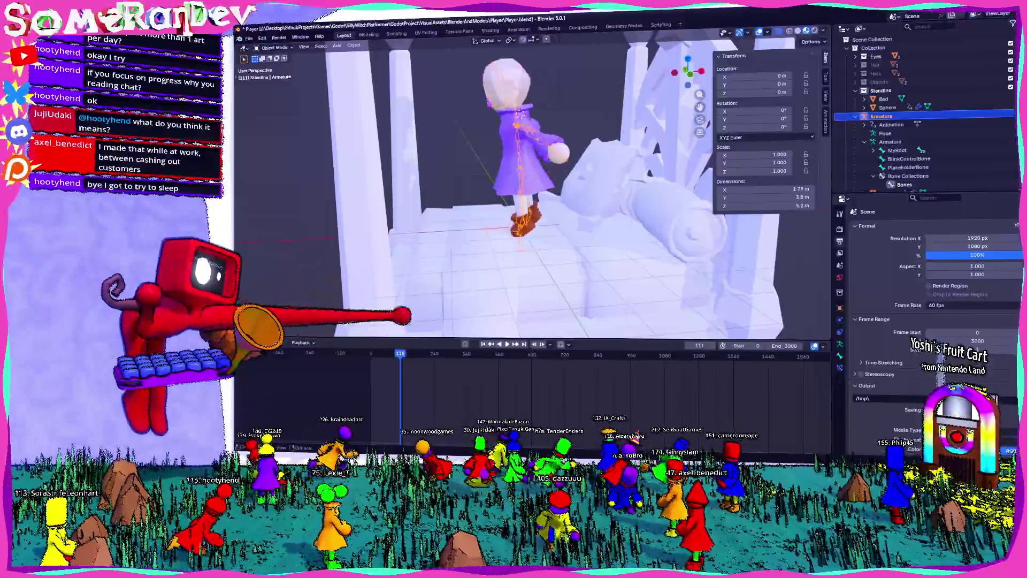
key("Left")
key("Left")
key("Left")
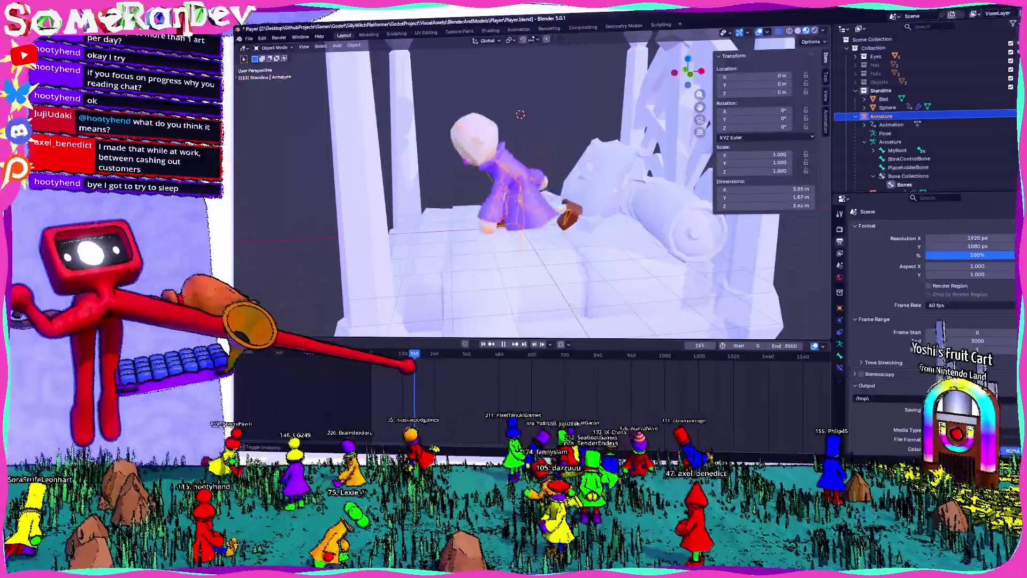
Orbit around the bed and character to view the pose from several angles.
middle_click_drag(529, 241, 514, 161)
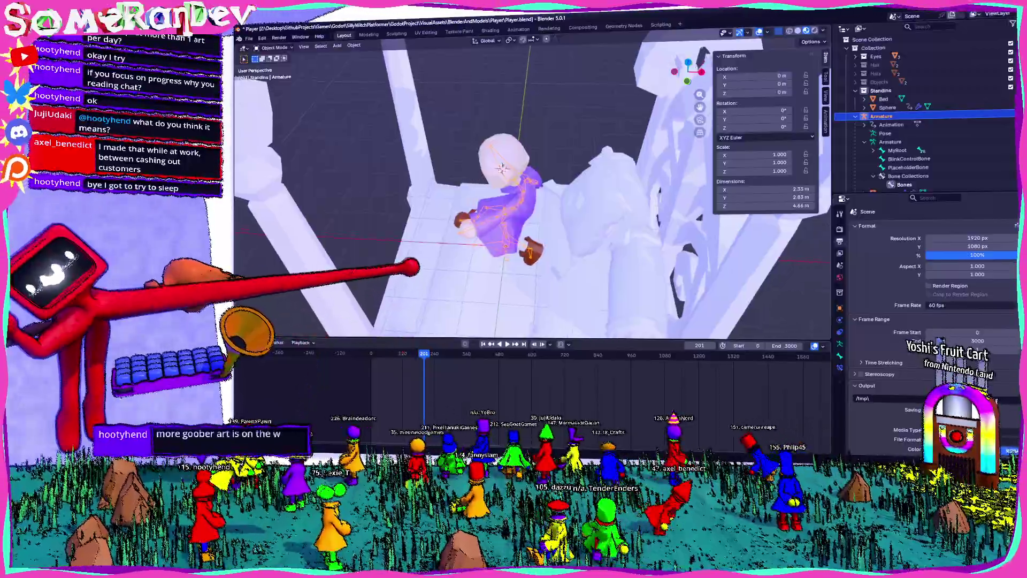
mouse_move(530, 184)
middle_mouse_down()
mouse_move(513, 209)
mouse_move(497, 200)
middle_mouse_up()
scroll(530, 184, "down", 3)
scroll(529, 184, "up", 3)
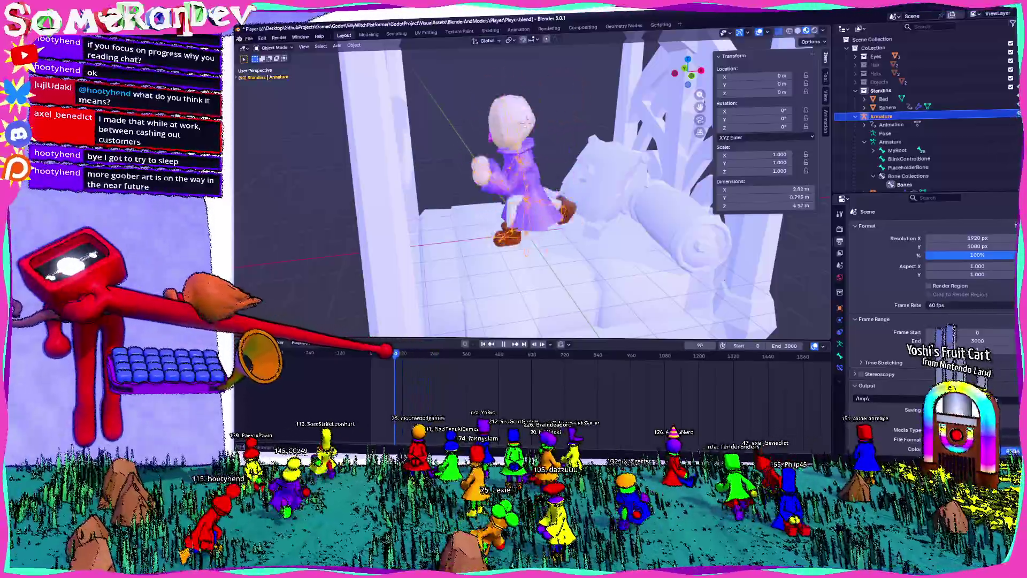
middle_click_drag(529, 200, 562, 192)
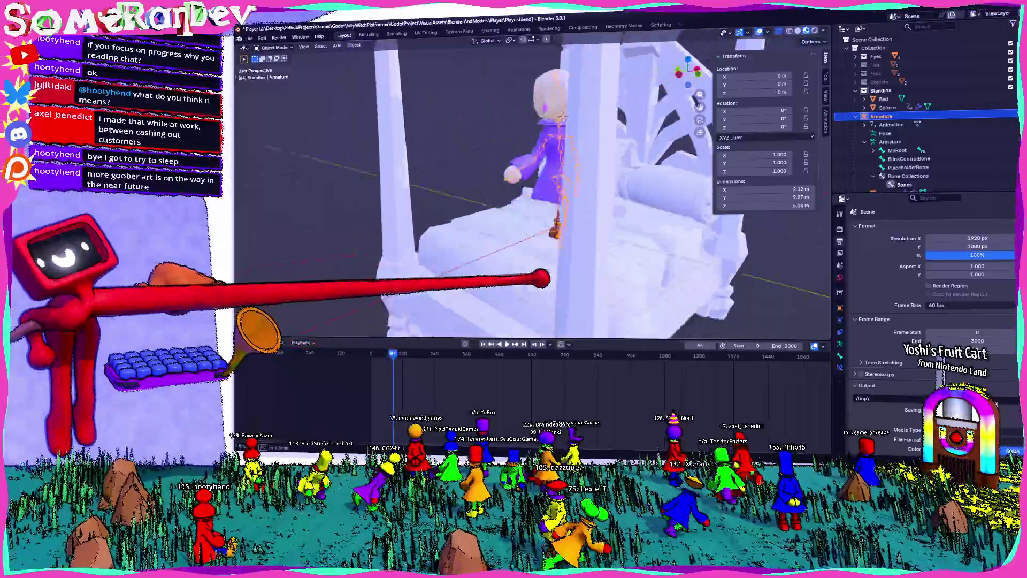
mouse_move(546, 278)
middle_mouse_down()
mouse_move(573, 252)
mouse_move(509, 276)
middle_mouse_up()
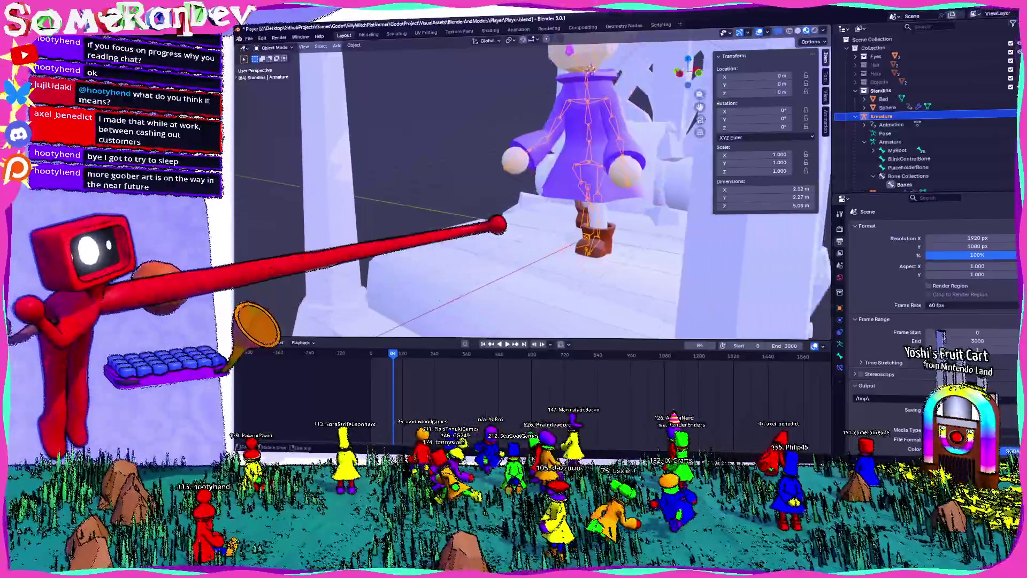
middle_click_drag(497, 224, 504, 230)
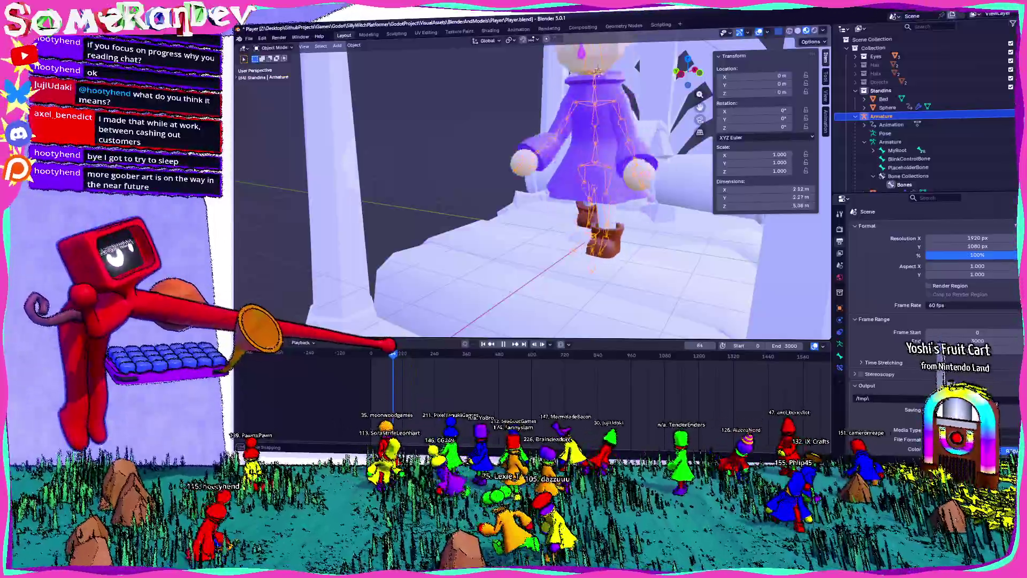
middle_click_drag(596, 241, 413, 333)
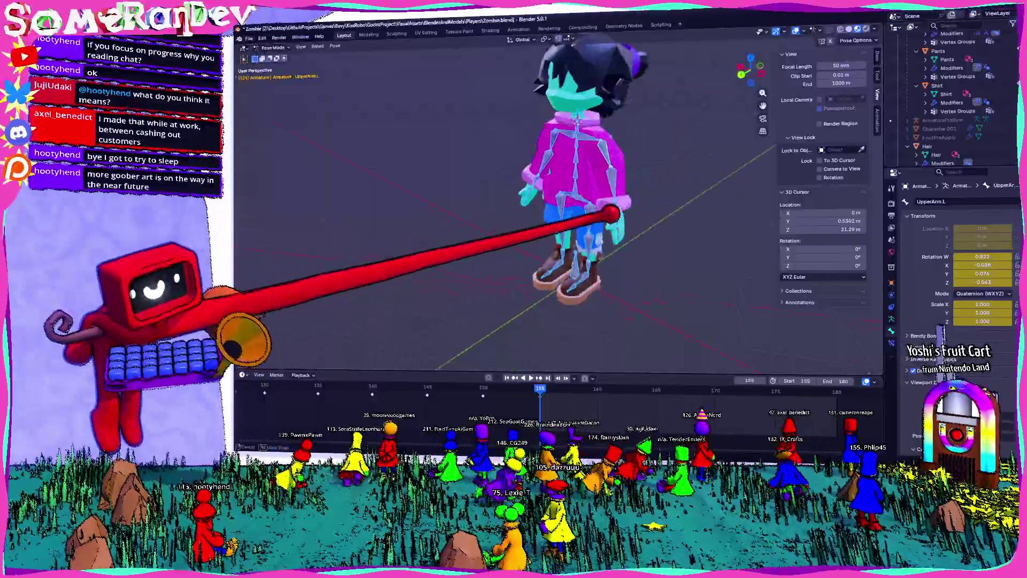
scroll(612, 212, "down", 3)
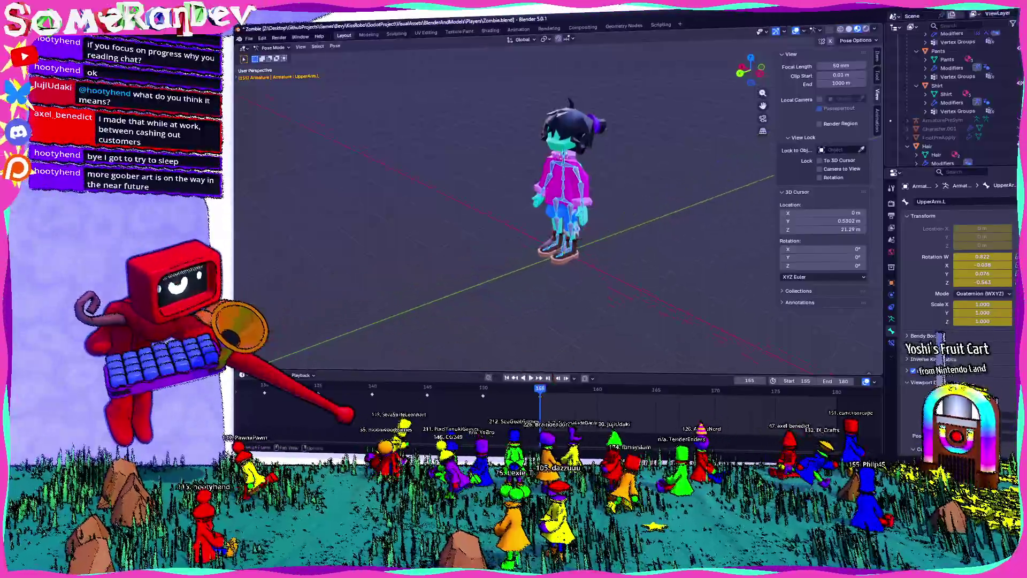
Check the Marker menu, then play from the JumpSquat marker at 155 to frame 160 in side view.
left_click(276, 374)
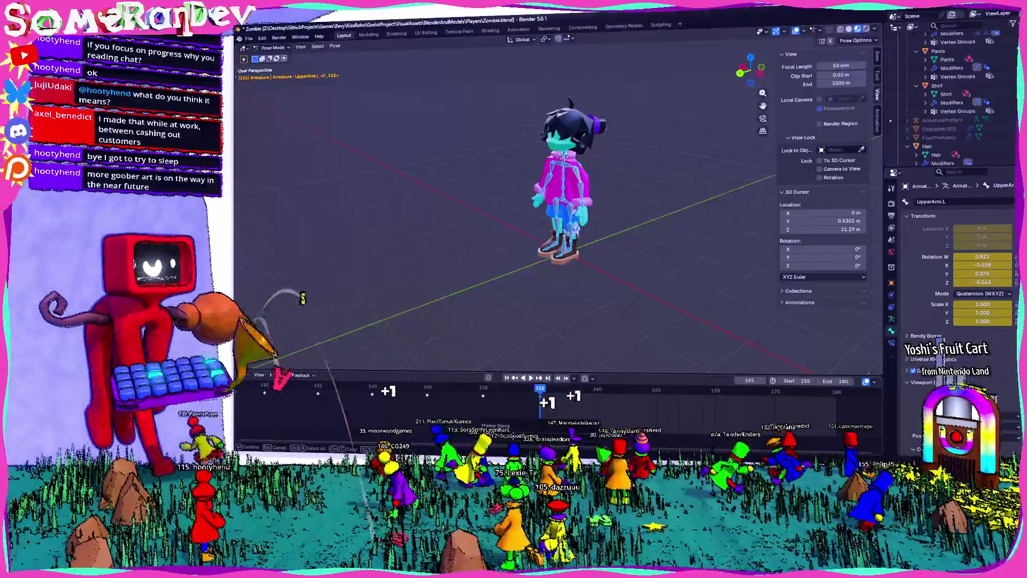
middle_click_drag(513, 201, 529, 216)
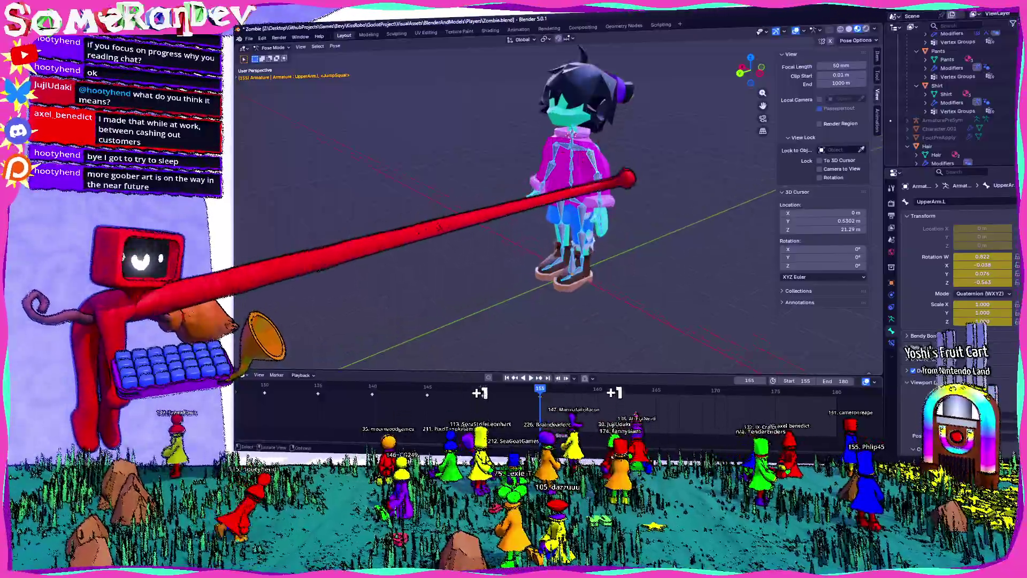
key("ctrl+KP_3")
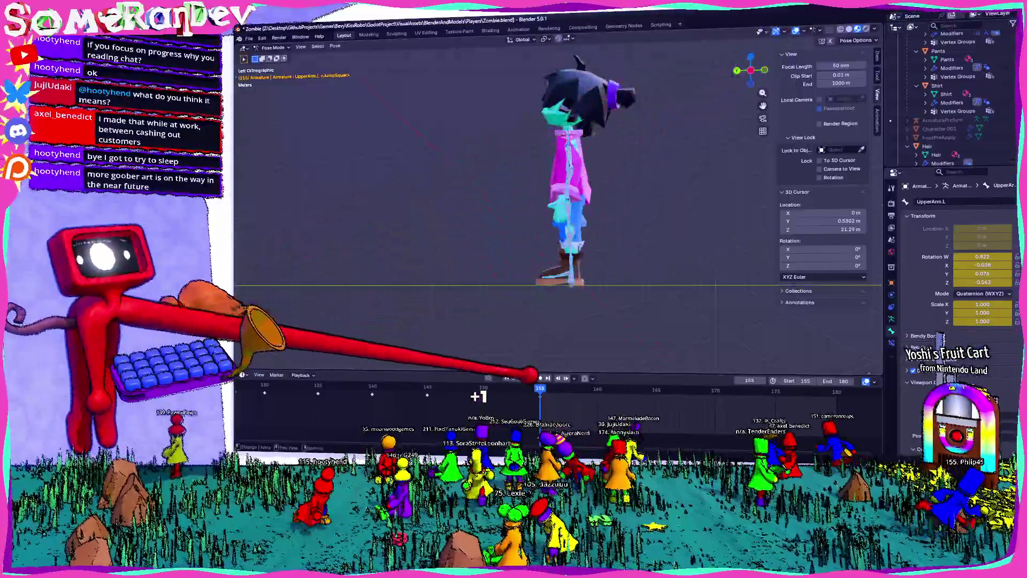
key("space")
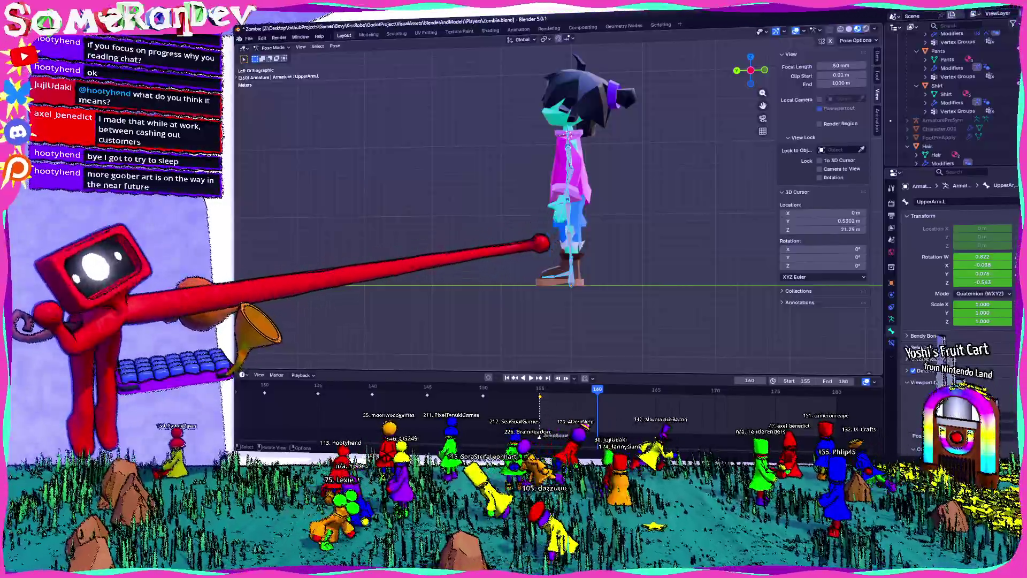
middle_click_drag(562, 201, 610, 210)
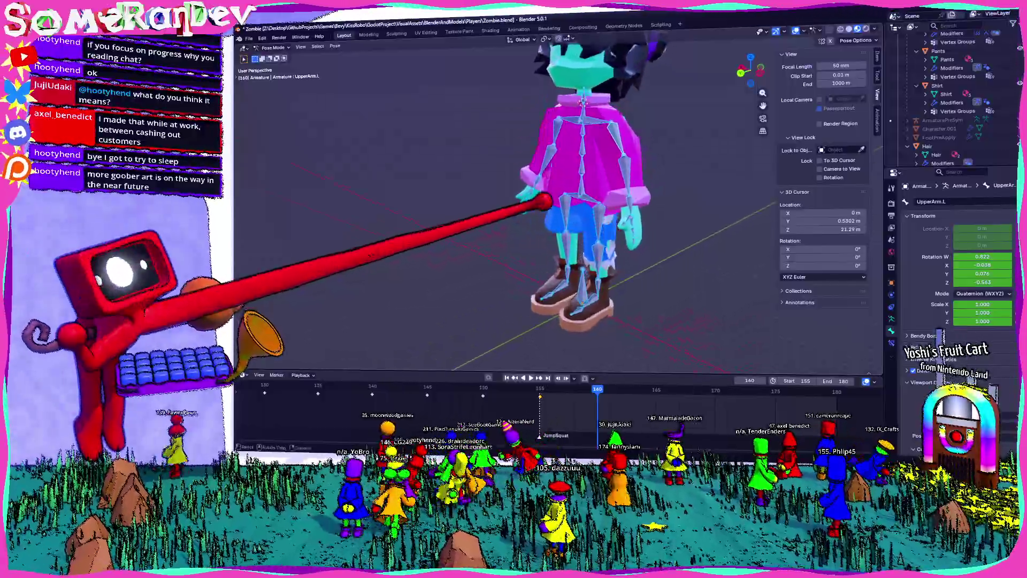
left_click_drag(750, 71, 650, 209)
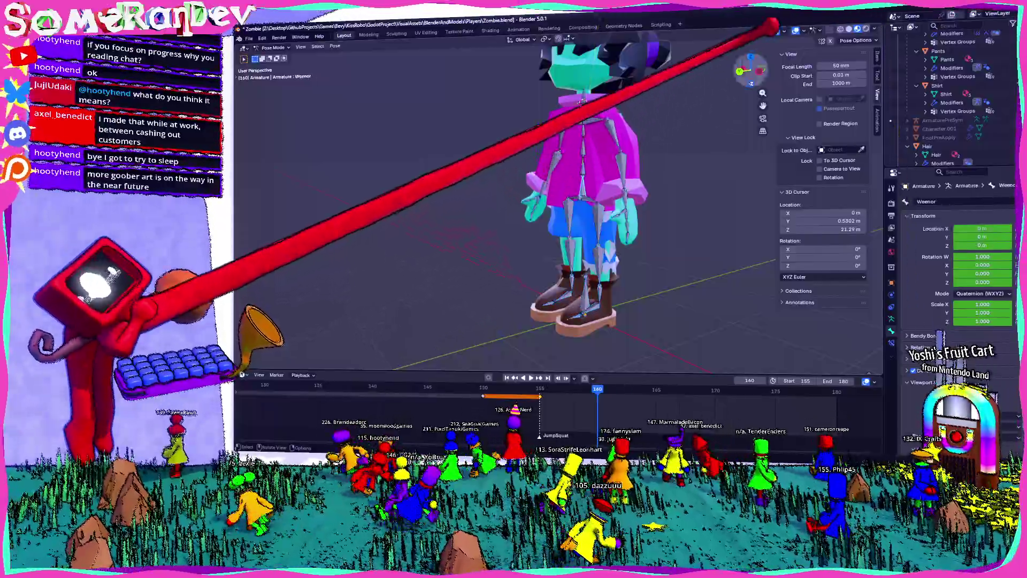
From the left side view, lower the Weenor body bone straight down along Z.
key("ctrl+KP_3")
key("g")
key("z")
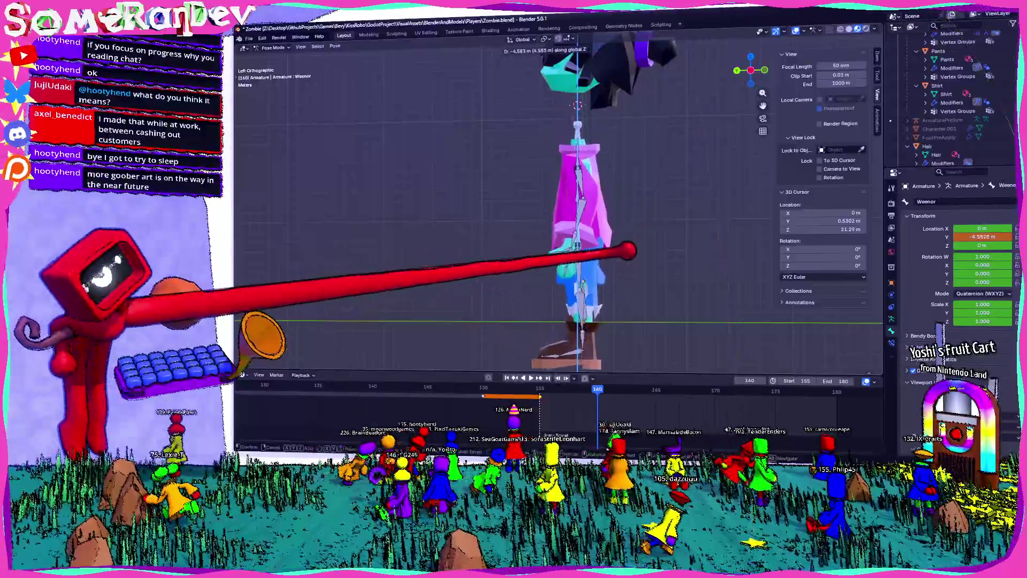
key("Return")
Rotate the left leg bones into a bent squat position, redoing the first attempt.
left_click(704, 255)
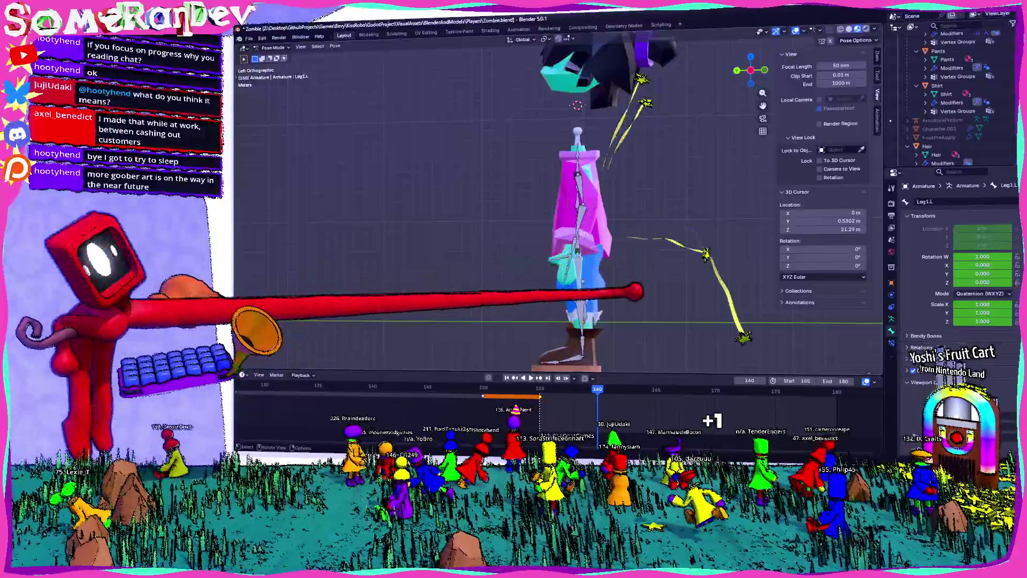
key("r")
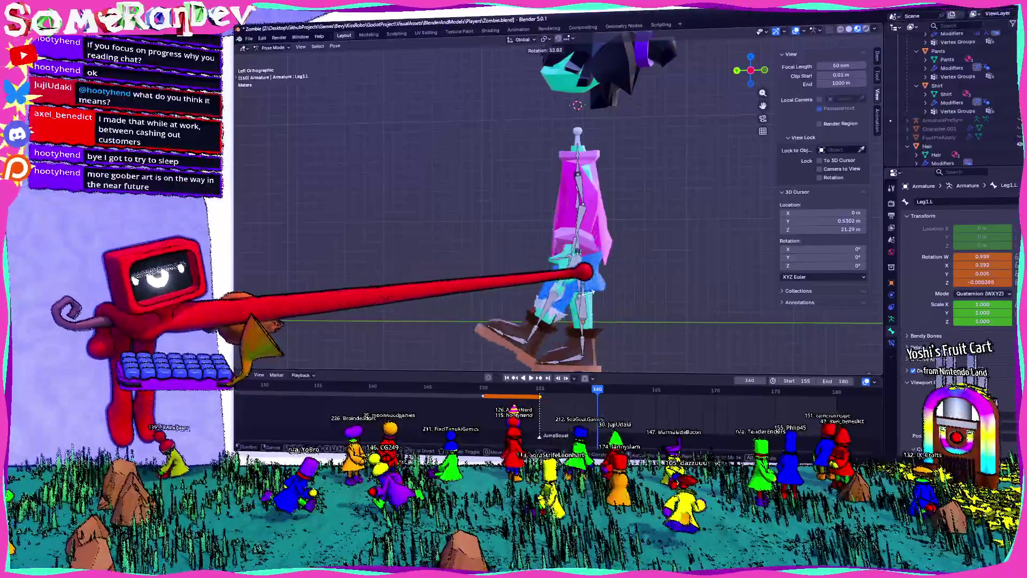
key("ctrl+z")
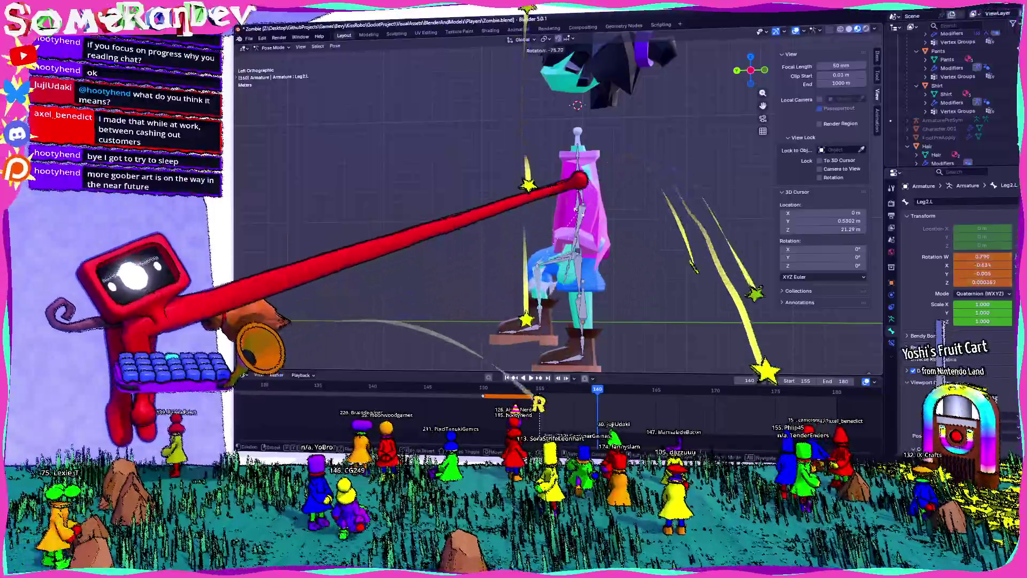
key("r")
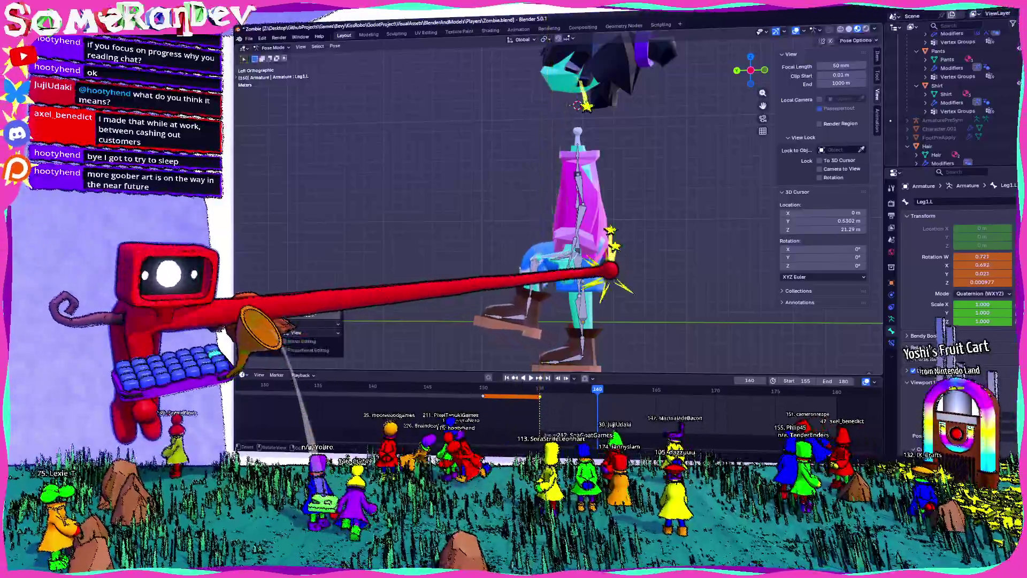
key("r")
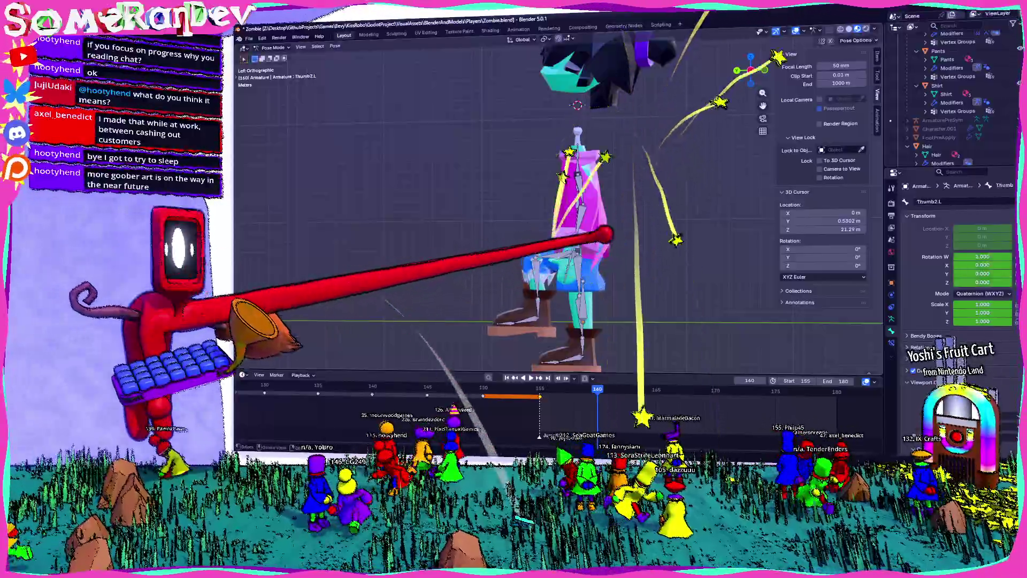
middle_click_drag(562, 208, 609, 200)
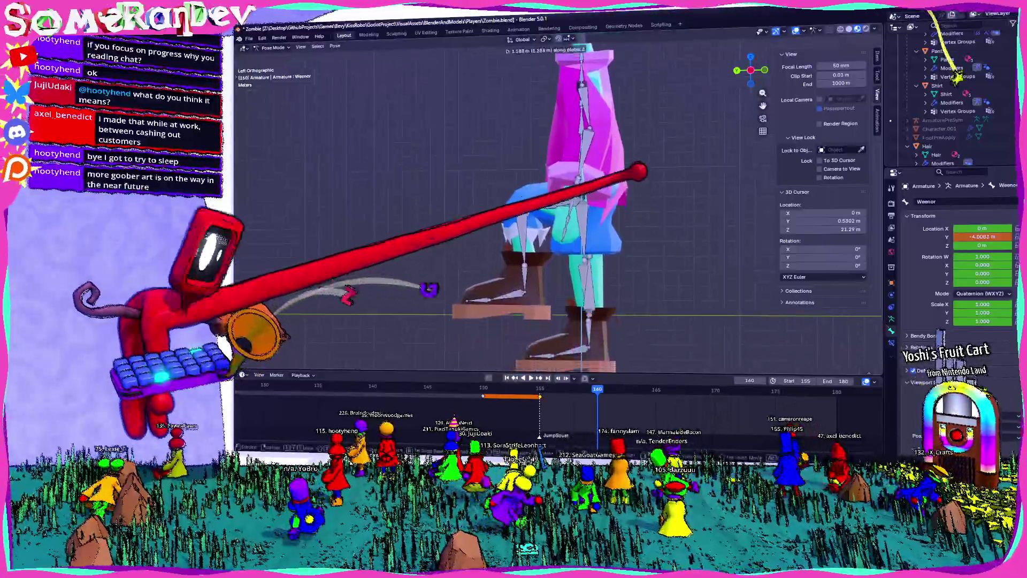
key("Return")
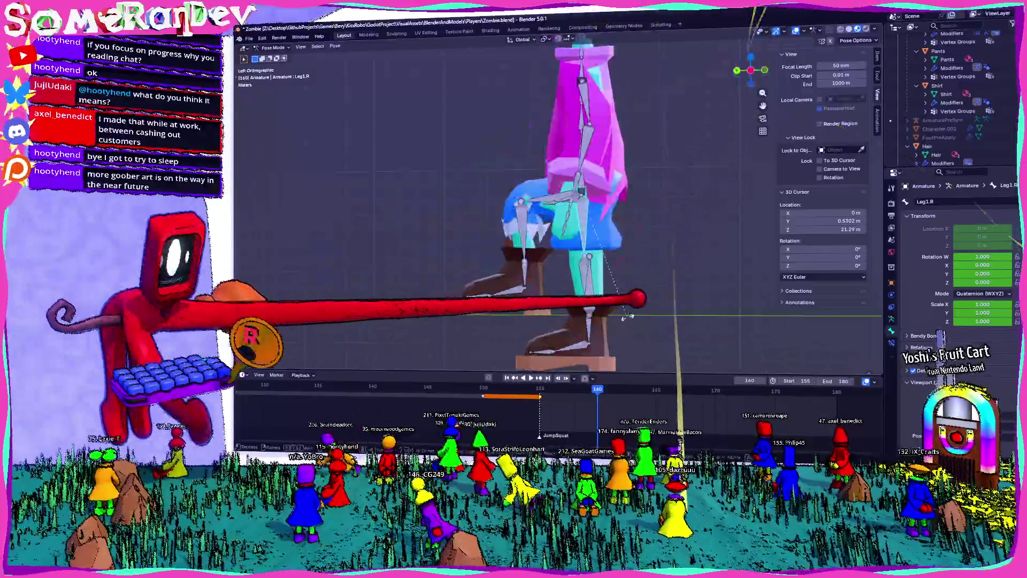
Rotate the right upper leg, lower leg and toe bones to match the squat.
left_click(590, 281)
key("r")
left_click(703, 220)
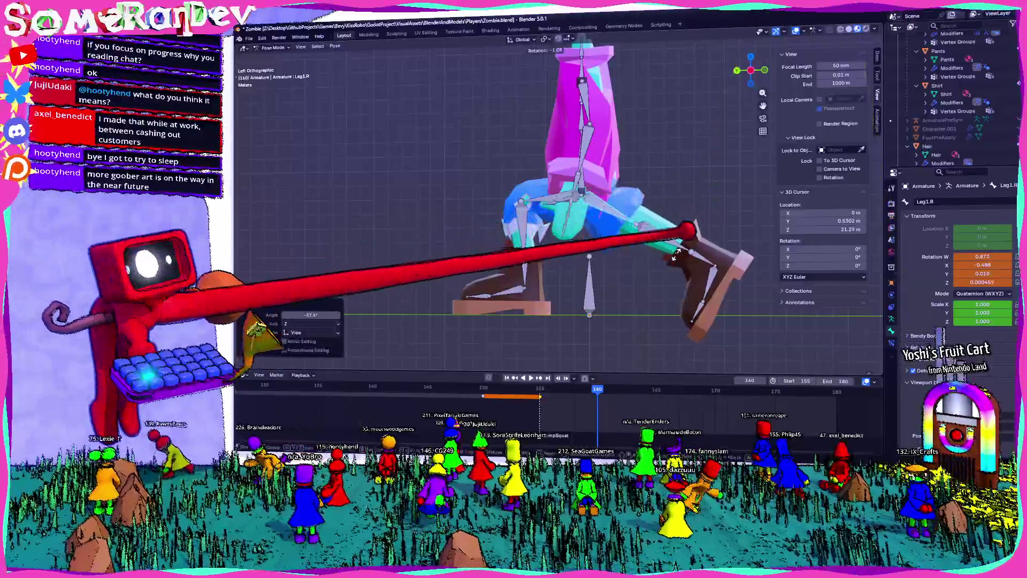
left_click(676, 255)
key("r")
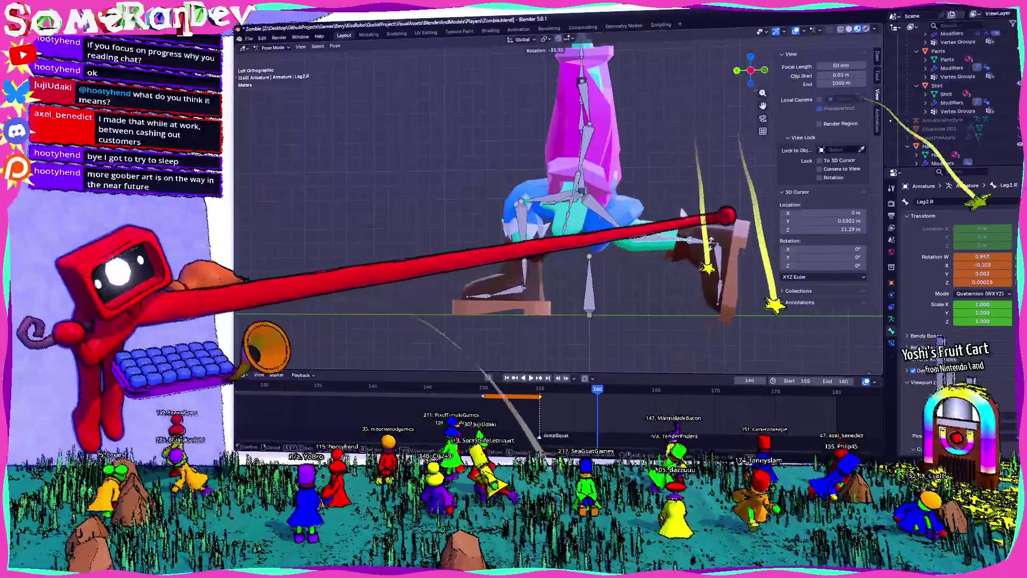
left_click(711, 243)
left_click(708, 309)
key("r")
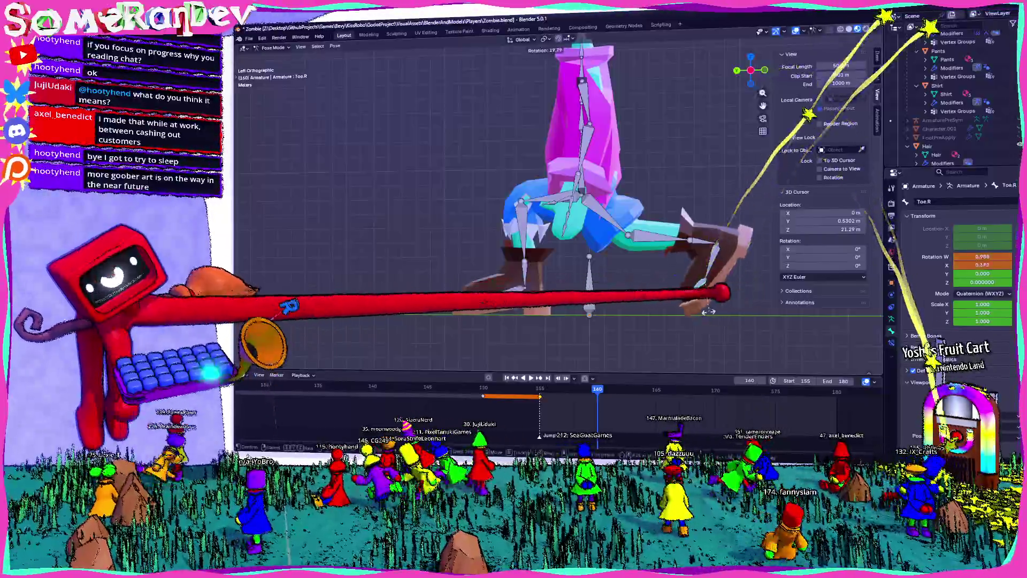
left_click(680, 241)
left_click(737, 242)
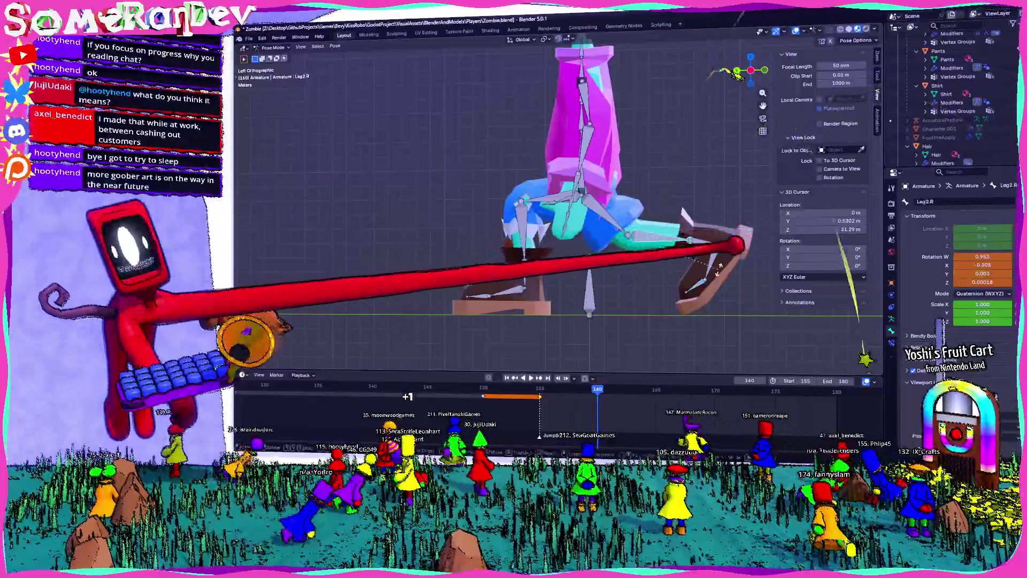
key("r")
Check the pose from behind and the side, then begin rotating the left upper arm.
middle_click_drag(726, 259, 634, 267)
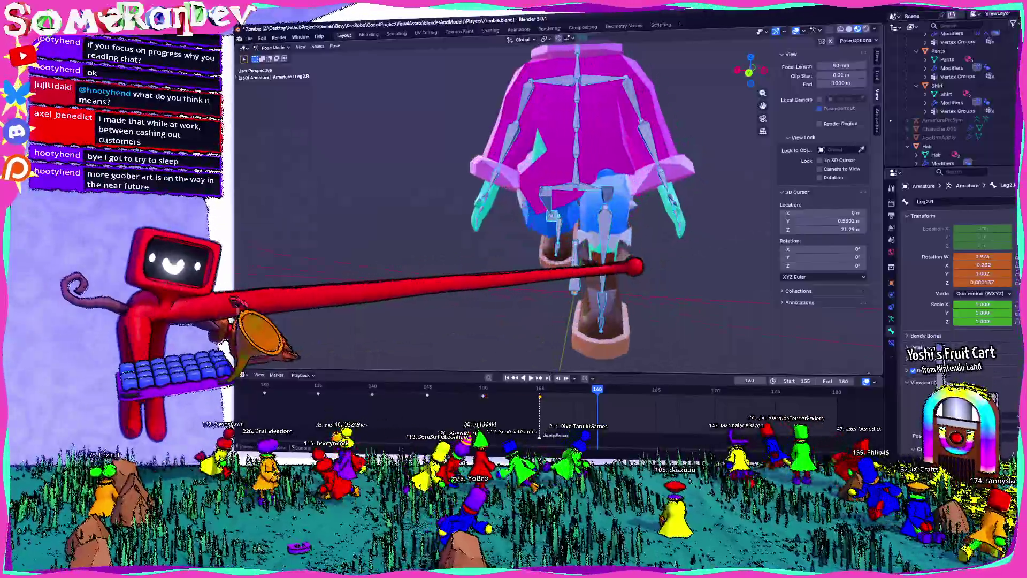
middle_click_drag(638, 268, 603, 175)
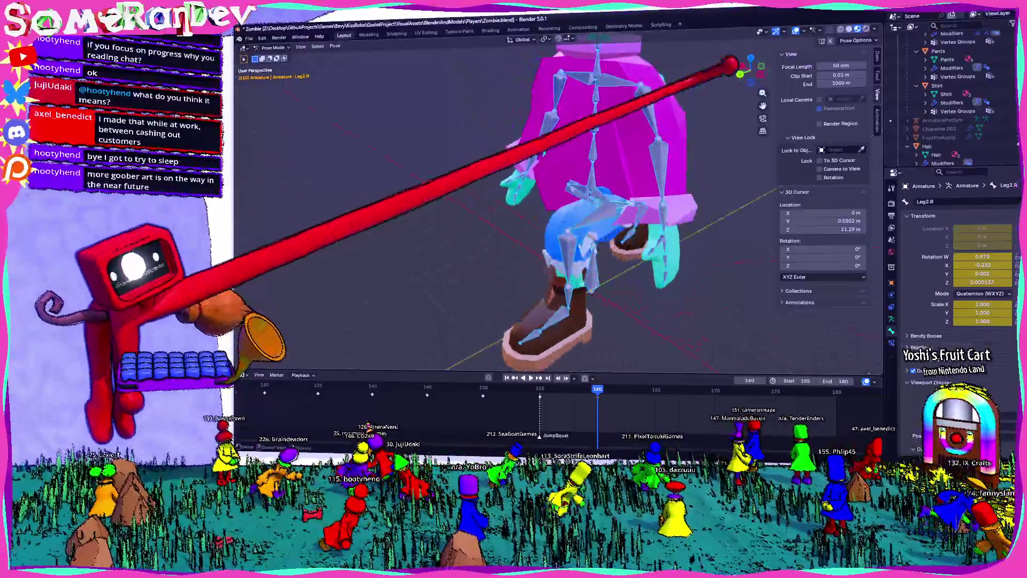
left_click_drag(733, 64, 745, 92)
left_click(744, 71)
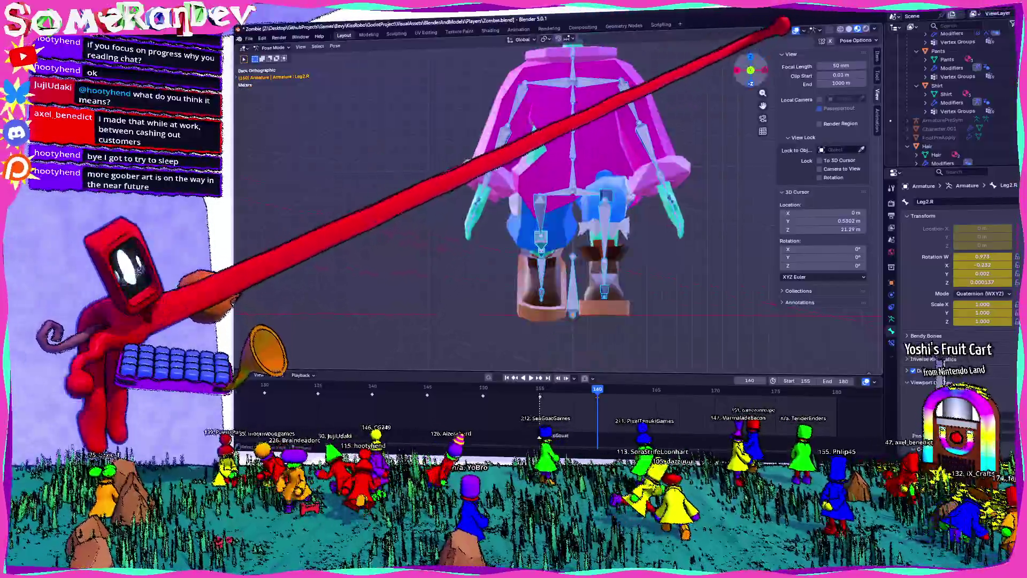
left_click(744, 71)
left_click(603, 105)
key("r")
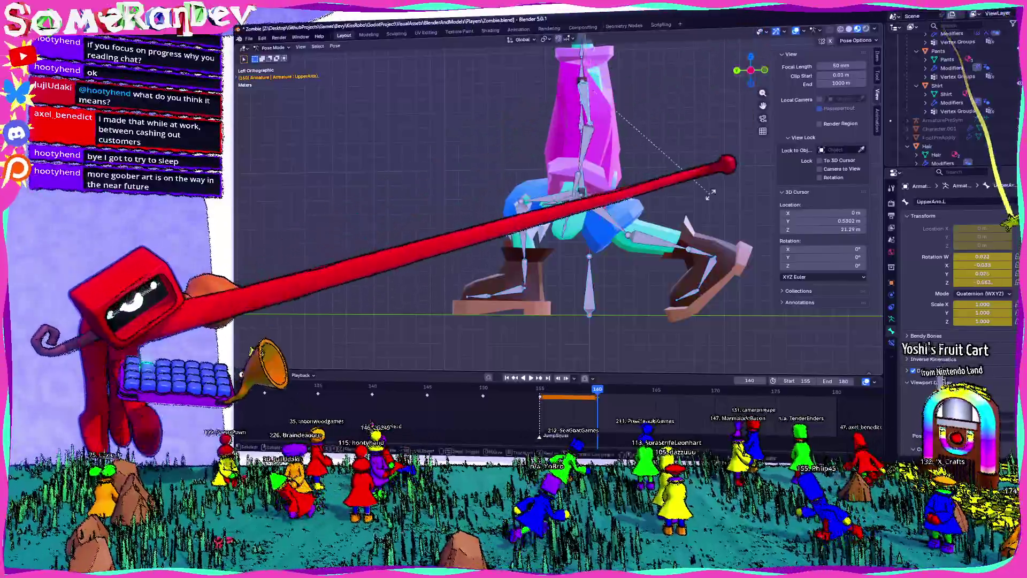
Set the left upper arm rotation and inspect the squat pose from top and tilted views.
left_click(594, 218)
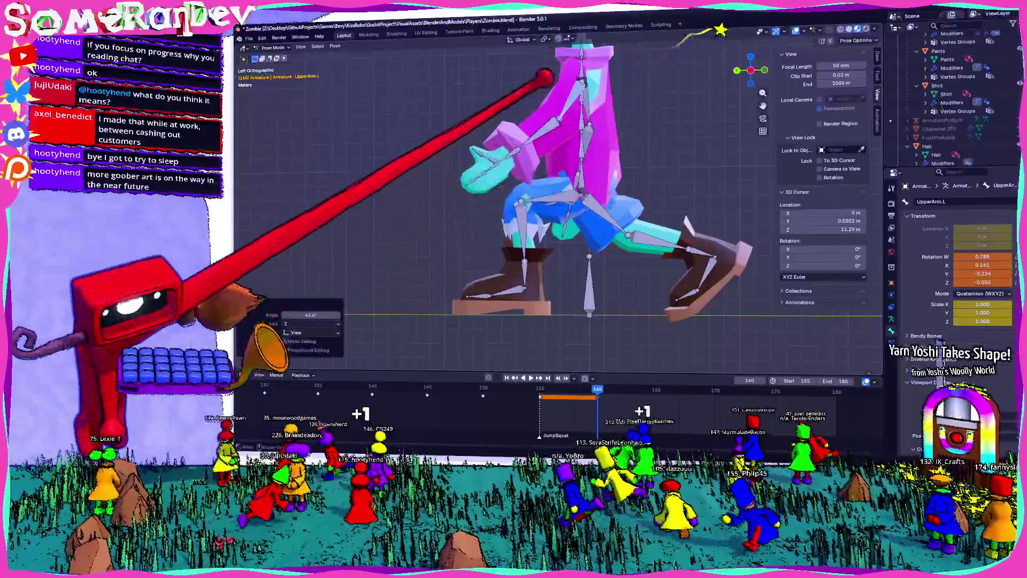
left_click(750, 57)
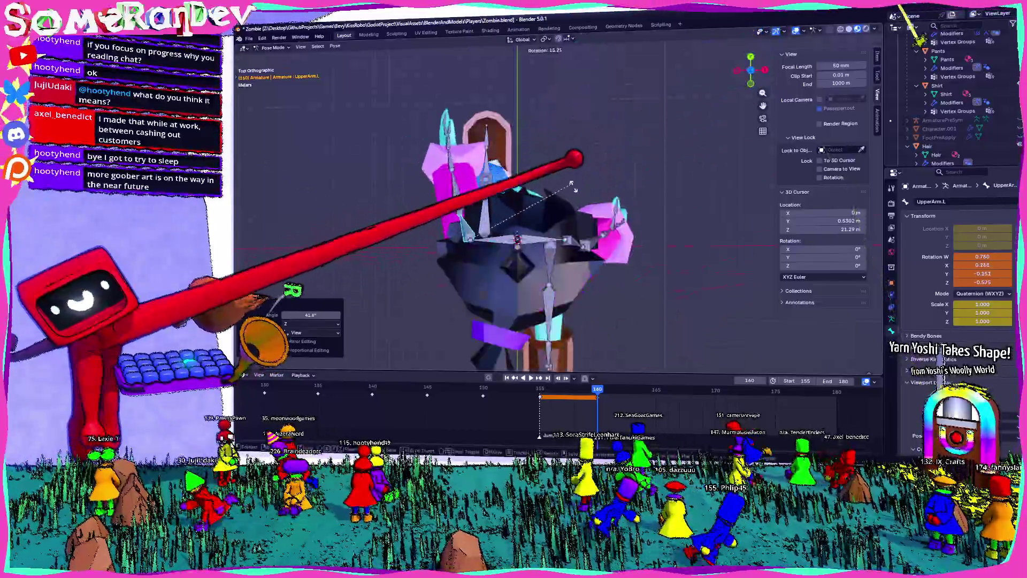
middle_click_drag(521, 155, 761, 160)
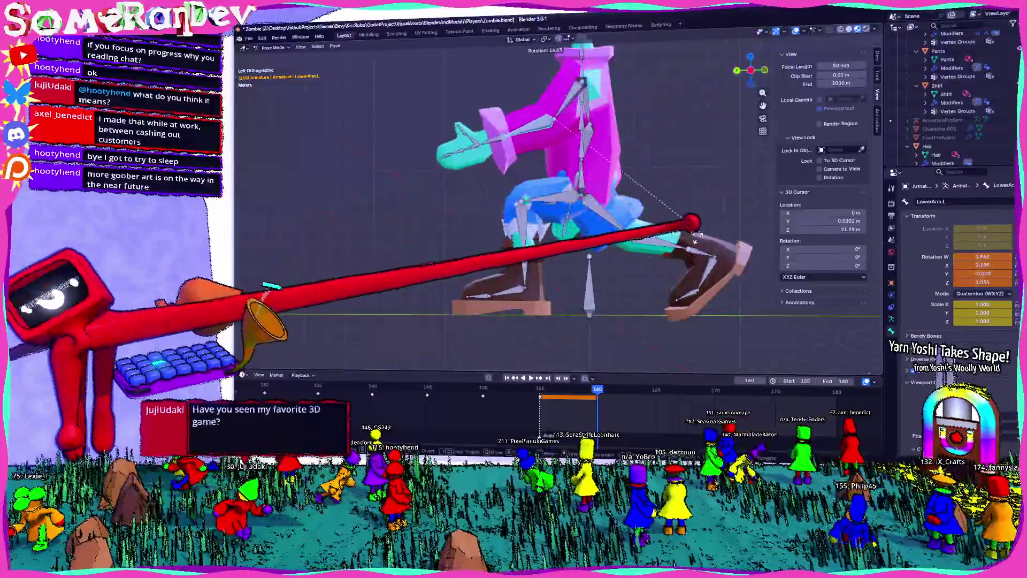
middle_click_drag(761, 160, 606, 133)
key("KP_7")
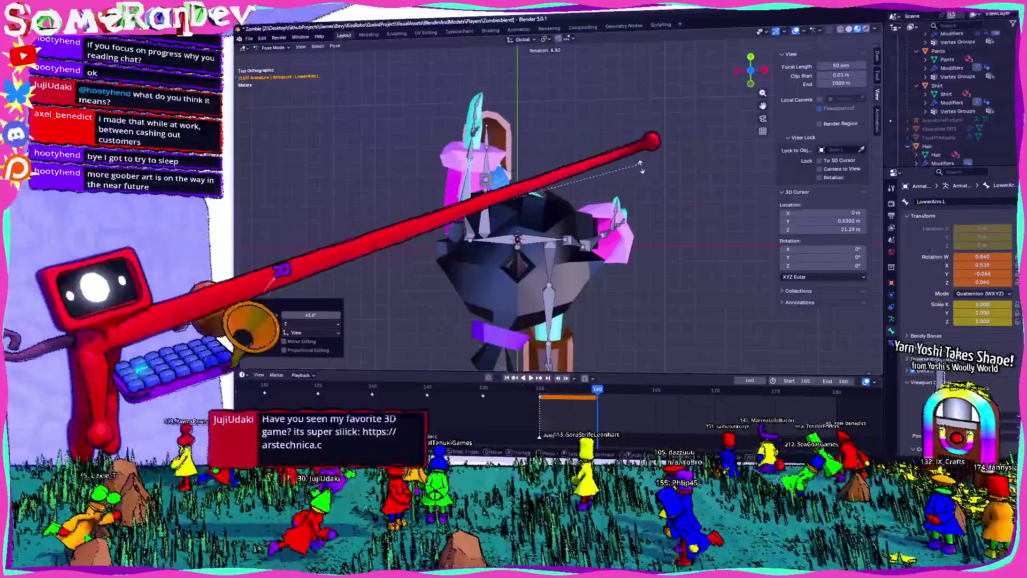
middle_click_drag(522, 202, 578, 161)
mouse_move(702, 109)
middle_mouse_down()
mouse_move(717, 92)
mouse_move(660, 92)
mouse_move(762, 17)
mouse_move(738, 169)
middle_mouse_up()
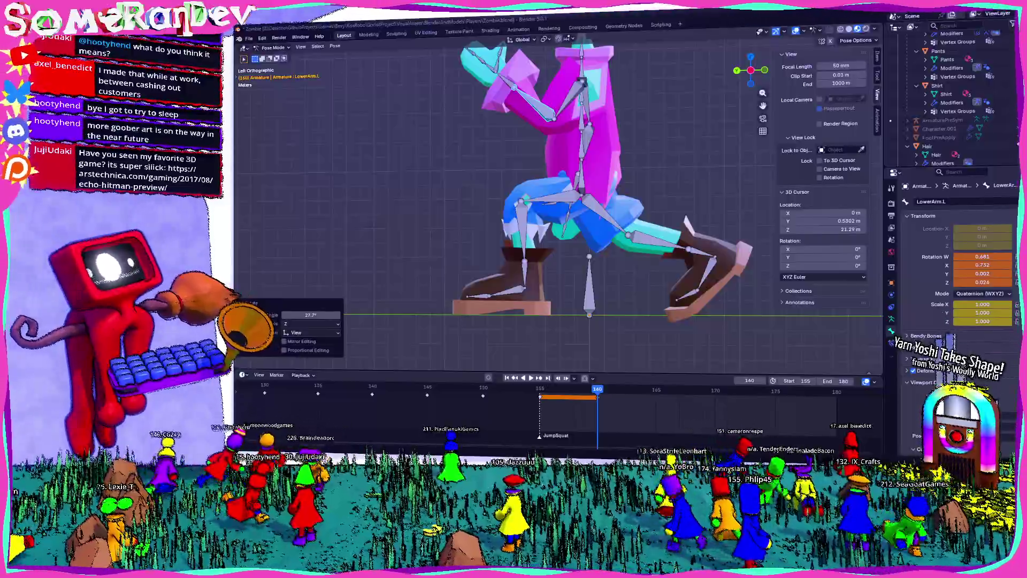
key("alt+Tab")
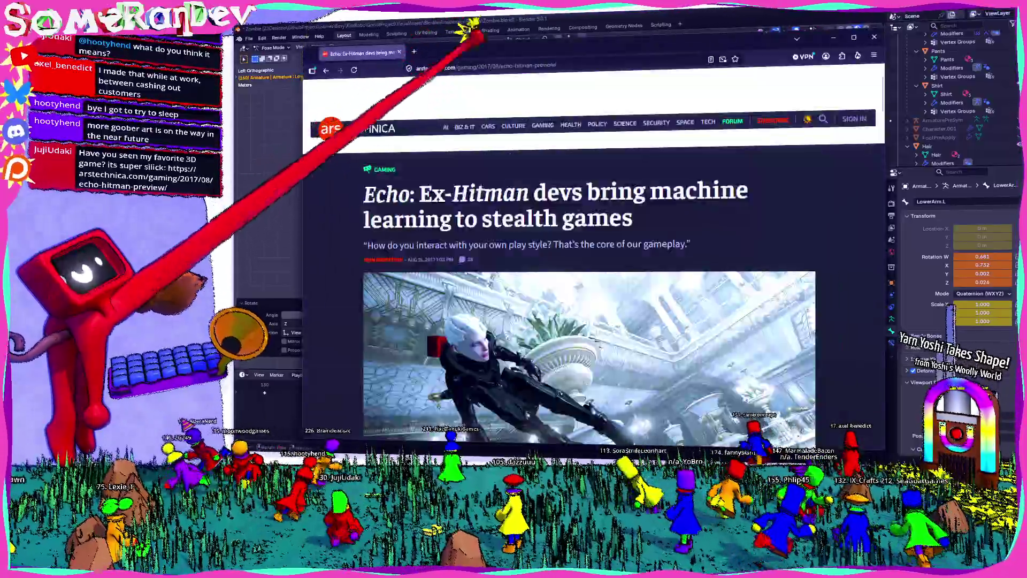
scroll(618, 281, "down", 2)
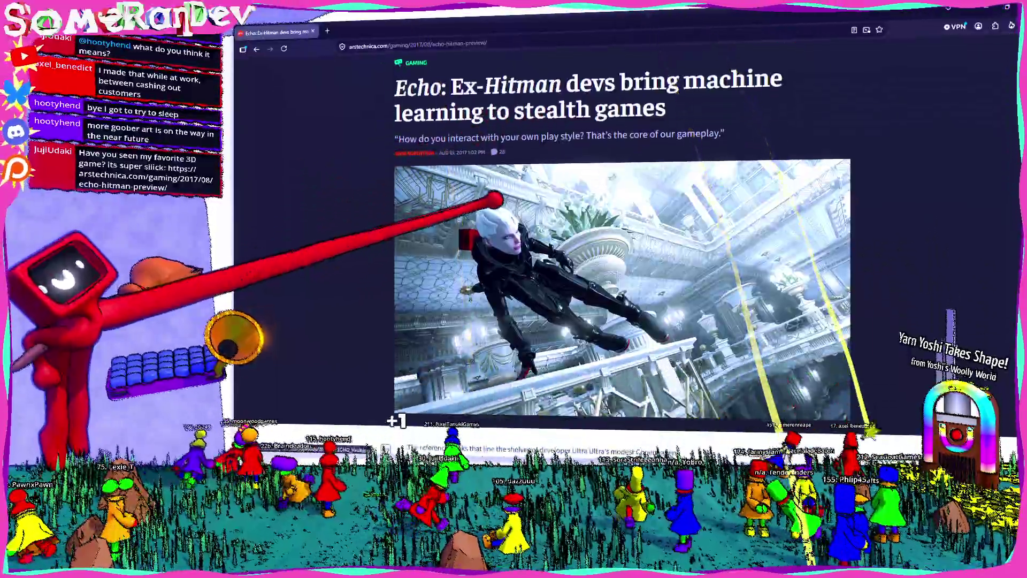
scroll(618, 281, "down", 1)
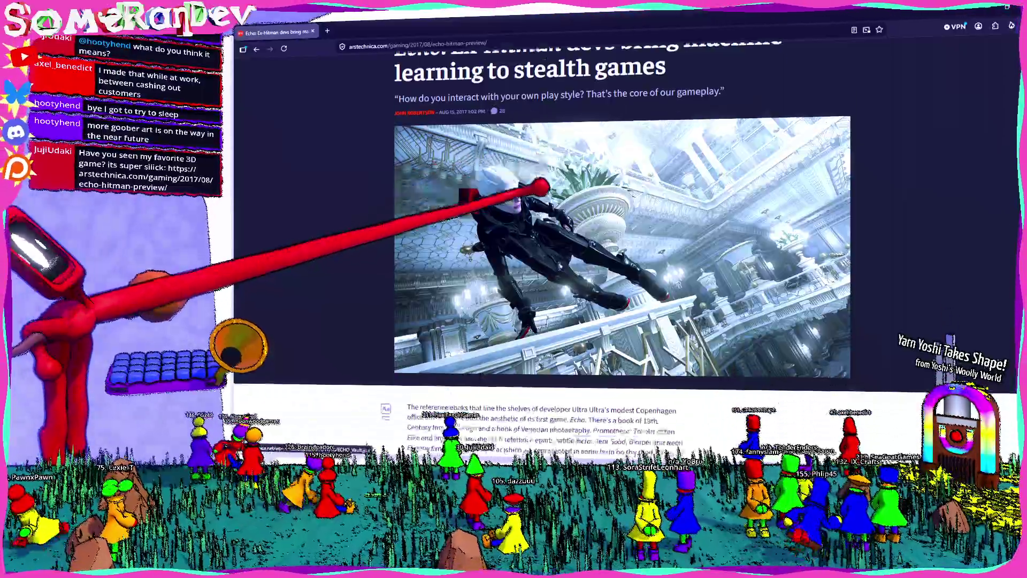
scroll(618, 280, "down", 2)
scroll(618, 280, "up", 3)
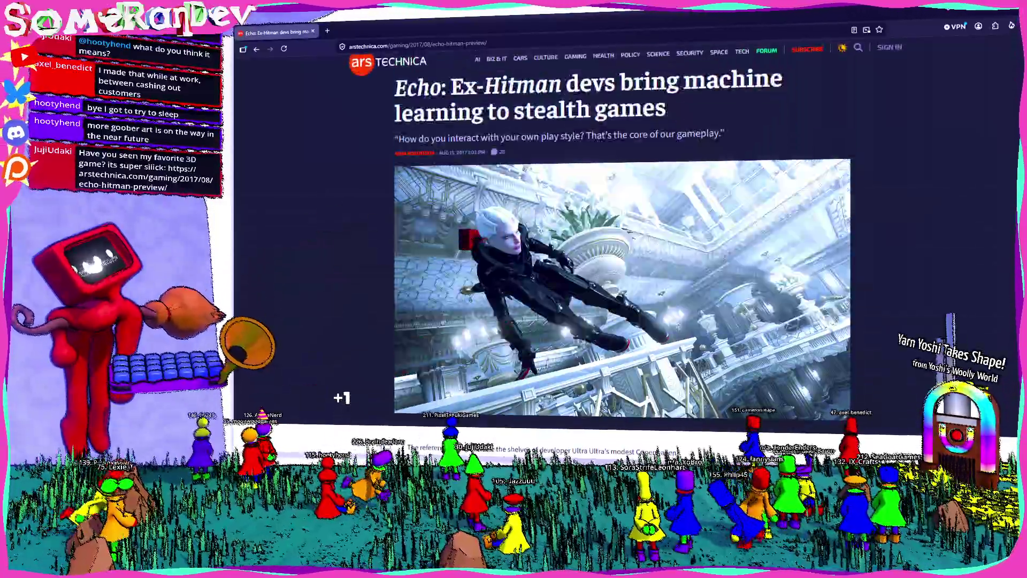
scroll(618, 242, "down", 5)
scroll(618, 241, "down", 5)
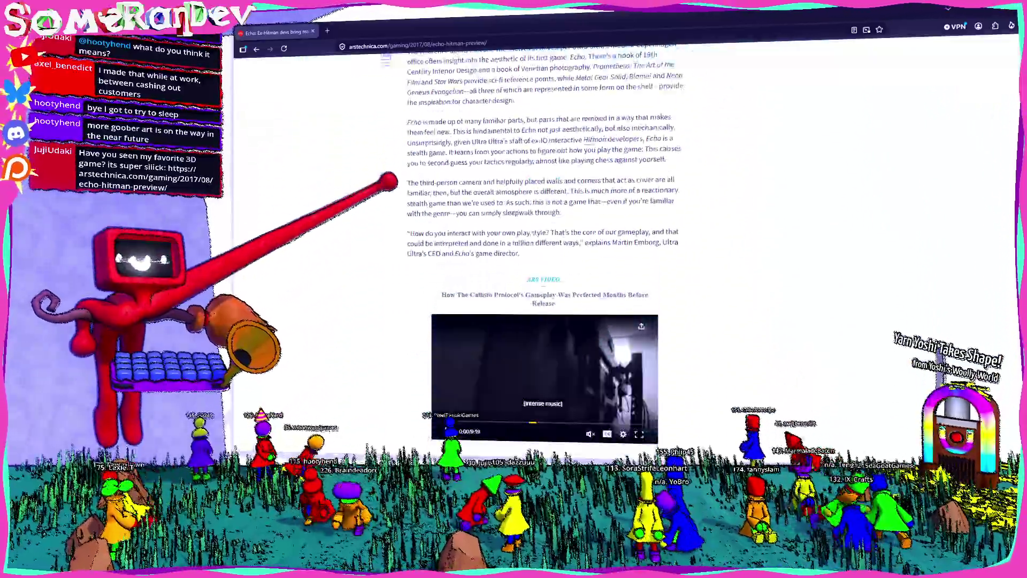
scroll(618, 281, "down", 2)
scroll(618, 281, "up", 10)
scroll(618, 281, "up", 3)
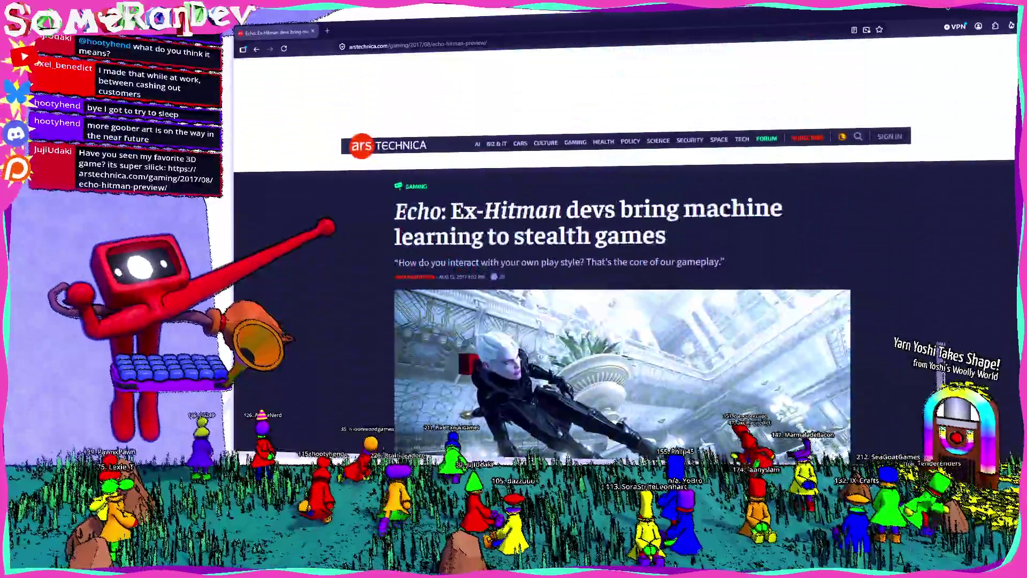
scroll(621, 322, "down", 3)
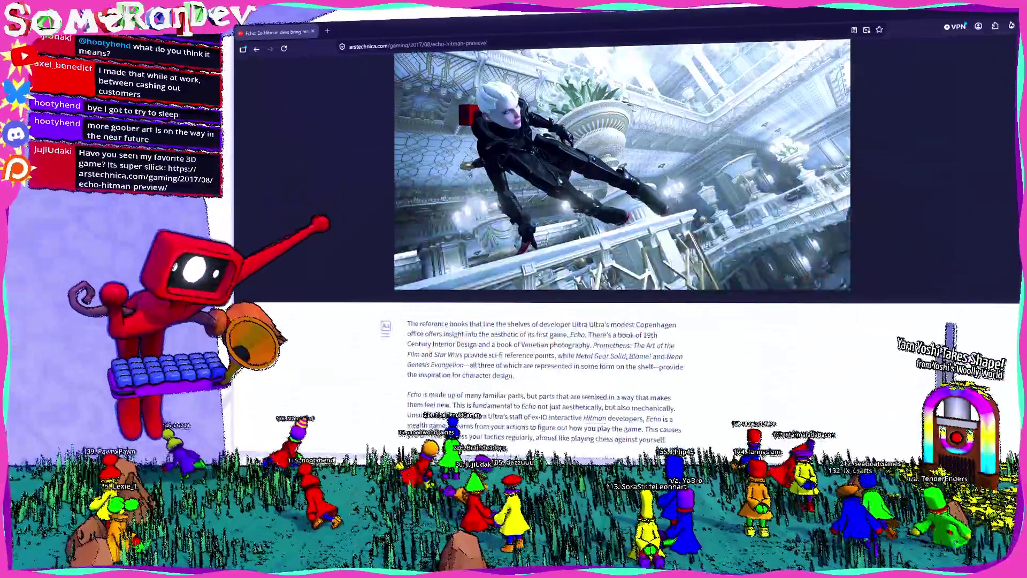
scroll(617, 242, "down", 5)
scroll(617, 241, "down", 5)
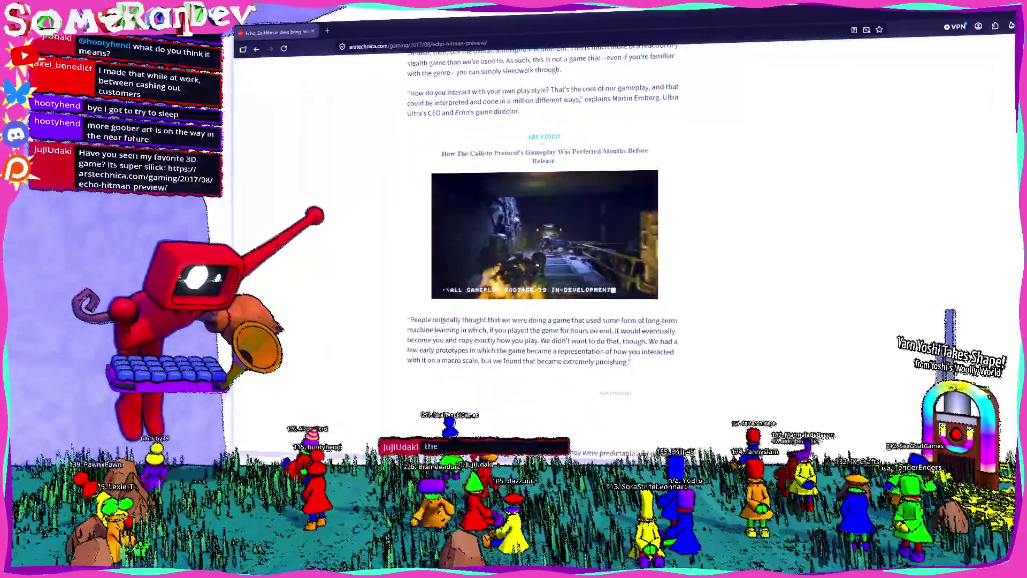
scroll(617, 241, "down", 2)
scroll(530, 240, "up", 5)
scroll(529, 241, "down", 2)
scroll(529, 240, "up", 2)
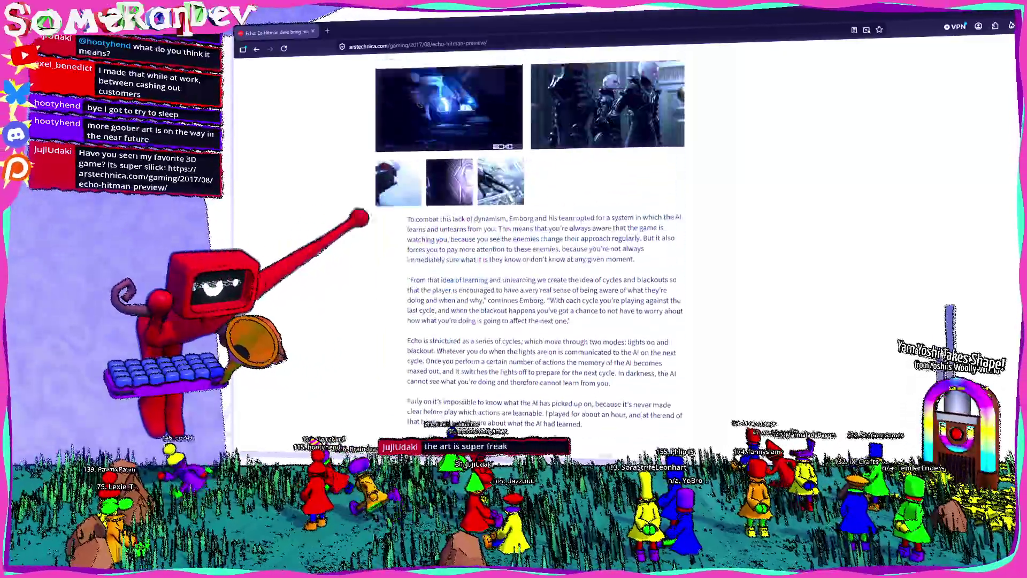
scroll(530, 241, "up", 2)
scroll(377, 240, "down", 4)
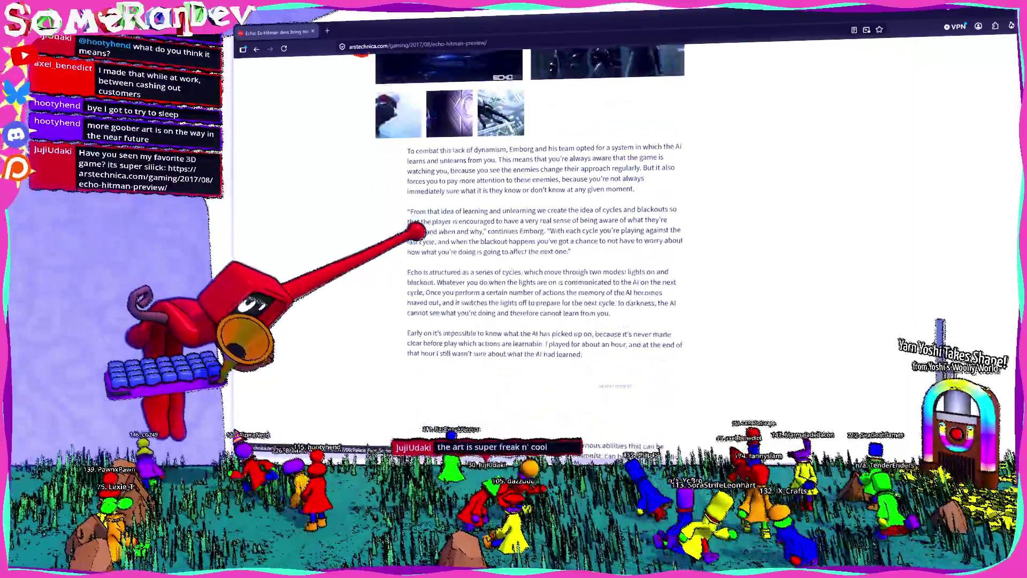
scroll(378, 241, "up", 5)
left_click(445, 196)
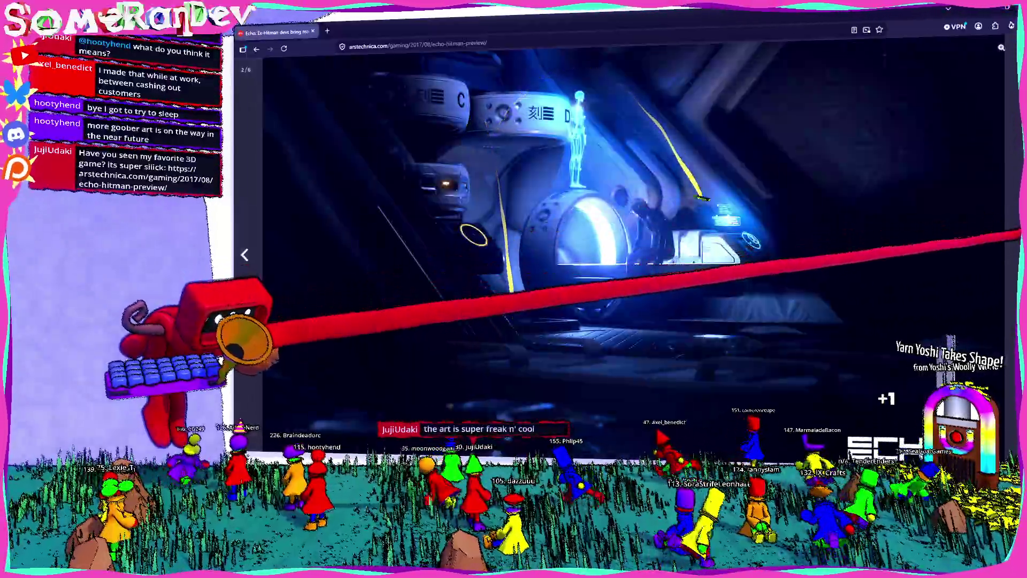
left_click(1016, 245)
left_click(1017, 249)
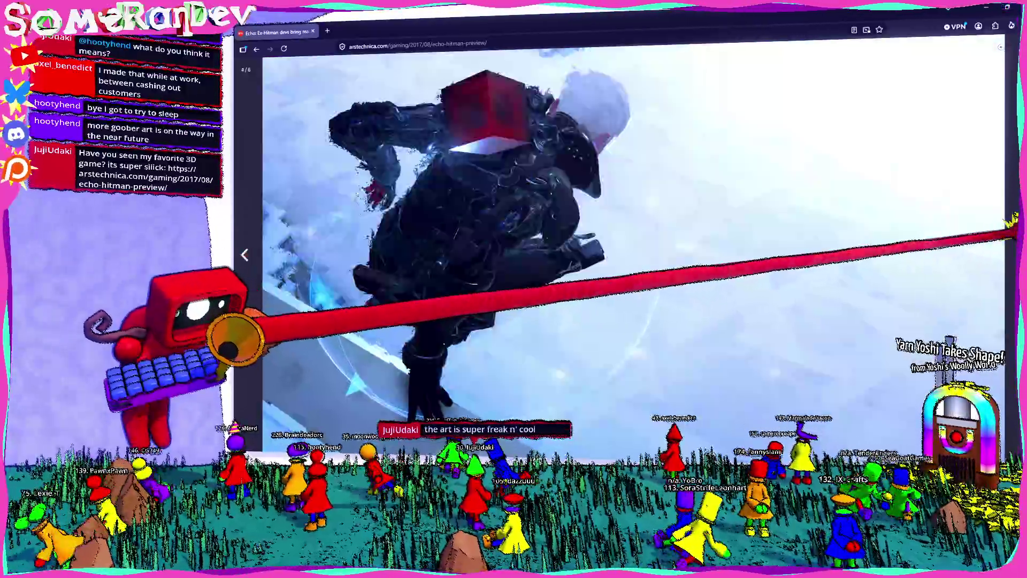
left_click(1016, 247)
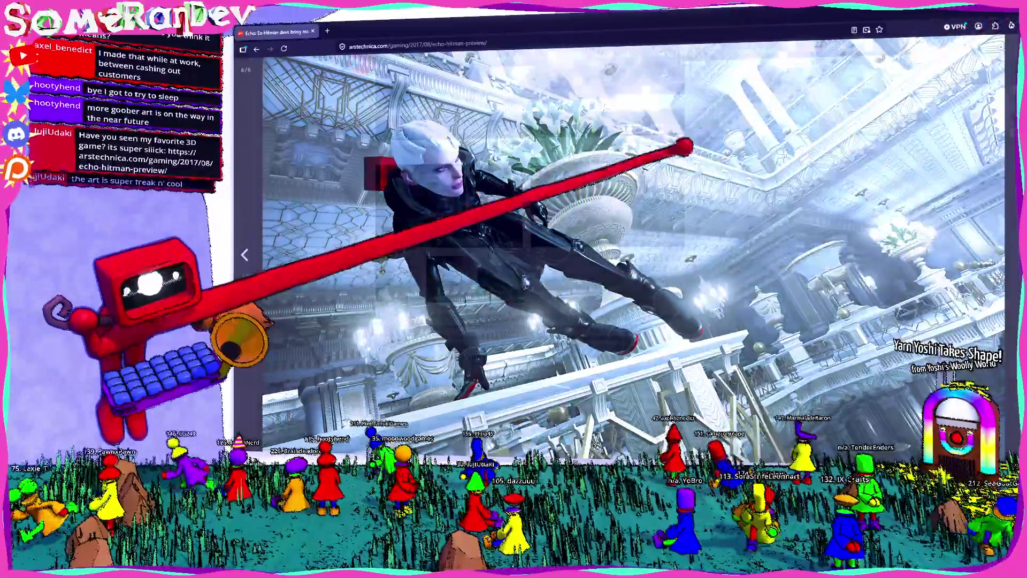
left_click(683, 142)
scroll(546, 242, "down", 3)
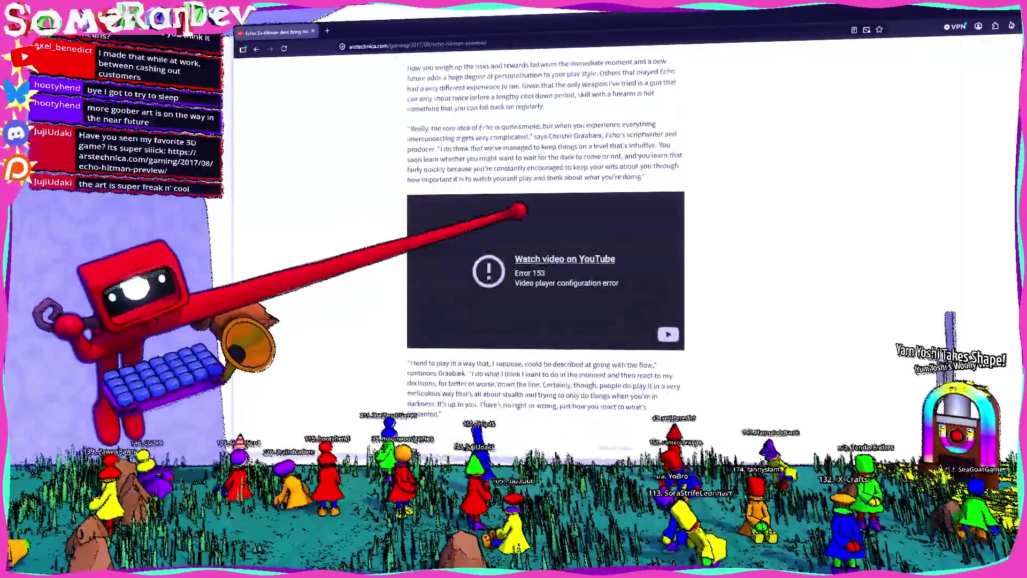
scroll(545, 241, "down", 3)
scroll(546, 241, "down", 3)
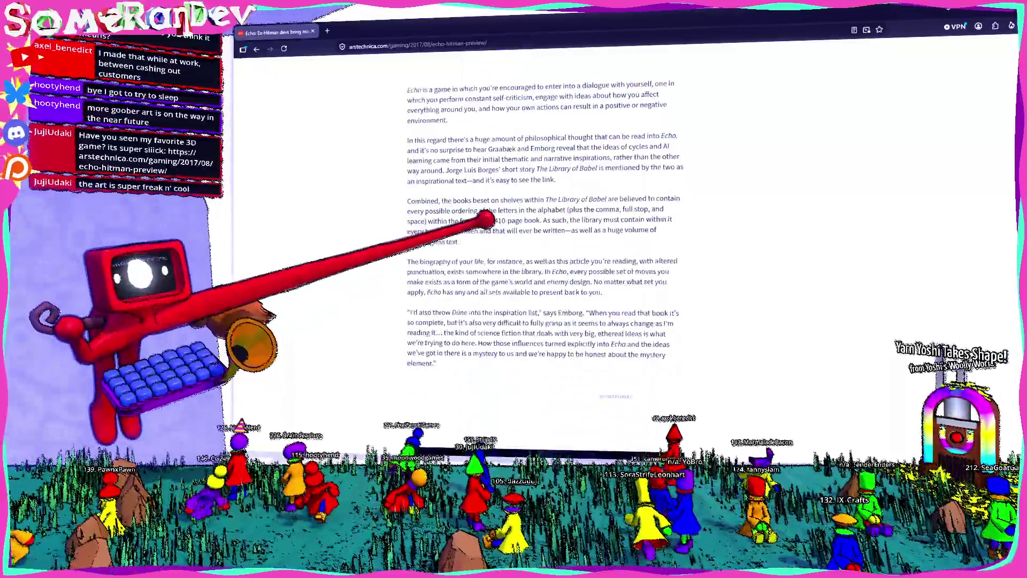
scroll(546, 241, "down", 3)
scroll(546, 241, "down", 3)
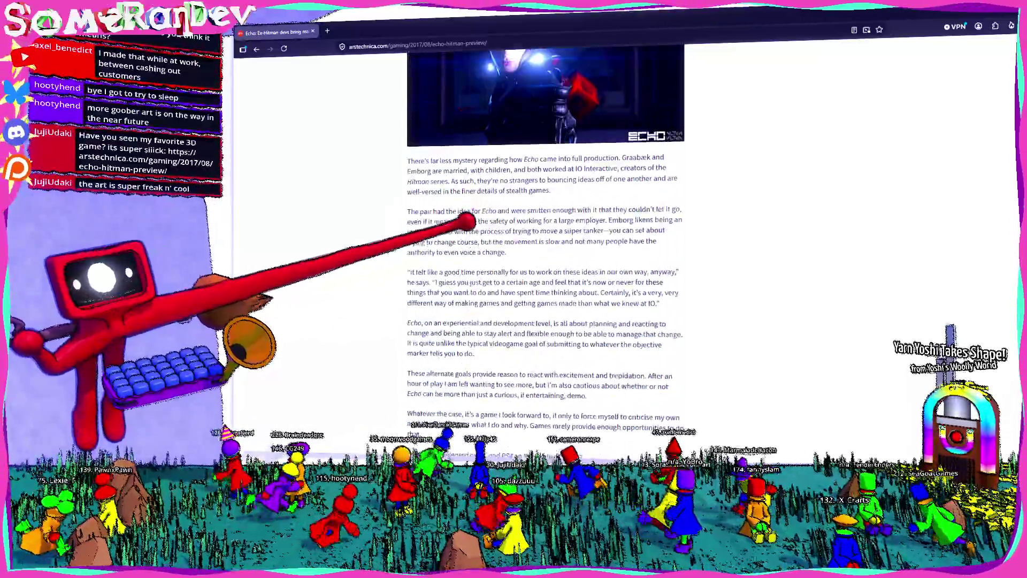
scroll(546, 242, "up", 2)
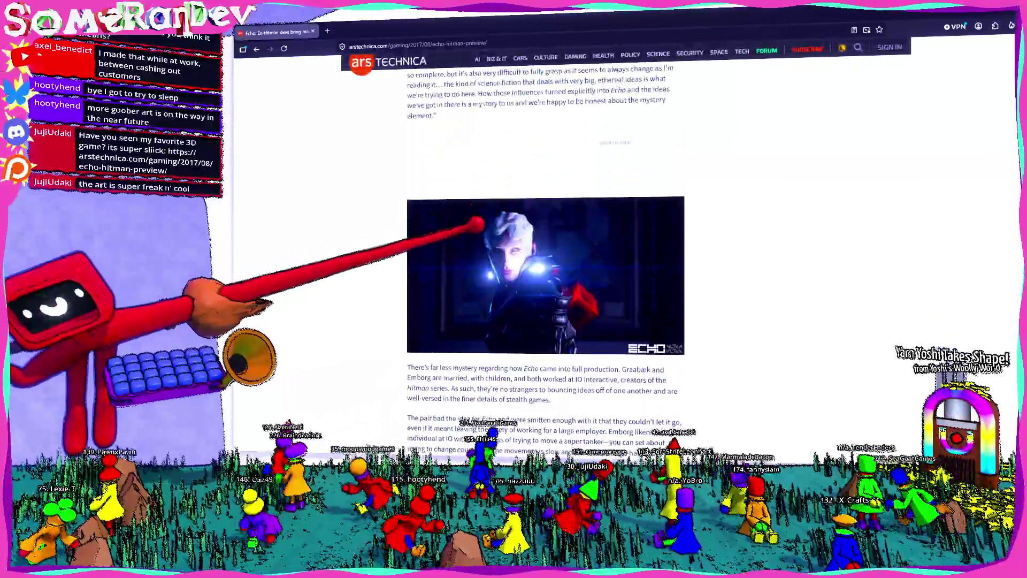
scroll(546, 241, "down", 3)
scroll(546, 240, "down", 5)
scroll(546, 240, "up", 4)
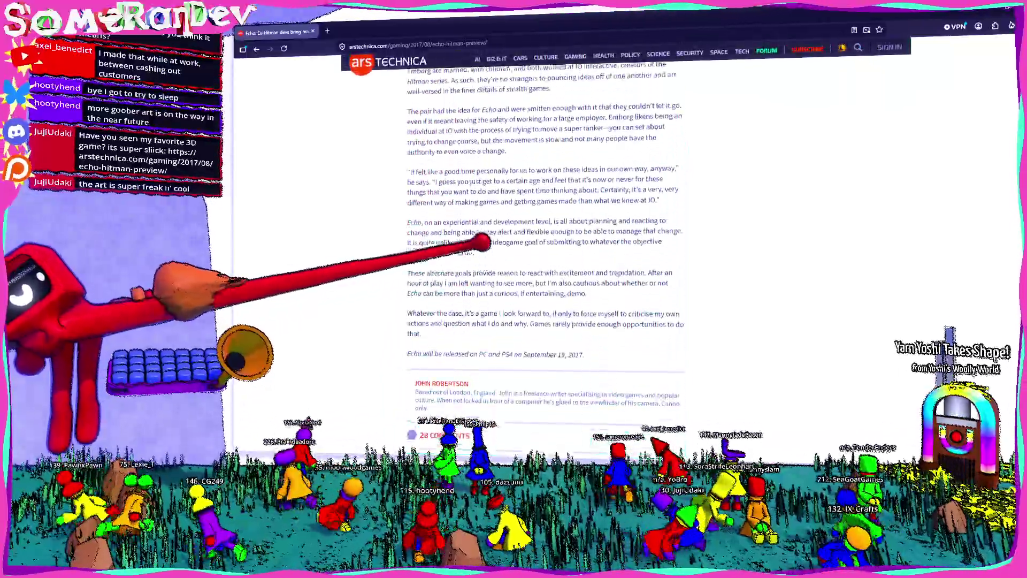
scroll(545, 241, "up", 3)
scroll(545, 241, "up", 3)
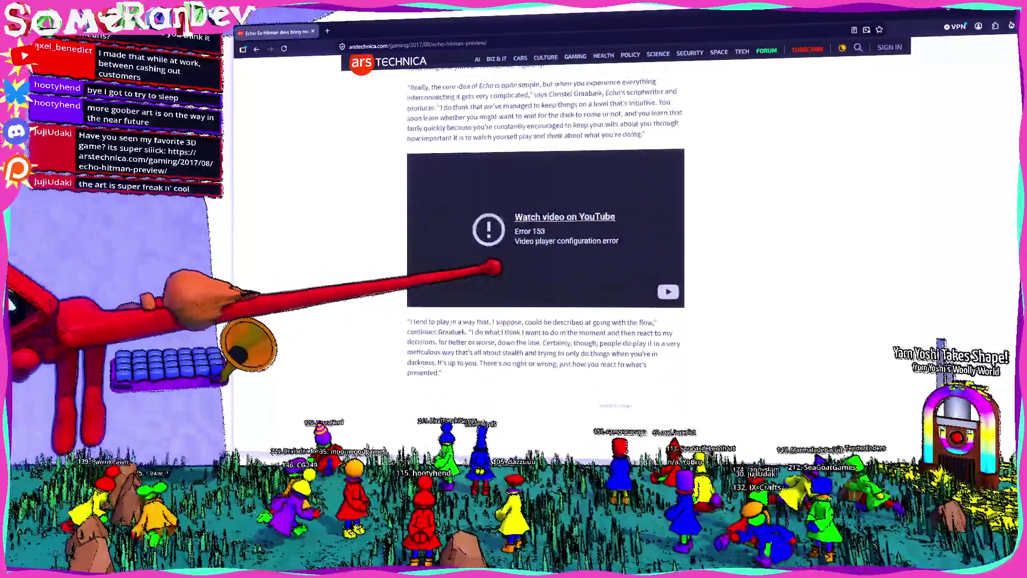
scroll(545, 241, "up", 3)
scroll(546, 241, "up", 2)
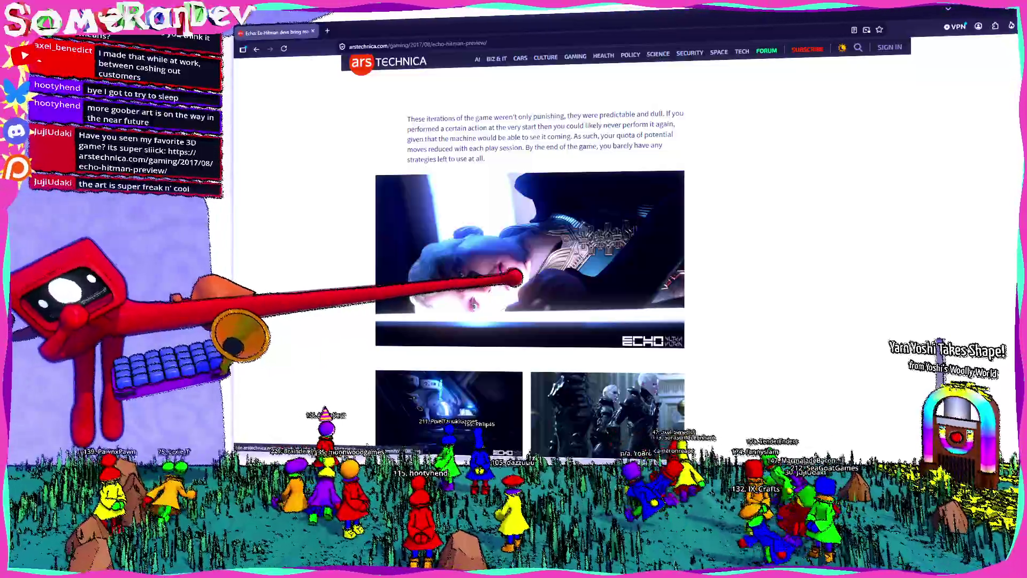
scroll(546, 240, "up", 3)
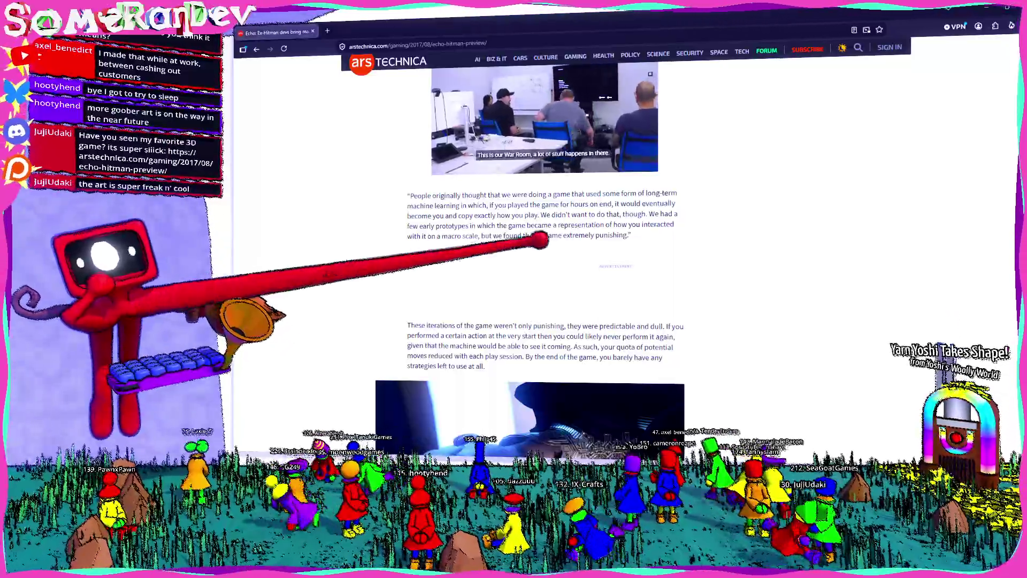
scroll(546, 240, "up", 1)
scroll(545, 241, "up", 1)
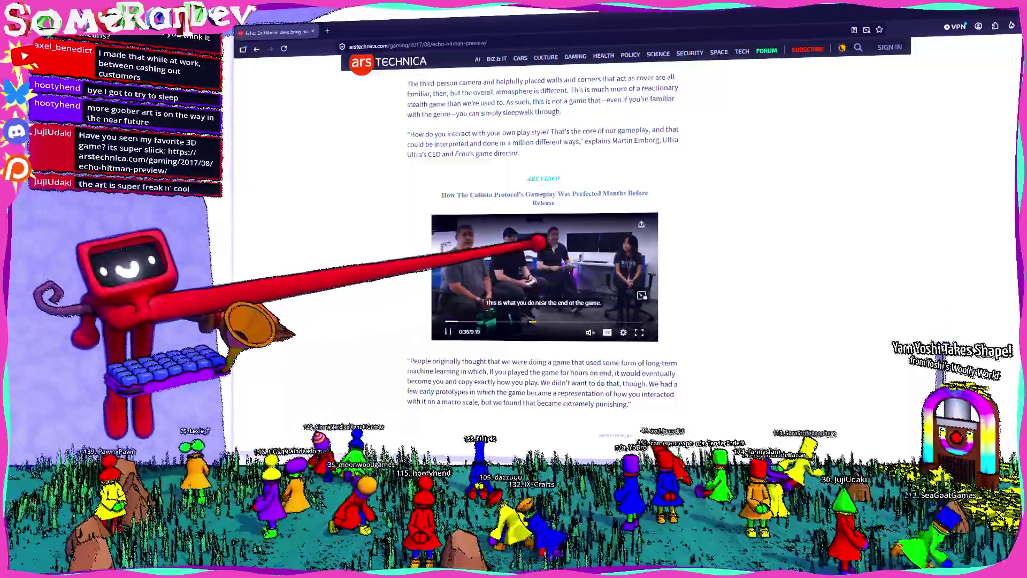
scroll(546, 241, "up", 2)
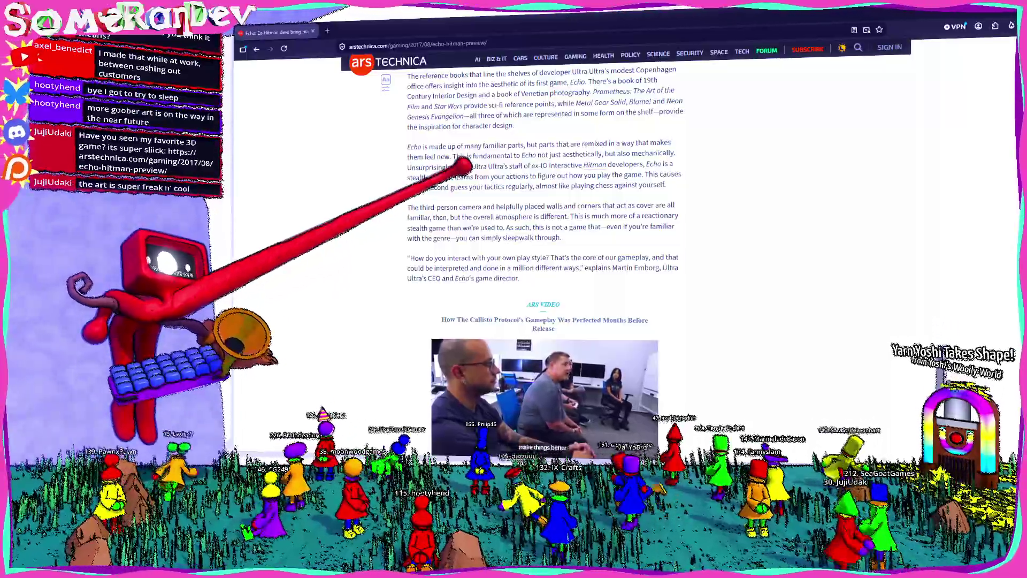
scroll(546, 240, "up", 2)
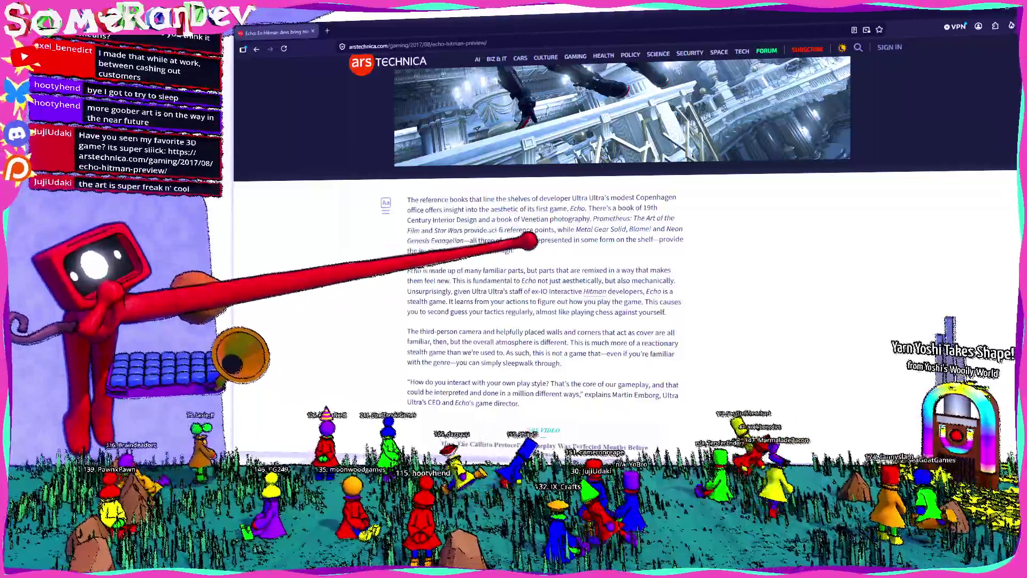
scroll(545, 241, "down", 1)
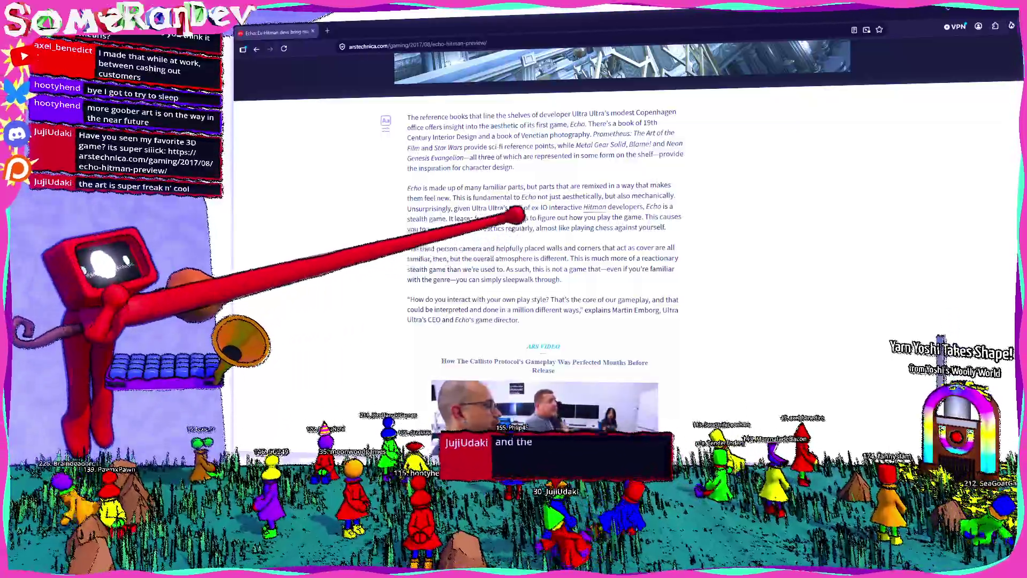
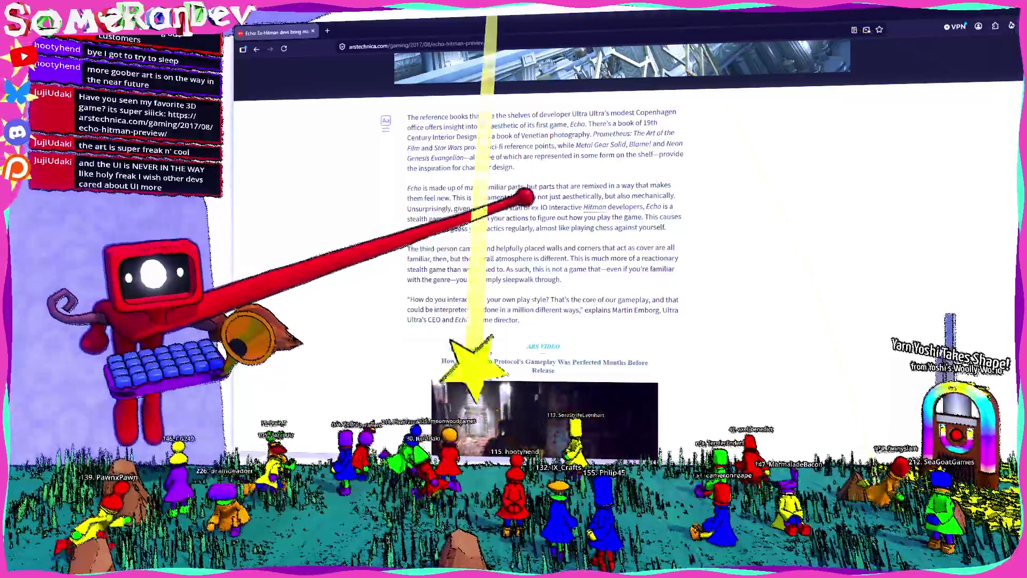
scroll(538, 241, "down", 3)
scroll(537, 241, "down", 3)
scroll(537, 240, "down", 3)
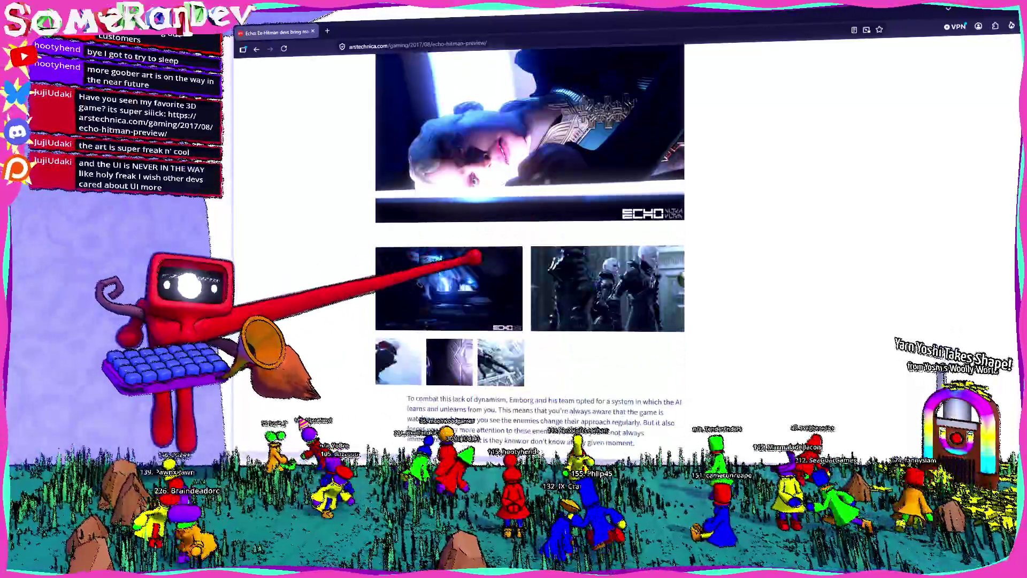
scroll(529, 242, "down", 2)
scroll(530, 241, "up", 3)
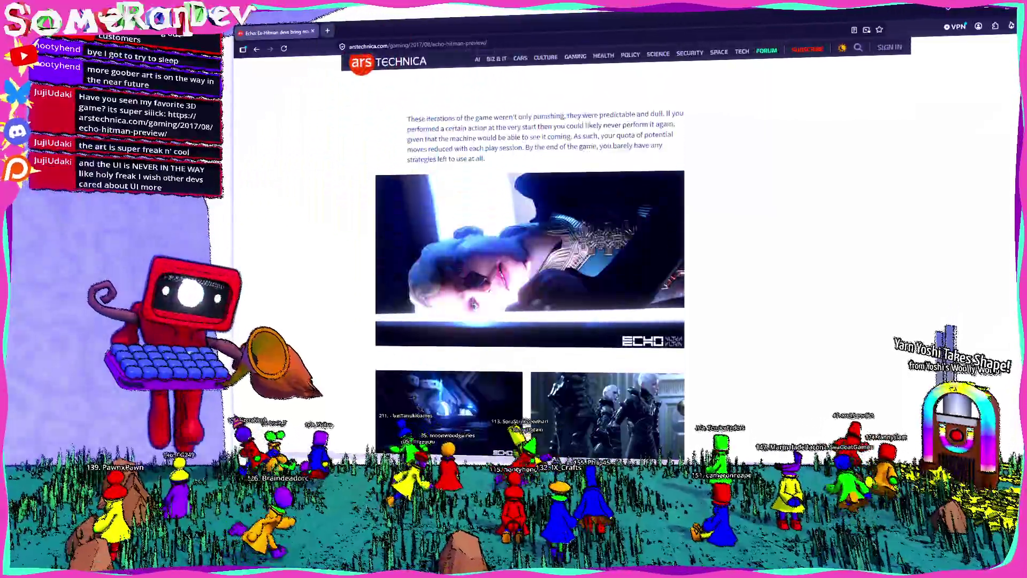
Search "echo gameplay" in a new tab and follow a video result through to YouTube.
key("ctrl+t")
type("echo gameplay")
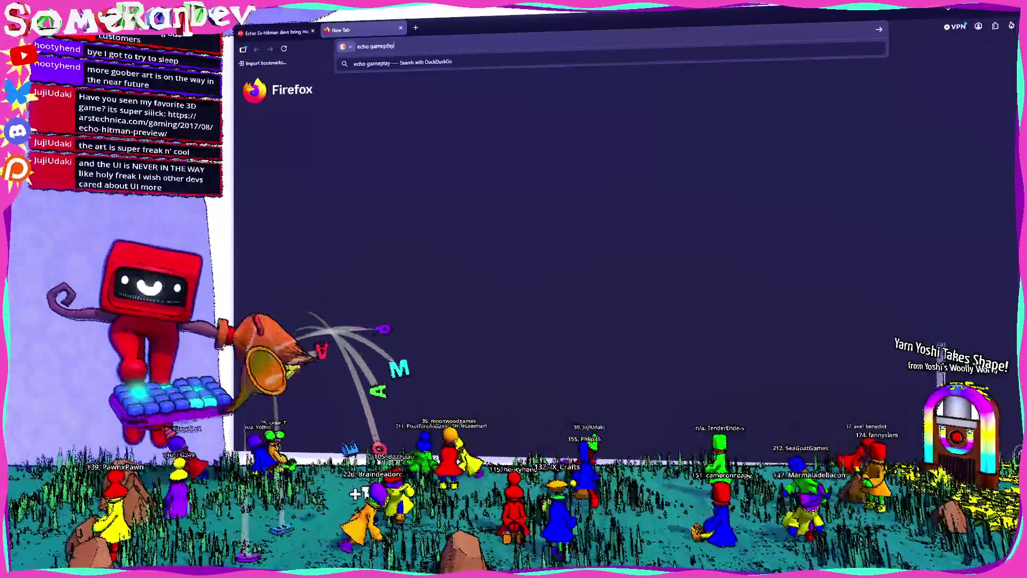
key("Return")
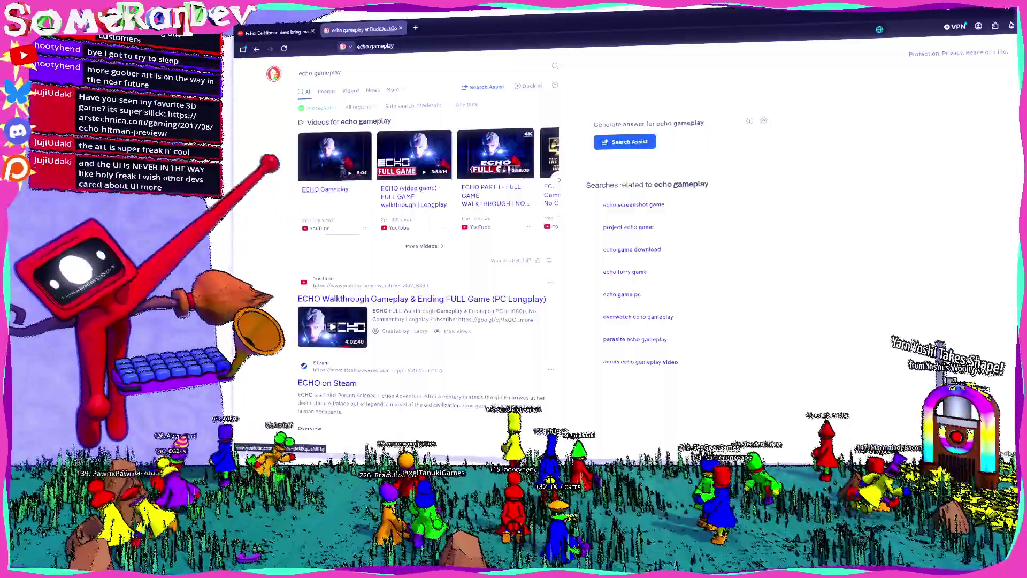
left_click(326, 157)
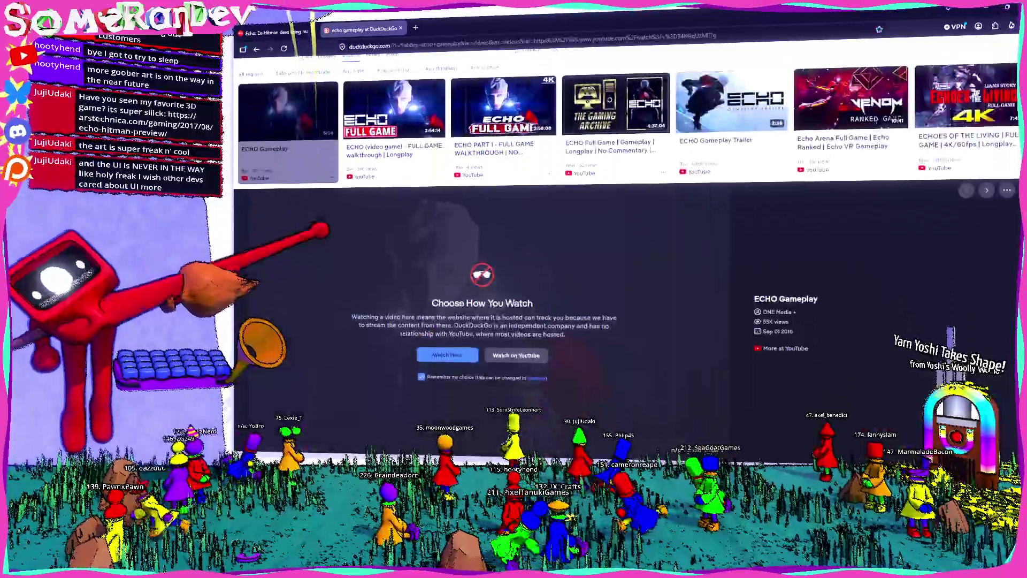
left_click(574, 265)
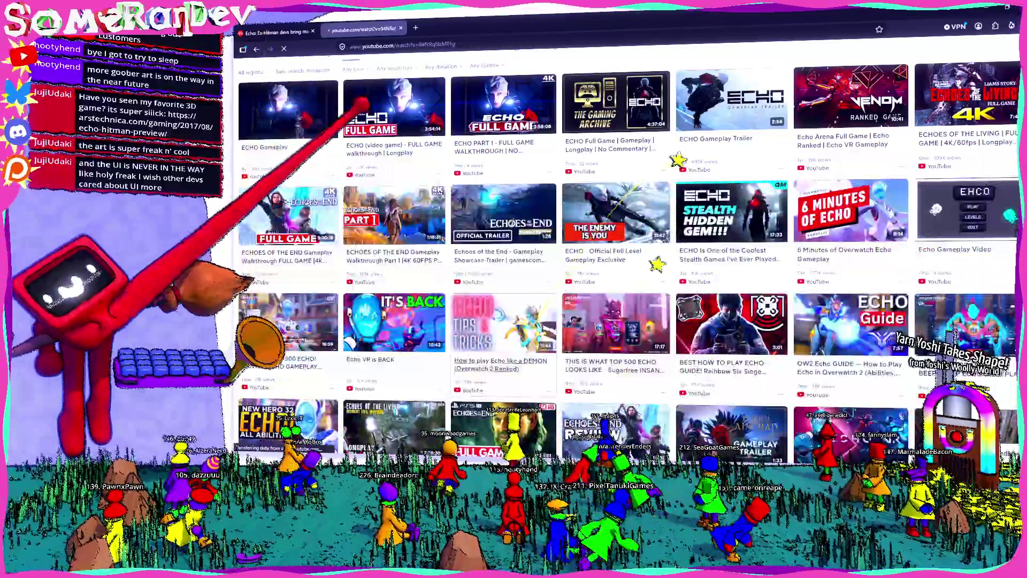
Start the ECHO Gameplay video past its ad and view it full screen.
left_click(329, 120)
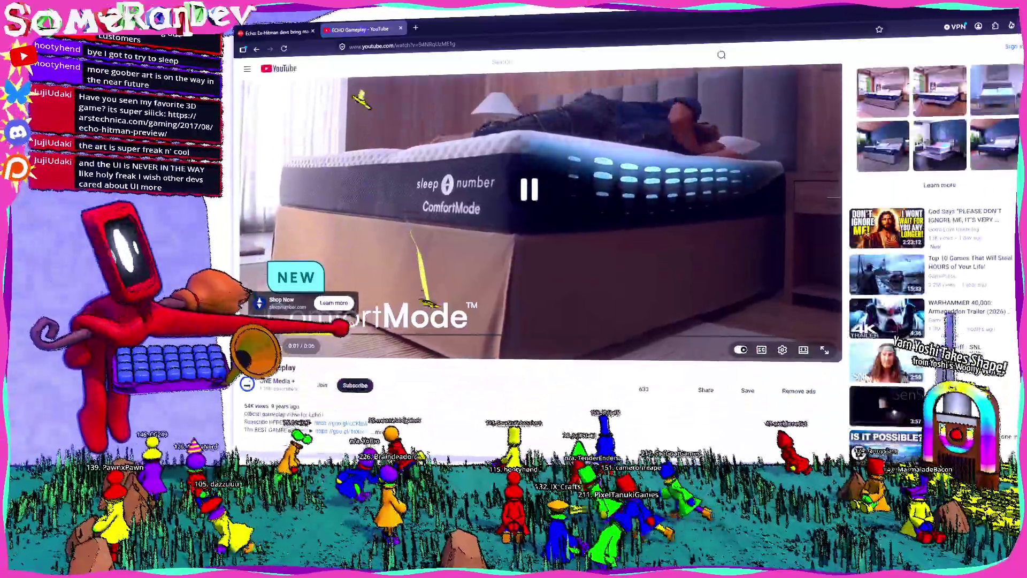
scroll(537, 241, "down", 2)
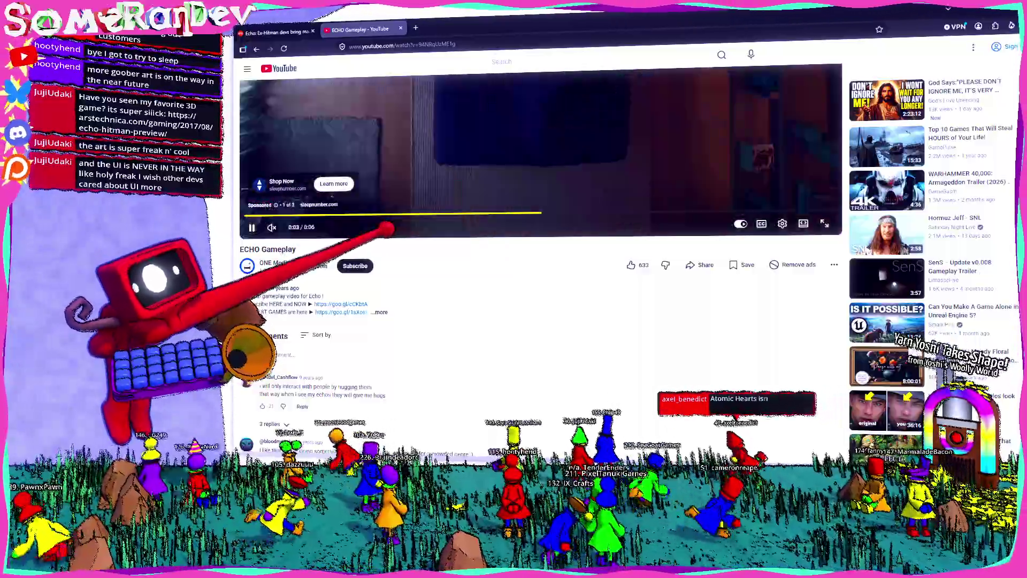
scroll(538, 241, "up", 1)
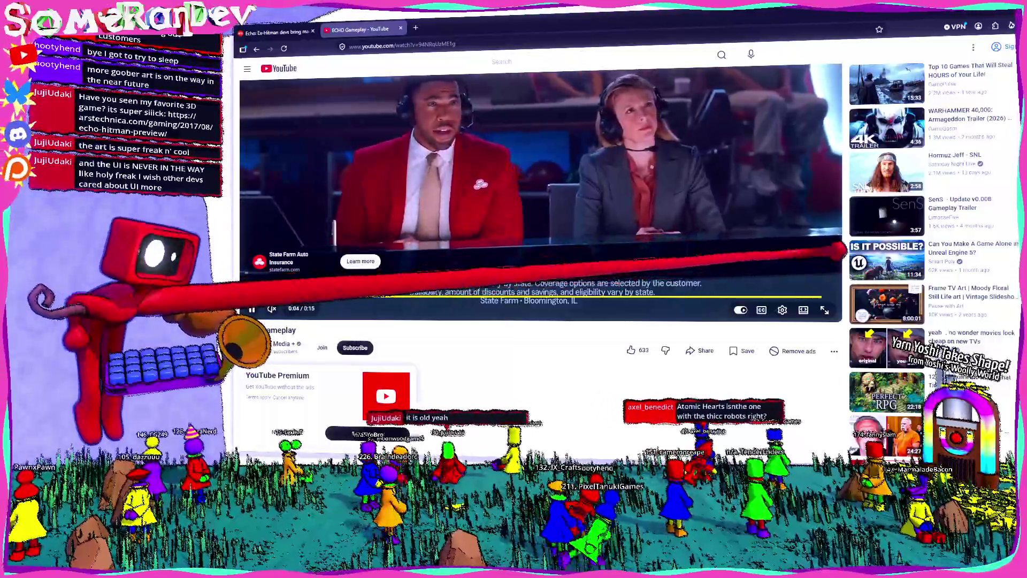
left_click(835, 256)
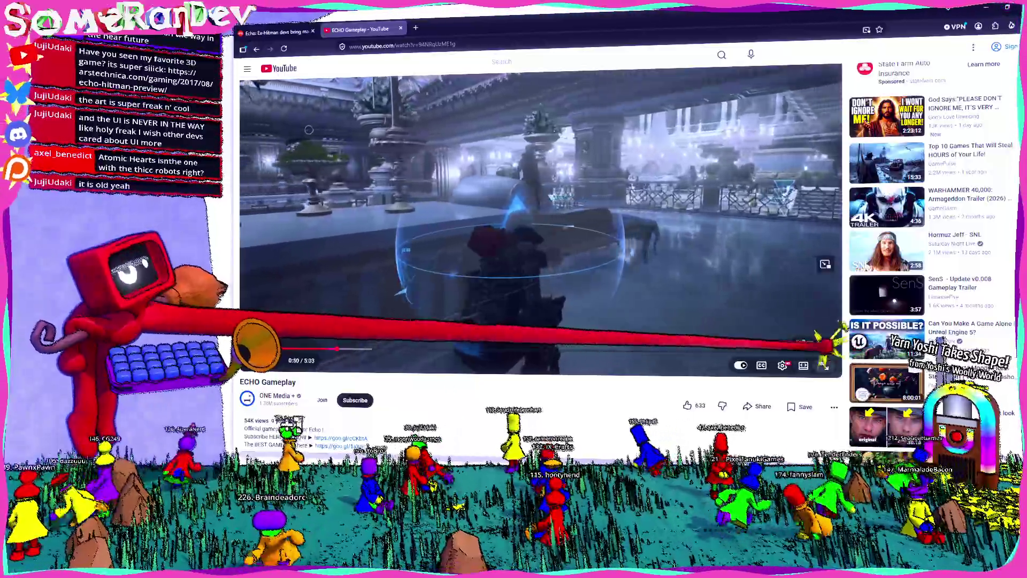
left_click(822, 364)
Skim several scenes along the progress bar, then leave full screen around 1:04.
left_click(536, 431)
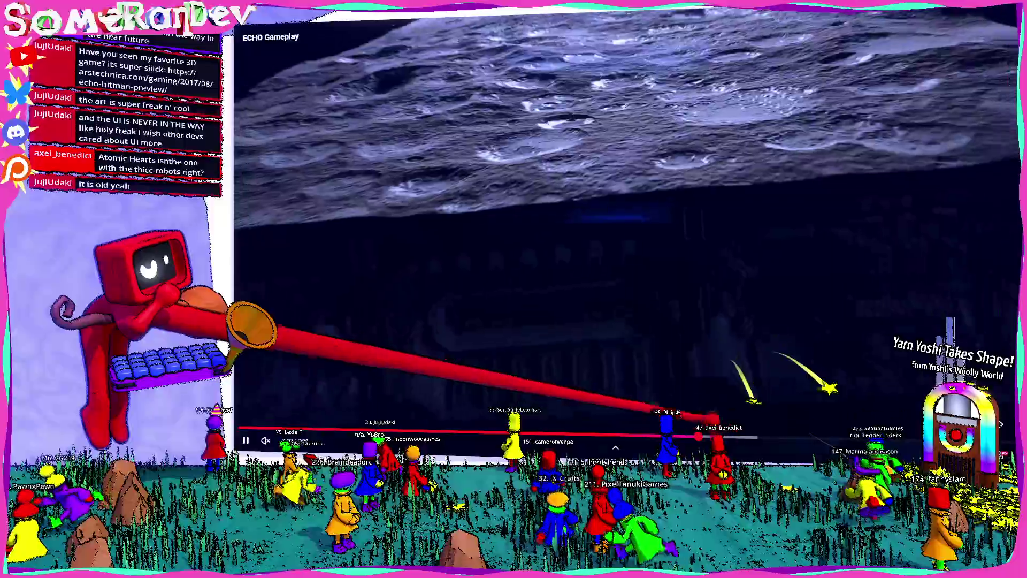
left_click(769, 434)
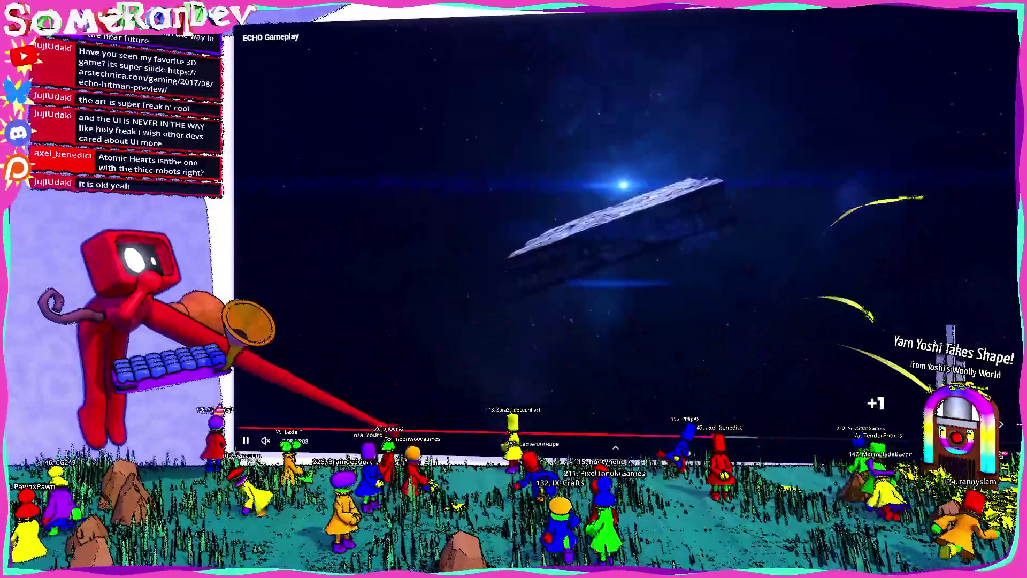
left_click(381, 435)
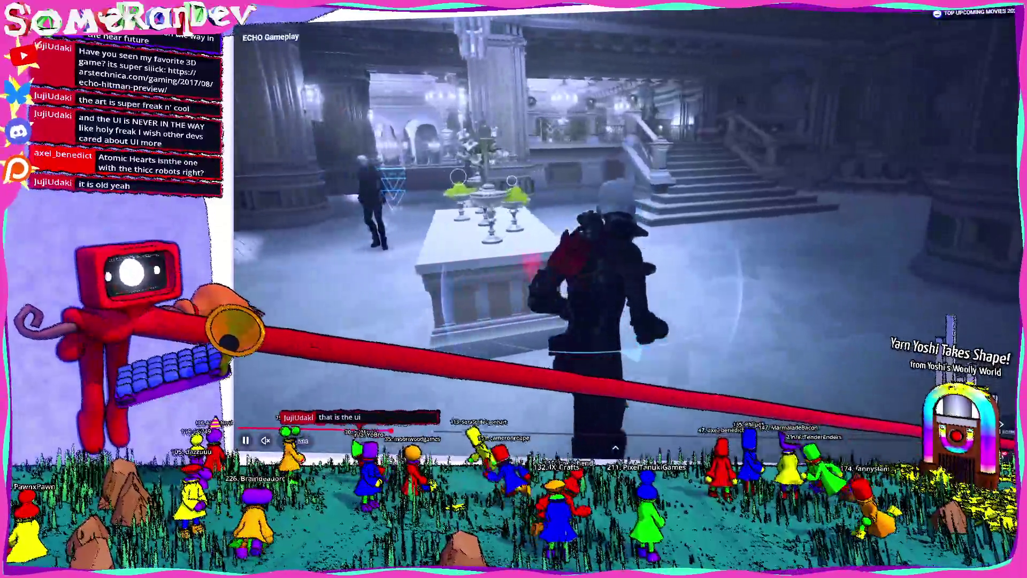
key("Escape")
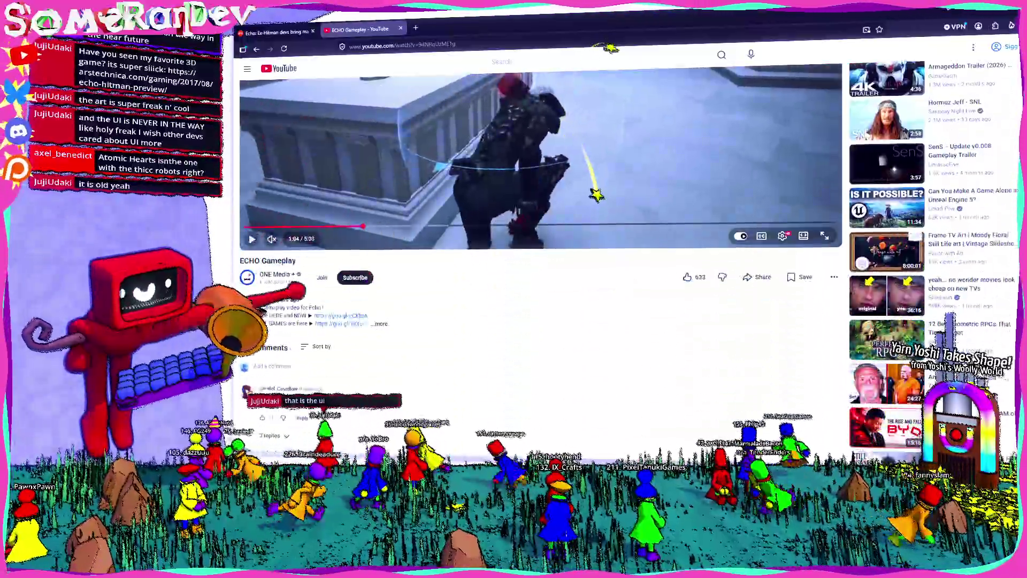
key("ctrl+l")
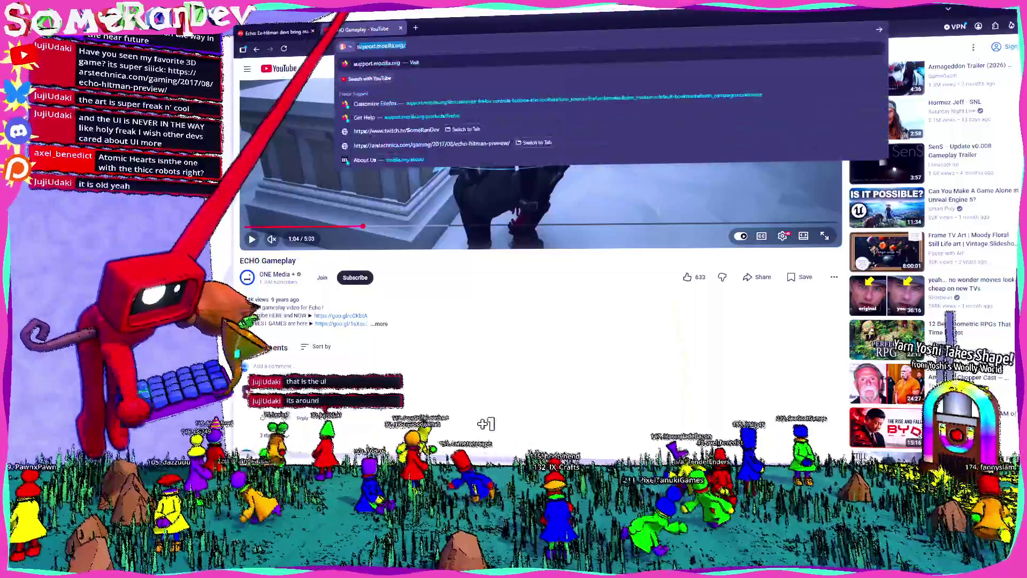
type("steam echo")
Search "steam echo", reach the ECHO Steam page and pass the age gate with a birth year near 1990.
key("Return")
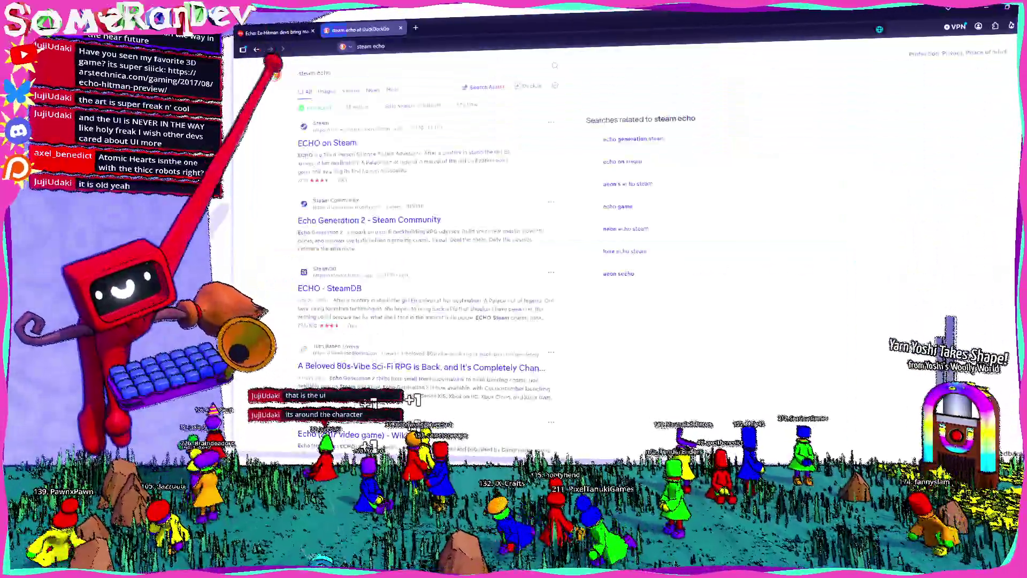
left_click(333, 142)
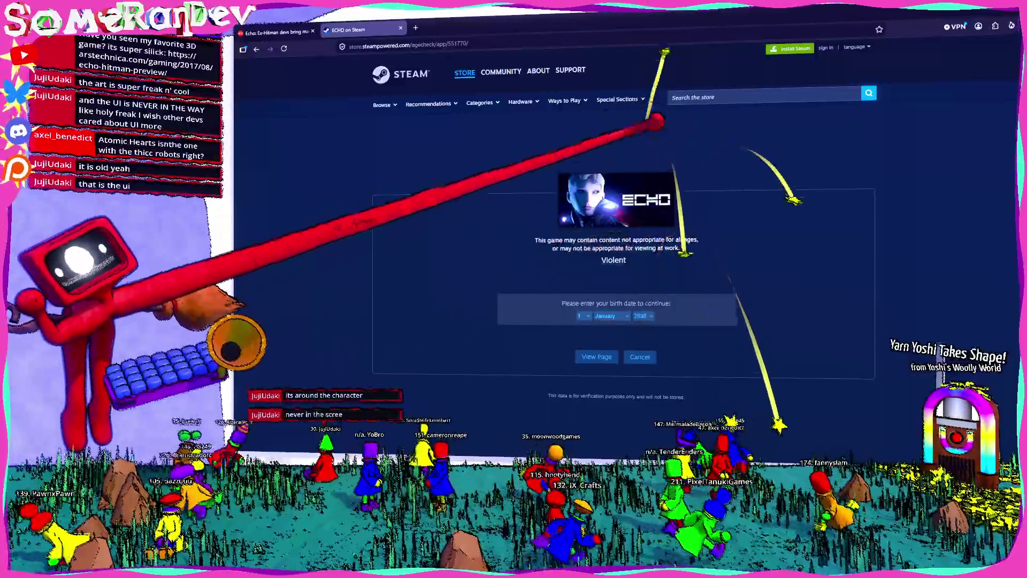
left_click(642, 316)
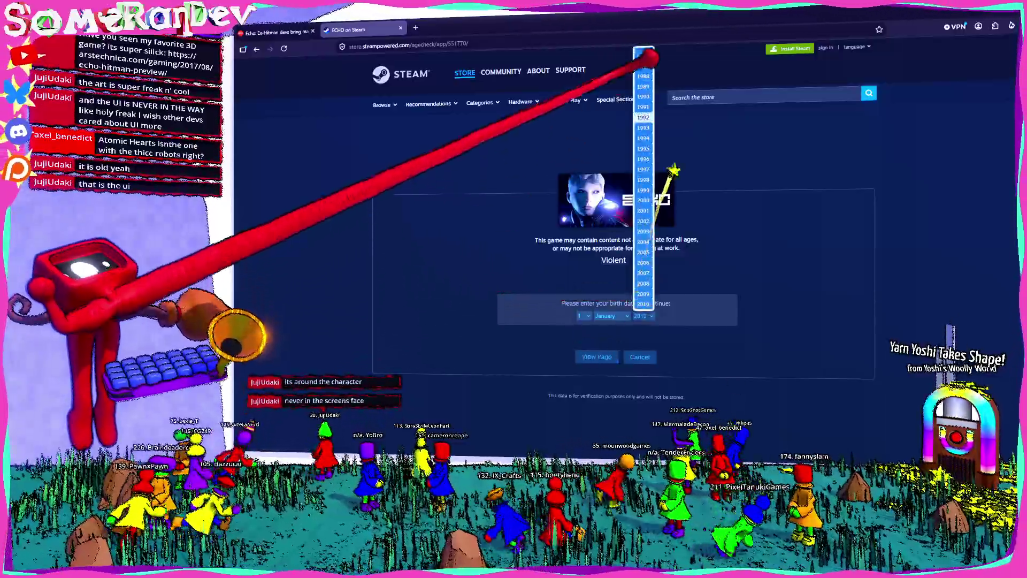
scroll(646, 160, "up", 5)
left_click(645, 160)
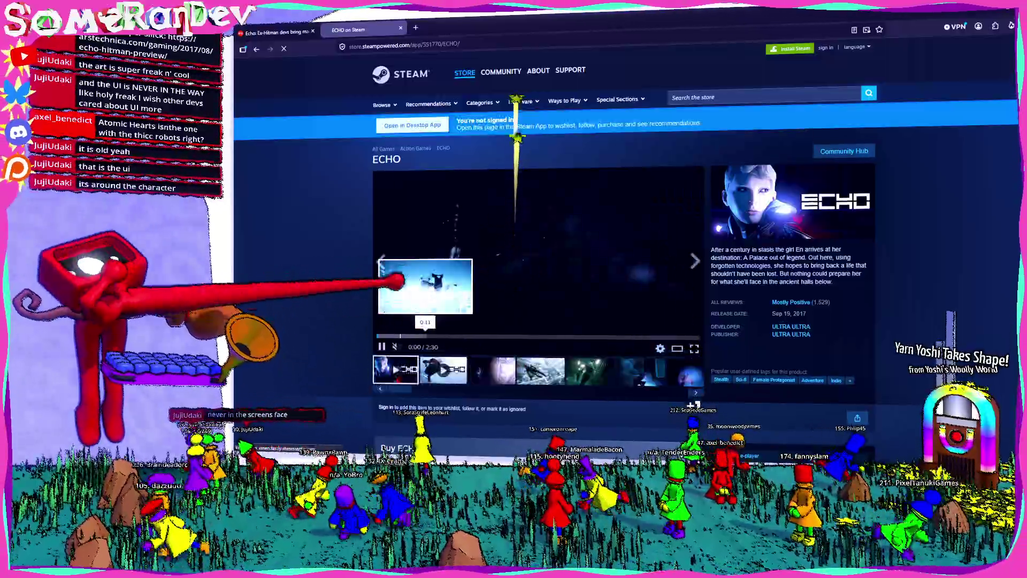
Skim the trailer forward through scenes around 1:06 and pause it at 1:45.
left_click(518, 335)
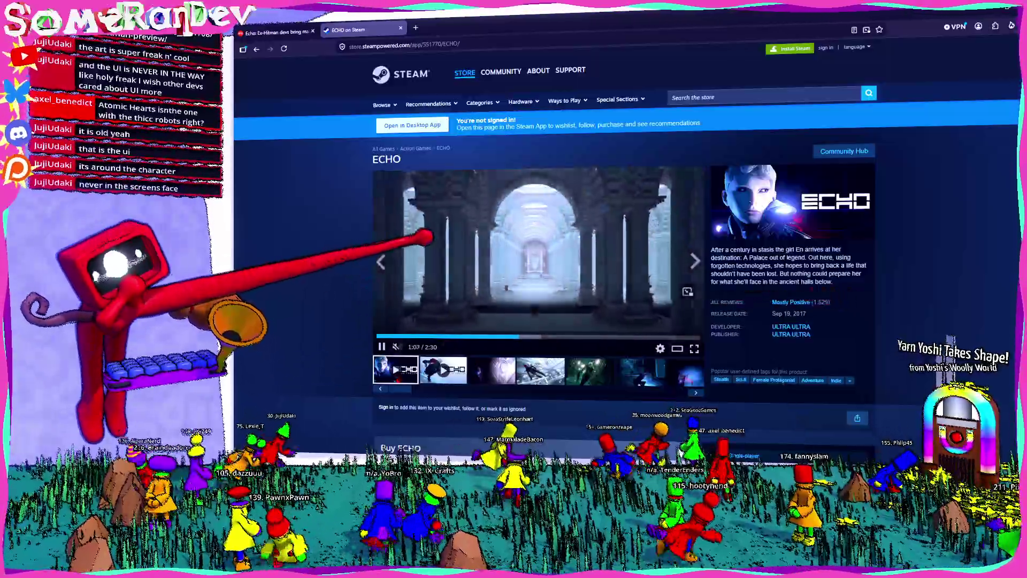
left_click(466, 225)
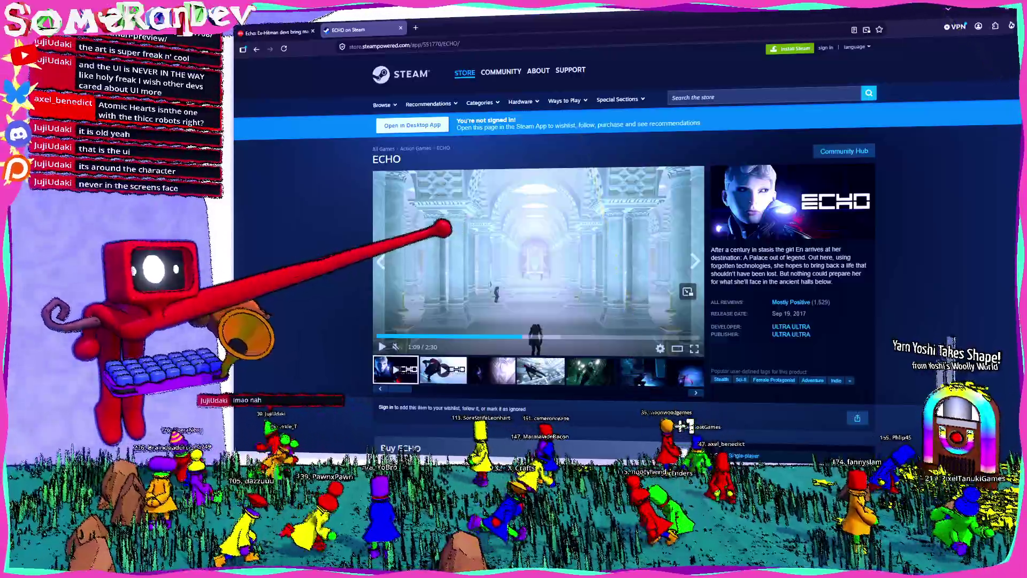
scroll(443, 228, "down", 3)
scroll(444, 229, "up", 2)
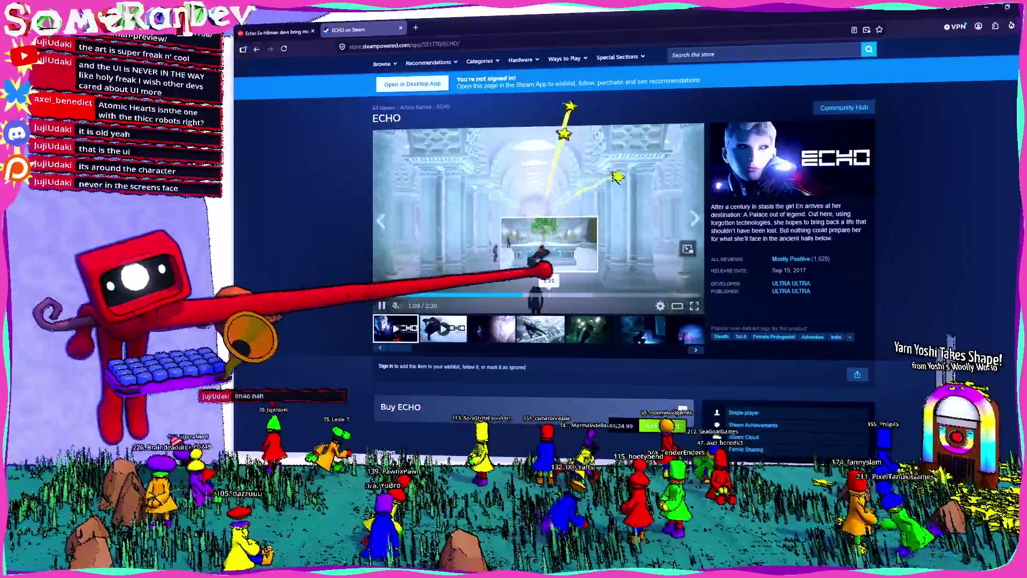
left_click(551, 294)
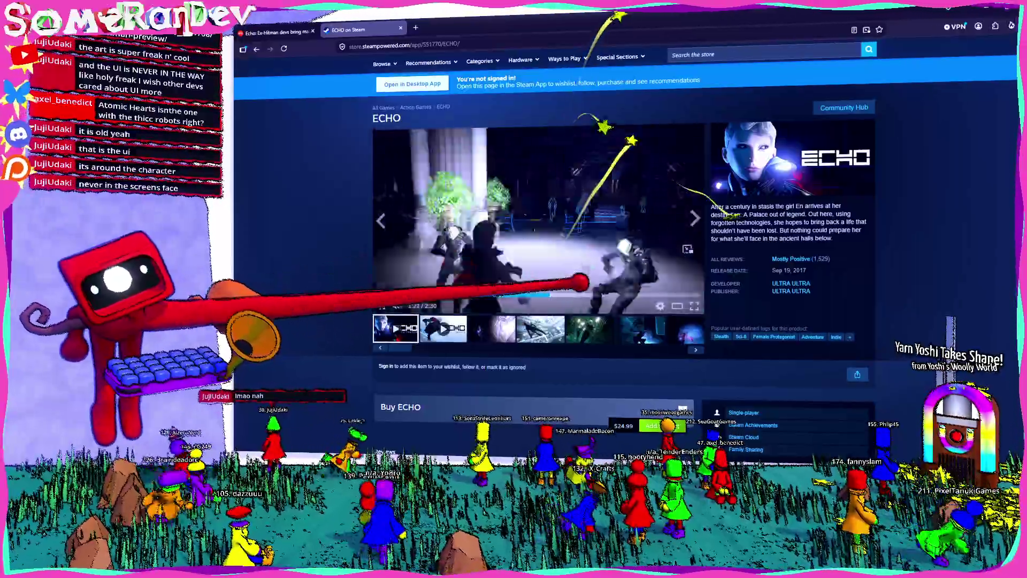
left_click(586, 294)
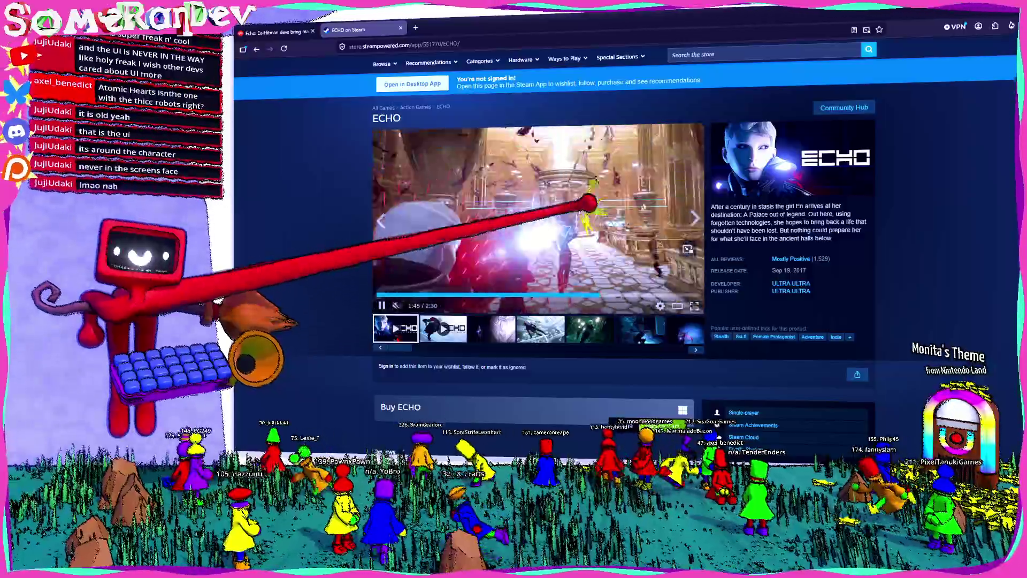
left_click(586, 241)
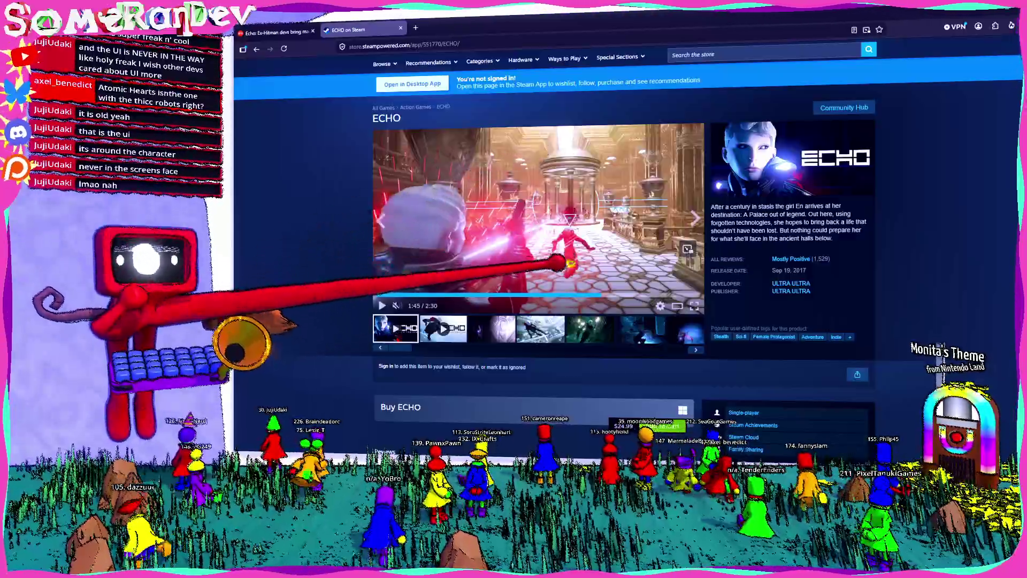
Resume the trailer, jump back to about 1:09 and leave it paused at 1:10.
left_click(626, 271)
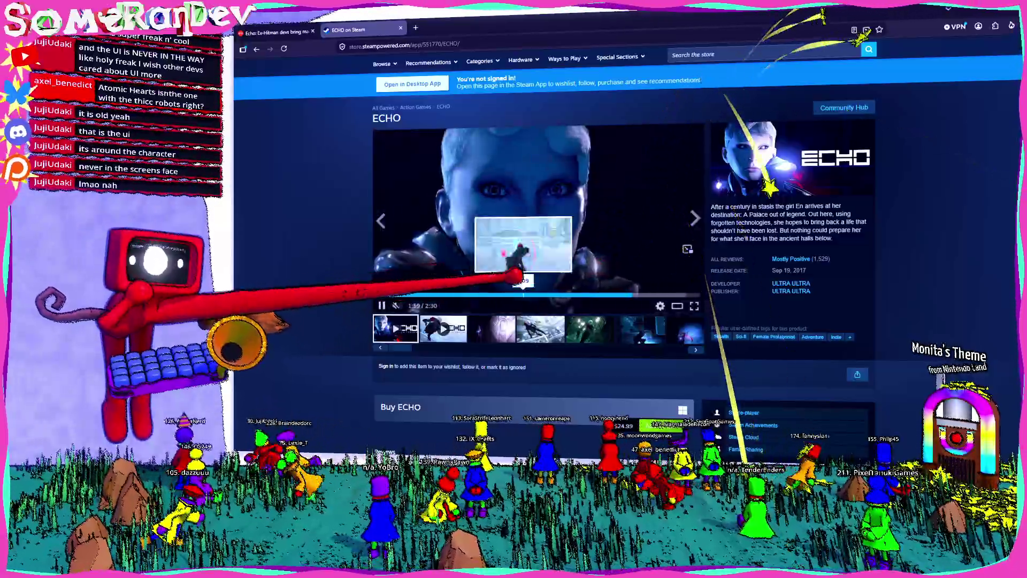
left_click(516, 294)
left_click(499, 203)
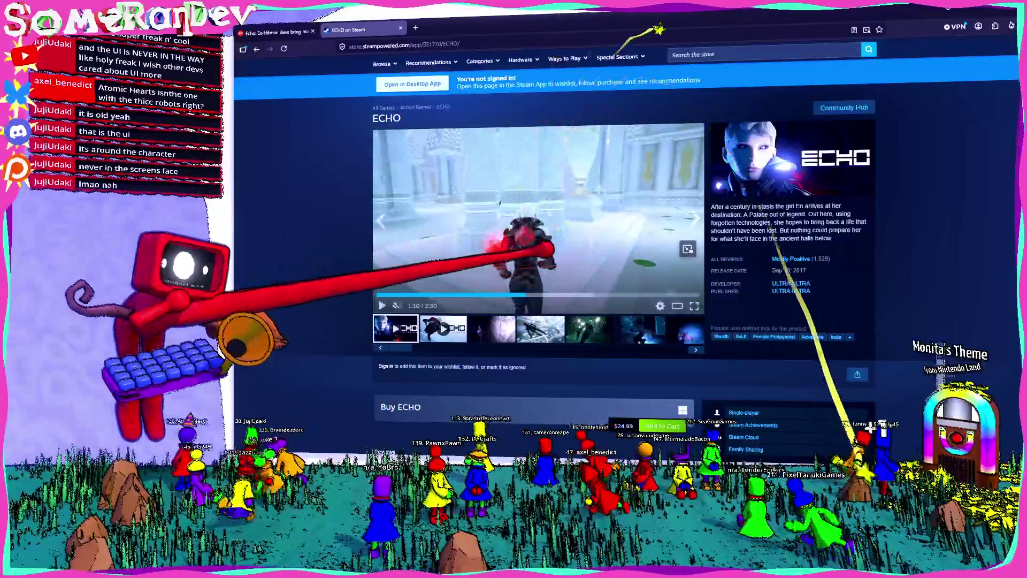
scroll(499, 202, "down", 3)
scroll(499, 202, "up", 3)
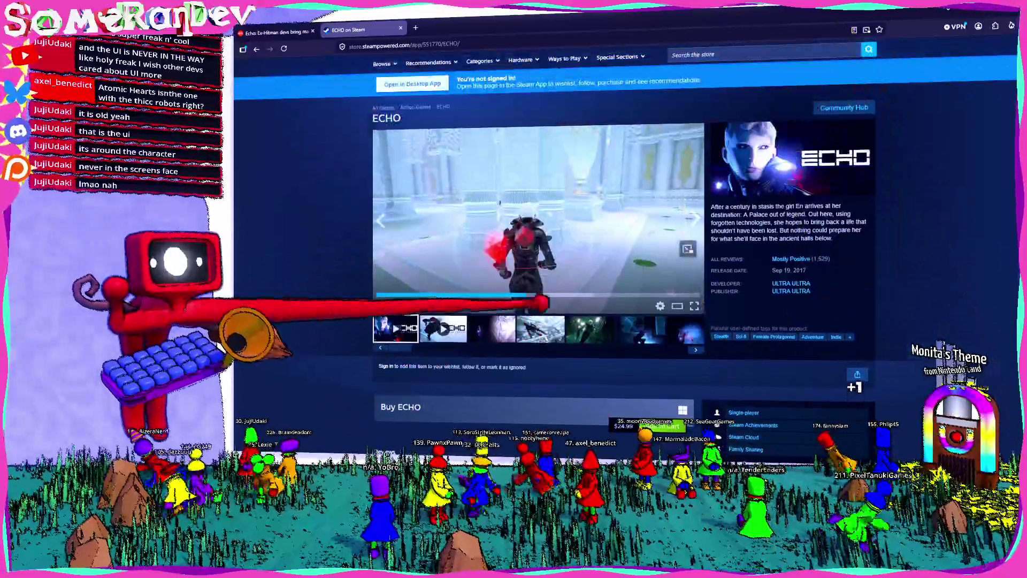
scroll(499, 202, "down", 3)
scroll(538, 240, "down", 2)
scroll(537, 241, "up", 4)
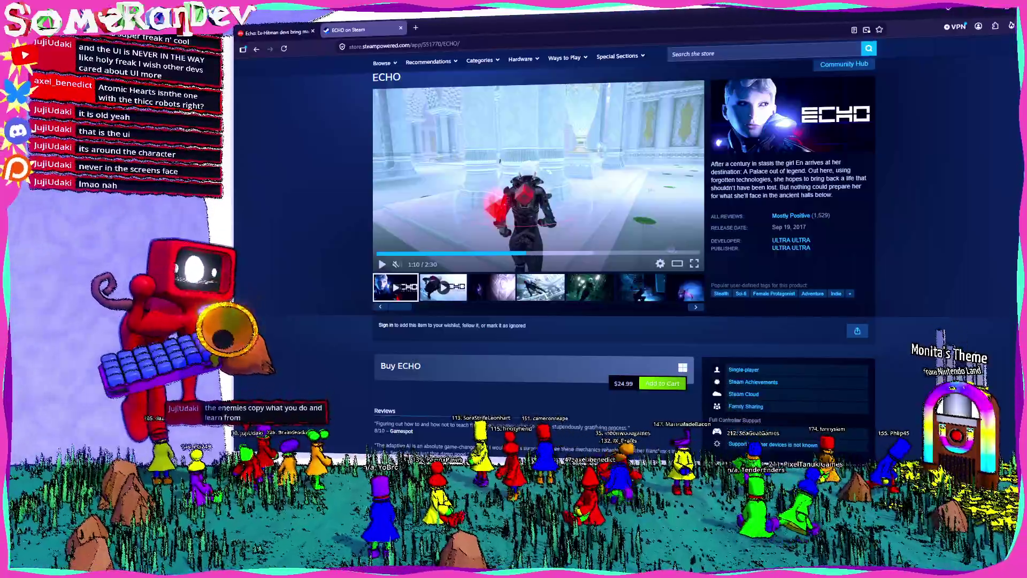
Seek through later and earlier trailer scenes and pause around 1:07.
left_click(616, 254)
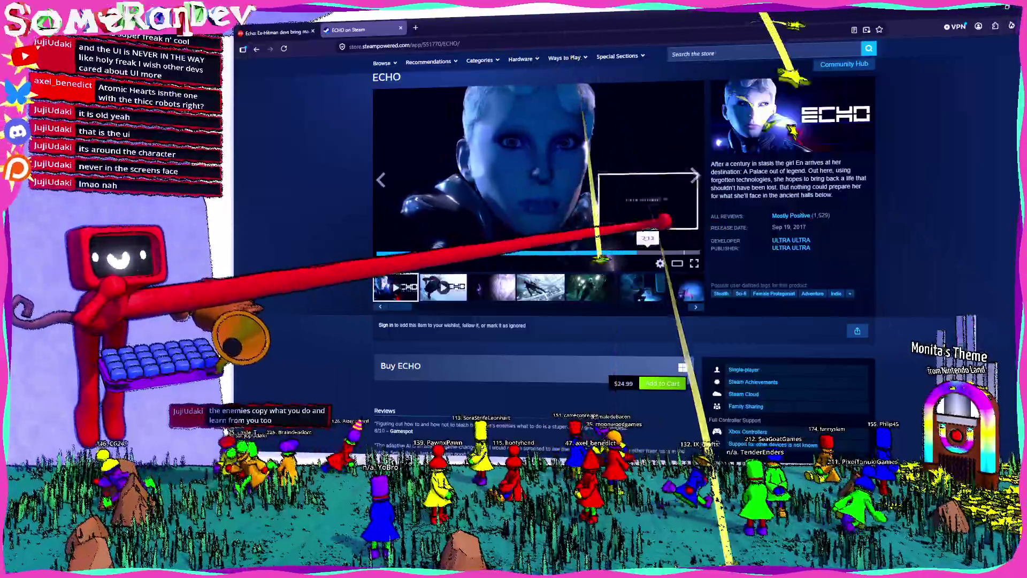
left_click(648, 253)
left_click(451, 254)
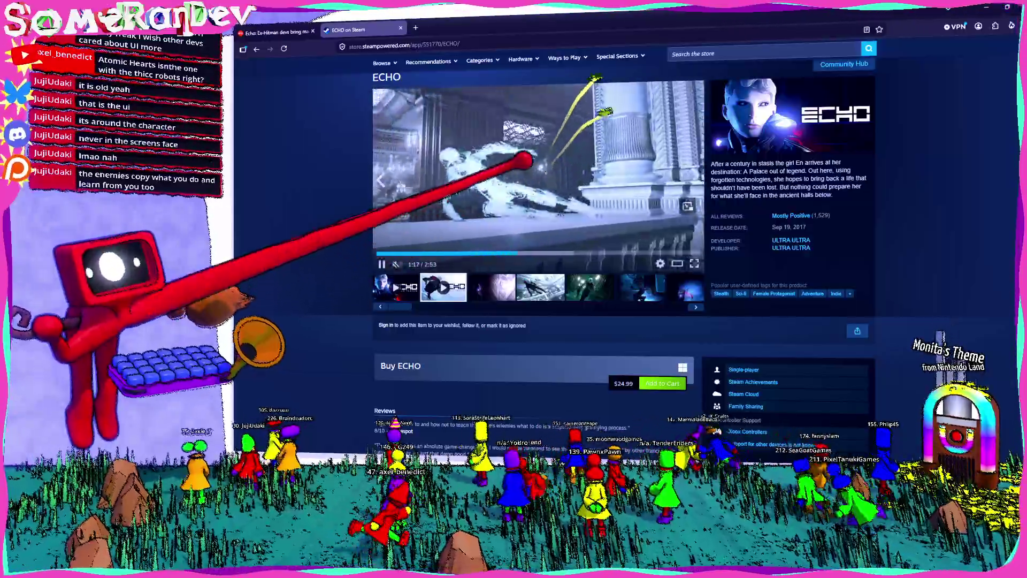
left_click(501, 252)
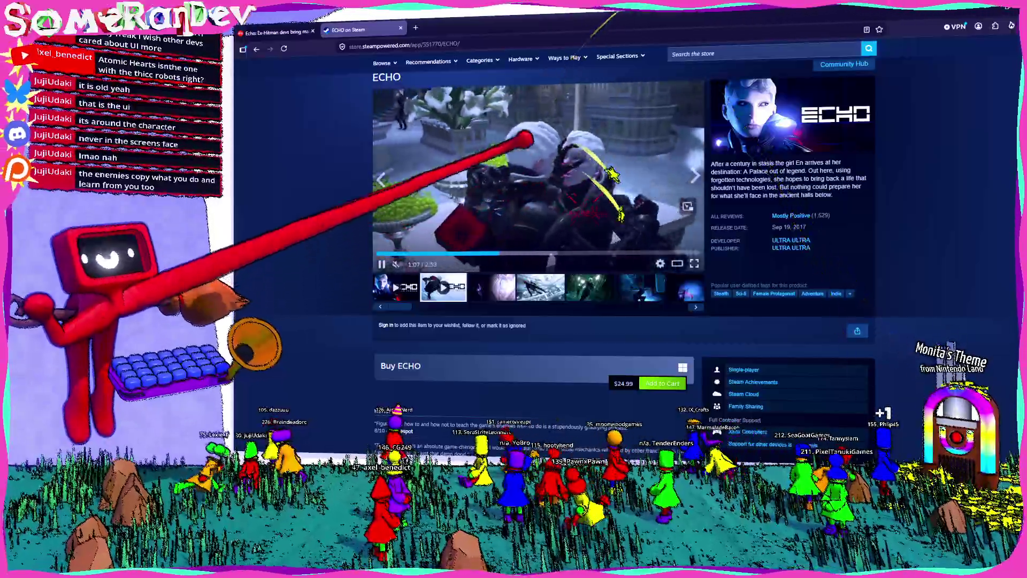
left_click(465, 193)
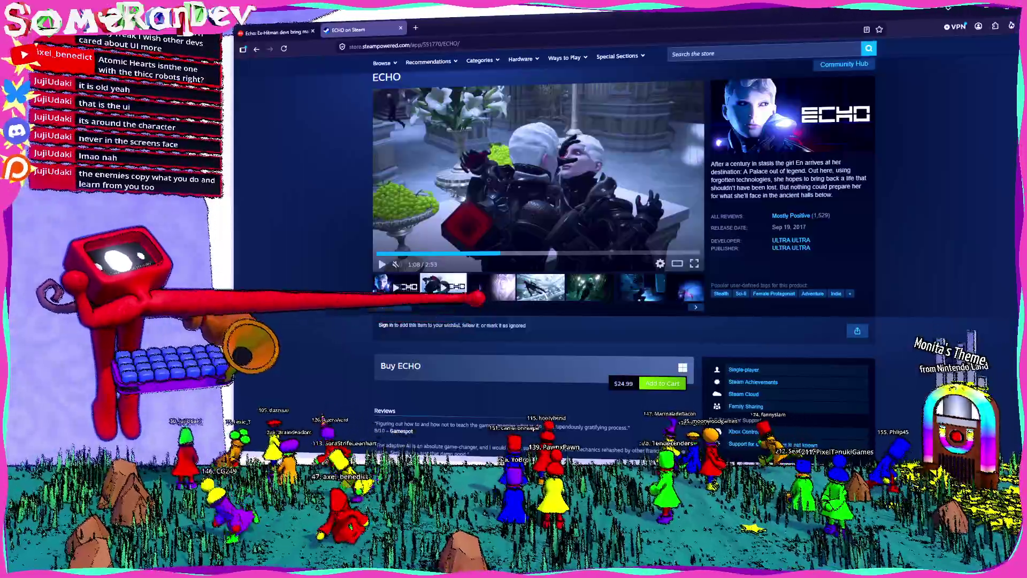
Skim the bright hall scene and earlier parts, then pause the trailer at 0:51.
left_click(553, 253)
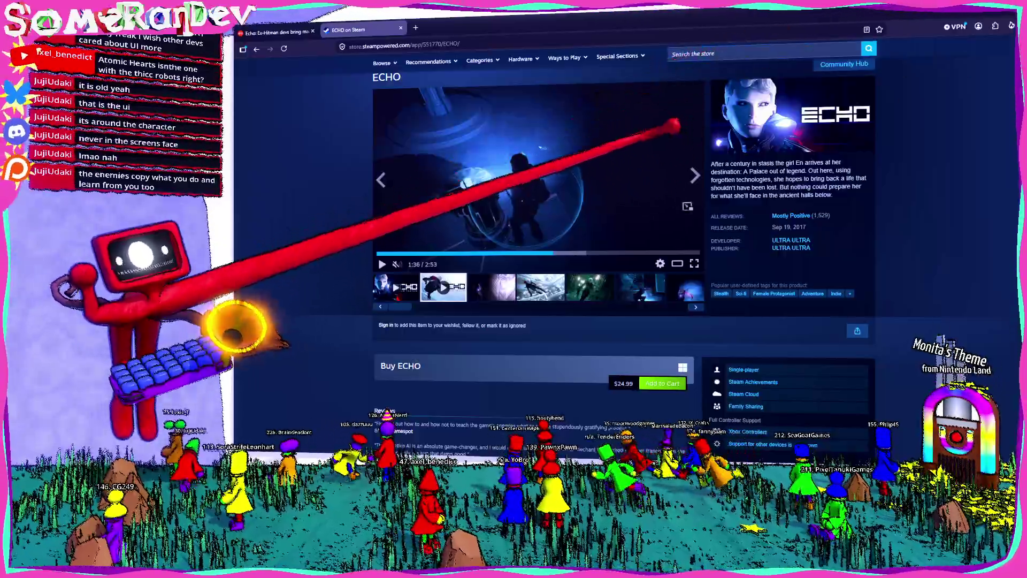
left_click(600, 252)
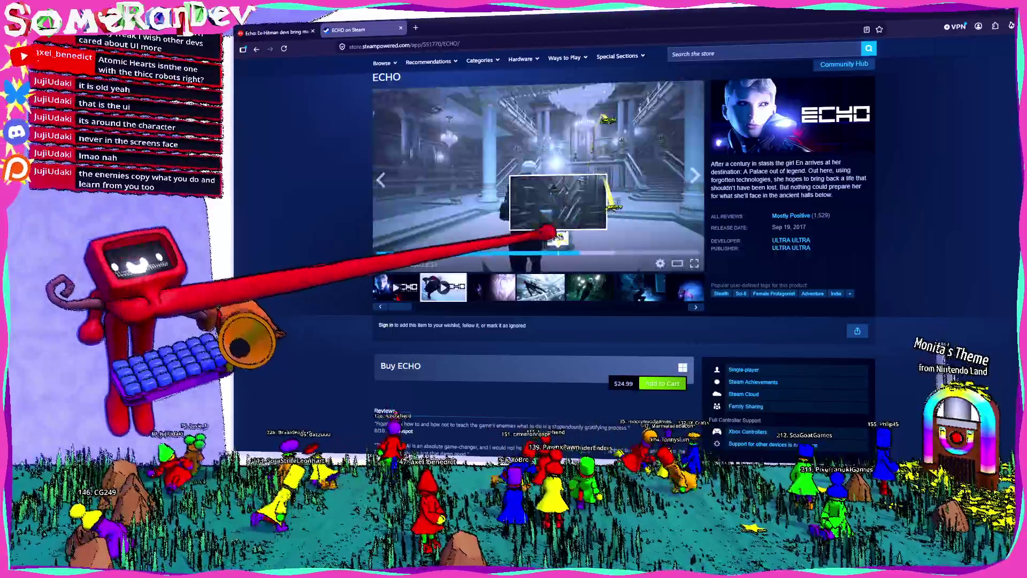
left_click(446, 253)
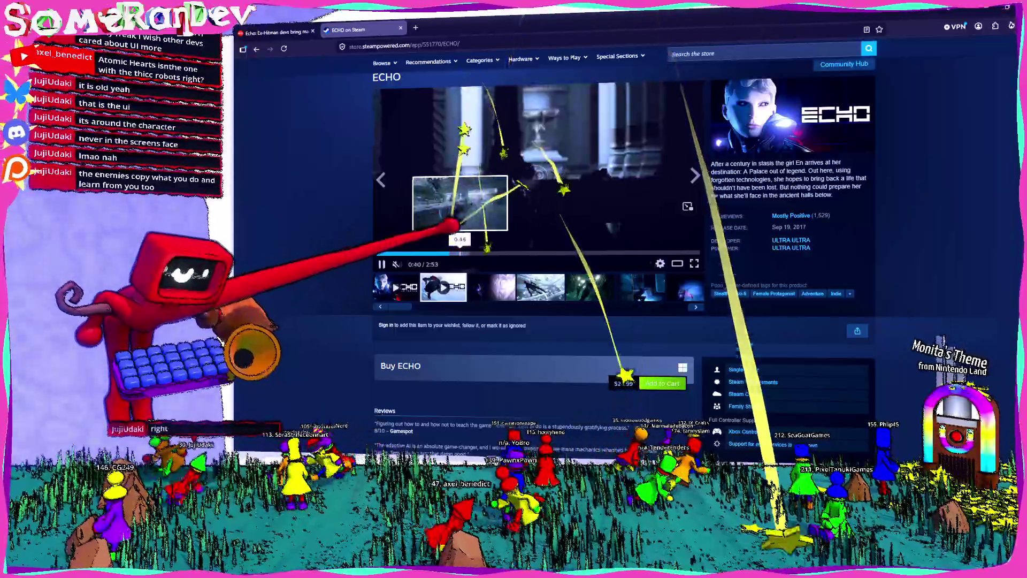
left_click(468, 252)
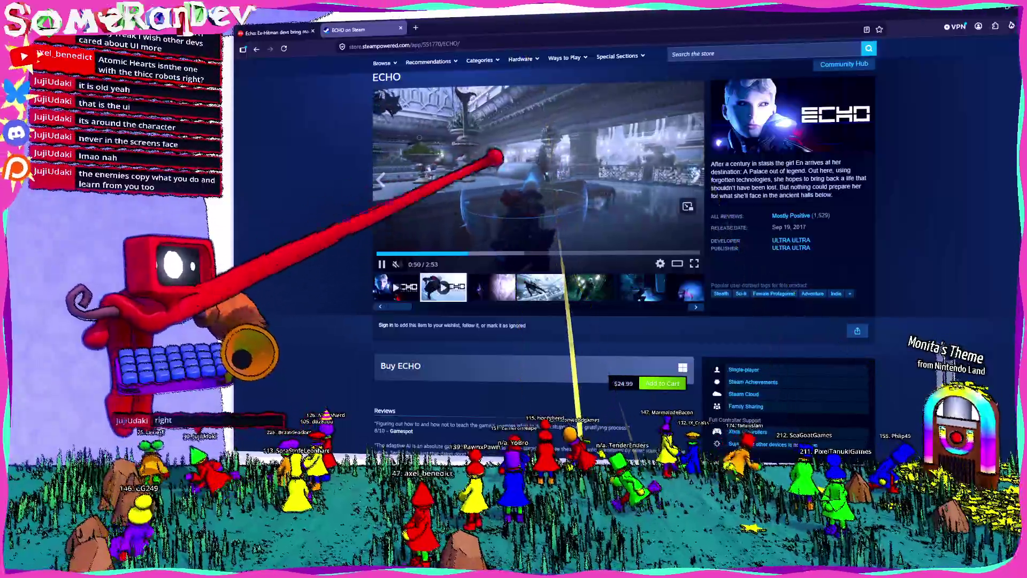
key("space")
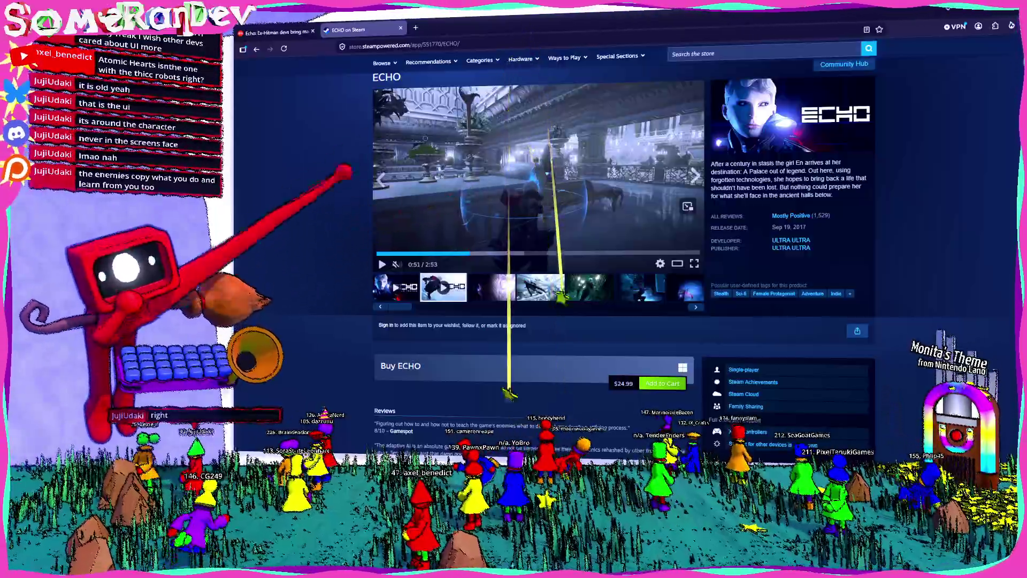
scroll(479, 235, "down", 2)
scroll(436, 239, "down", 1)
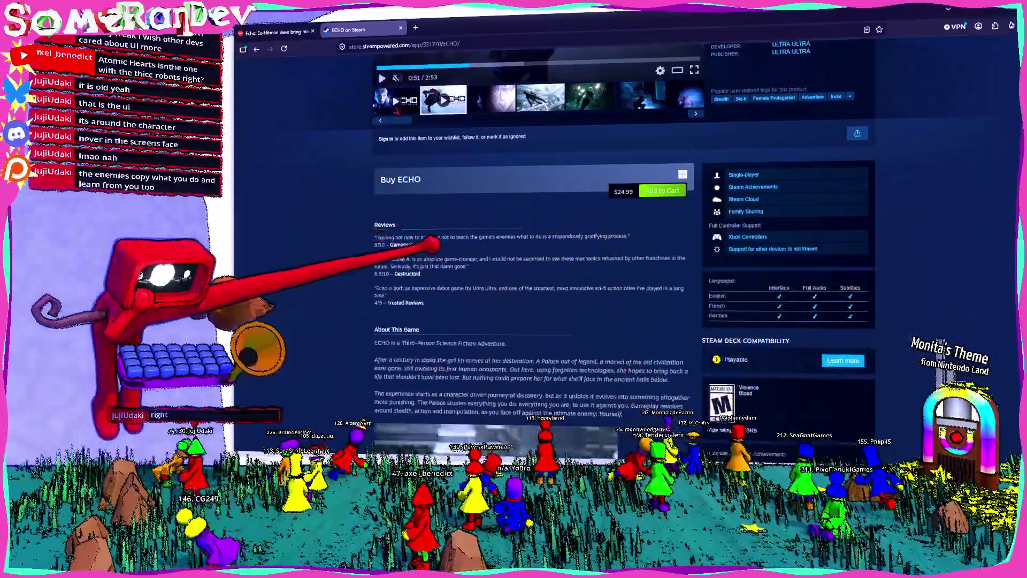
scroll(436, 225, "down", 2)
scroll(668, 274, "down", 3)
scroll(546, 241, "down", 5)
scroll(546, 241, "down", 3)
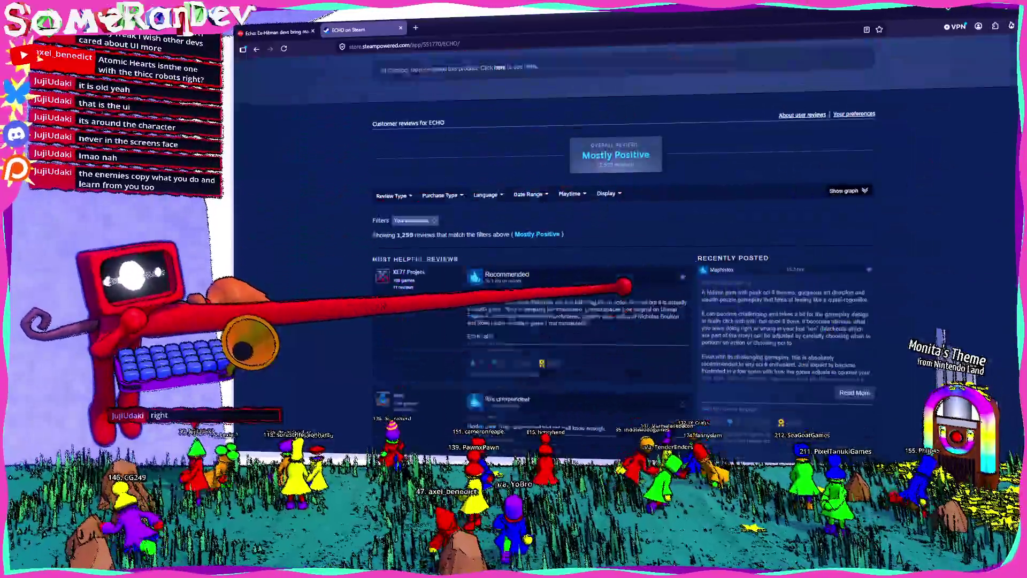
scroll(546, 242, "down", 1)
scroll(546, 240, "up", 4)
scroll(546, 241, "up", 4)
scroll(545, 241, "up", 3)
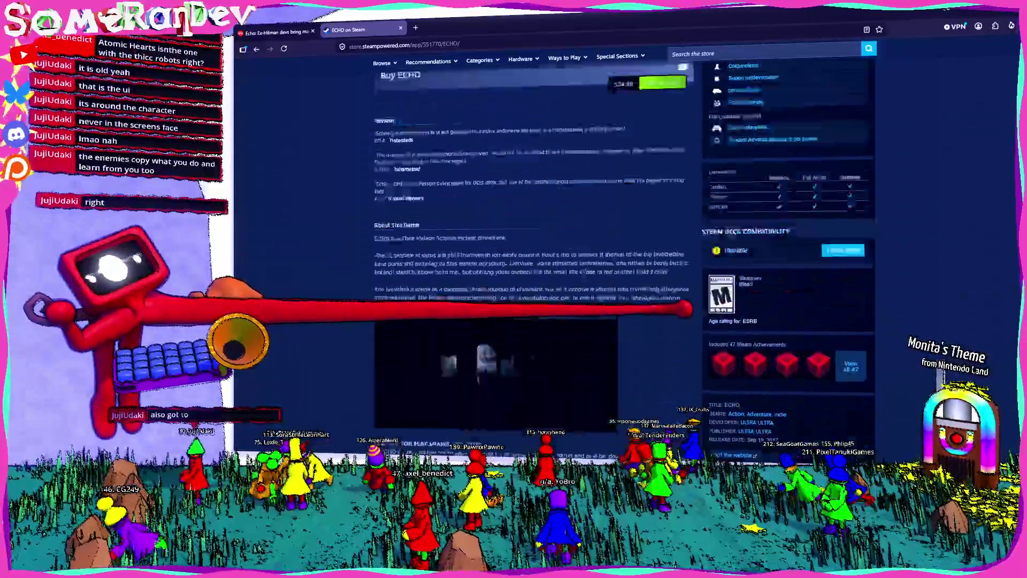
scroll(545, 242, "up", 3)
scroll(546, 241, "up", 2)
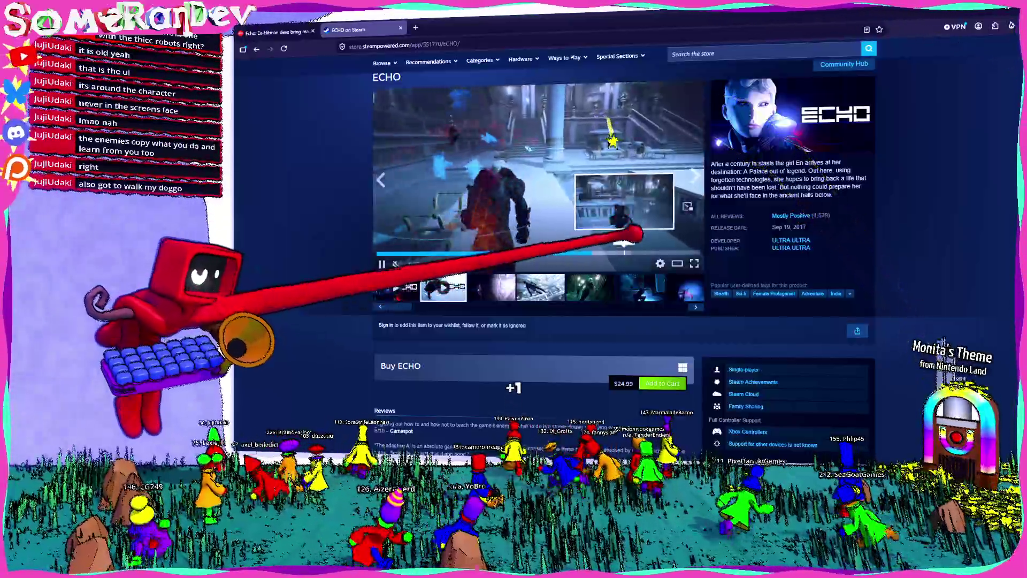
Browse ULTRA ULTRA's games list, reopen the ECHO page, then switch back to Blender.
left_click(674, 216)
left_click(794, 239)
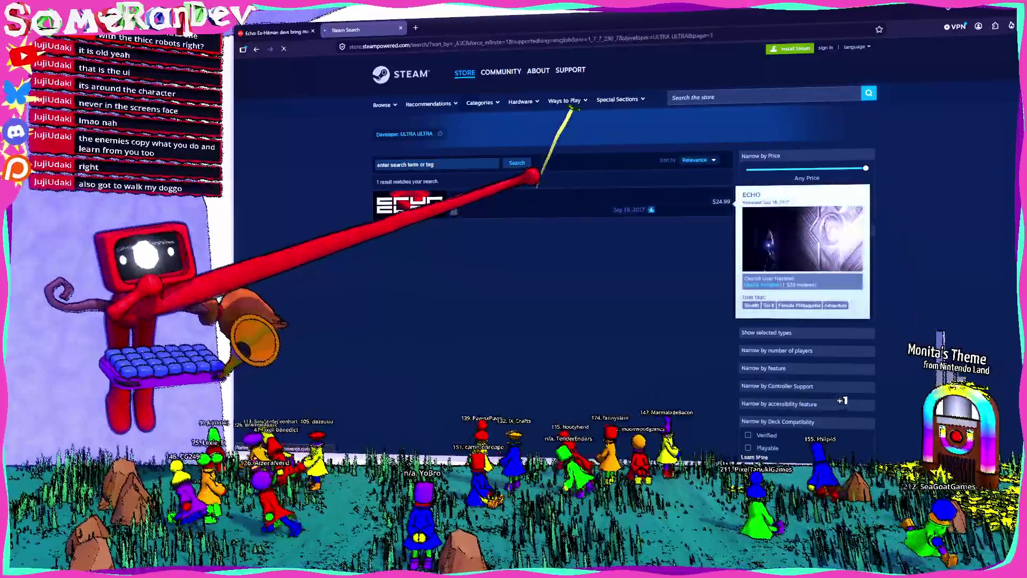
left_click(454, 212)
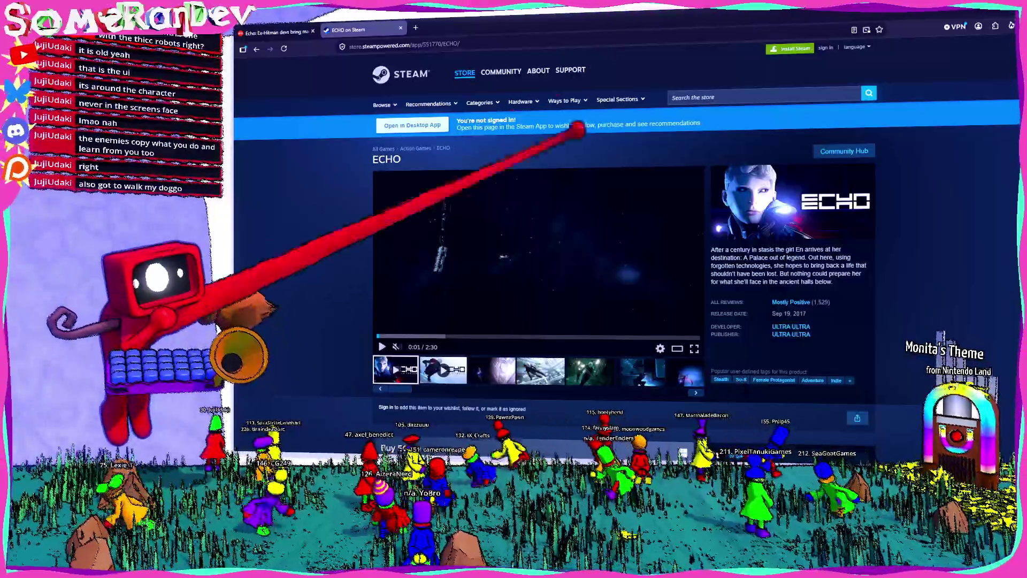
key("alt+Tab")
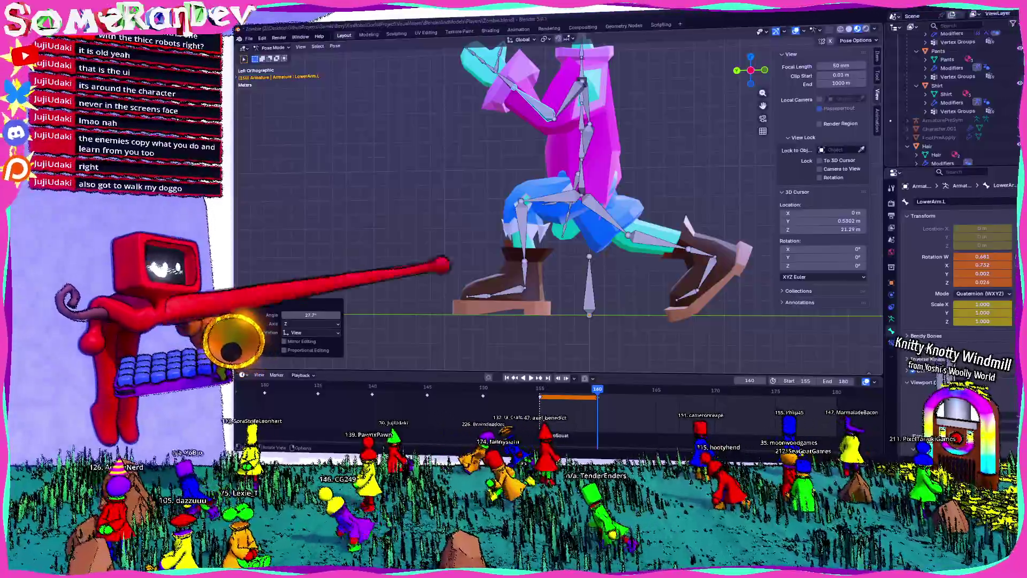
Orbit around the zombie's jump pose and switch the active bone to the upper arm.
mouse_move(444, 265)
middle_mouse_down()
mouse_move(703, 248)
mouse_move(667, 229)
middle_mouse_up()
scroll(633, 212, "down", 3)
mouse_move(600, 195)
middle_mouse_down()
mouse_move(546, 193)
mouse_move(527, 270)
mouse_move(578, 284)
mouse_move(674, 277)
middle_mouse_up()
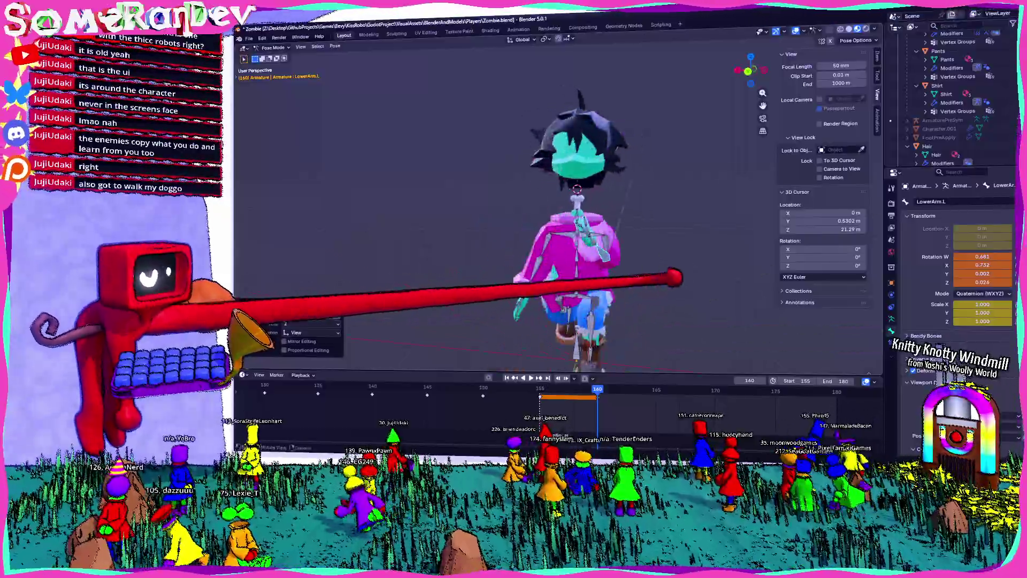
mouse_move(600, 265)
middle_mouse_down()
mouse_move(645, 286)
mouse_move(614, 201)
mouse_move(618, 211)
middle_mouse_up()
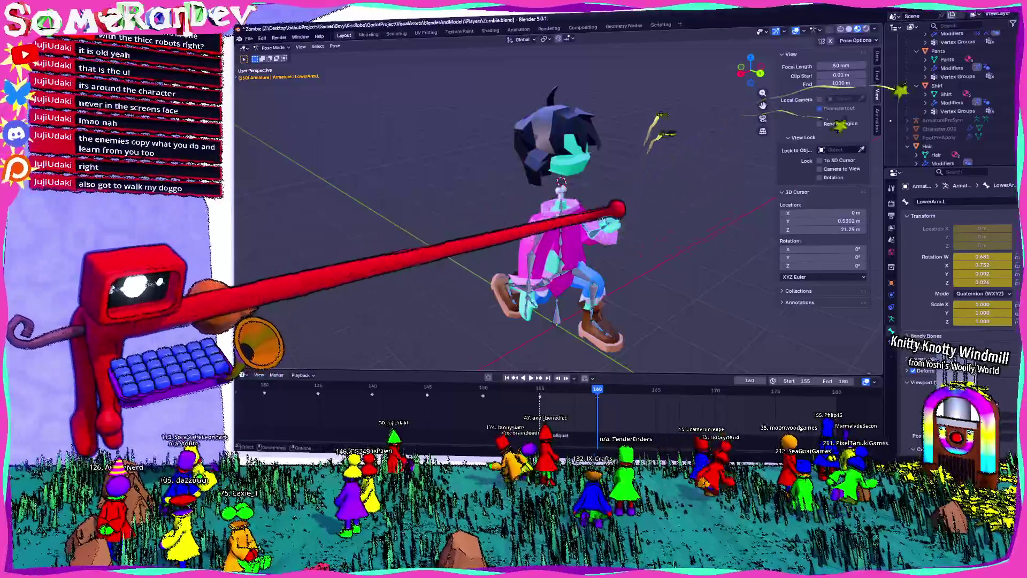
right_click(602, 391)
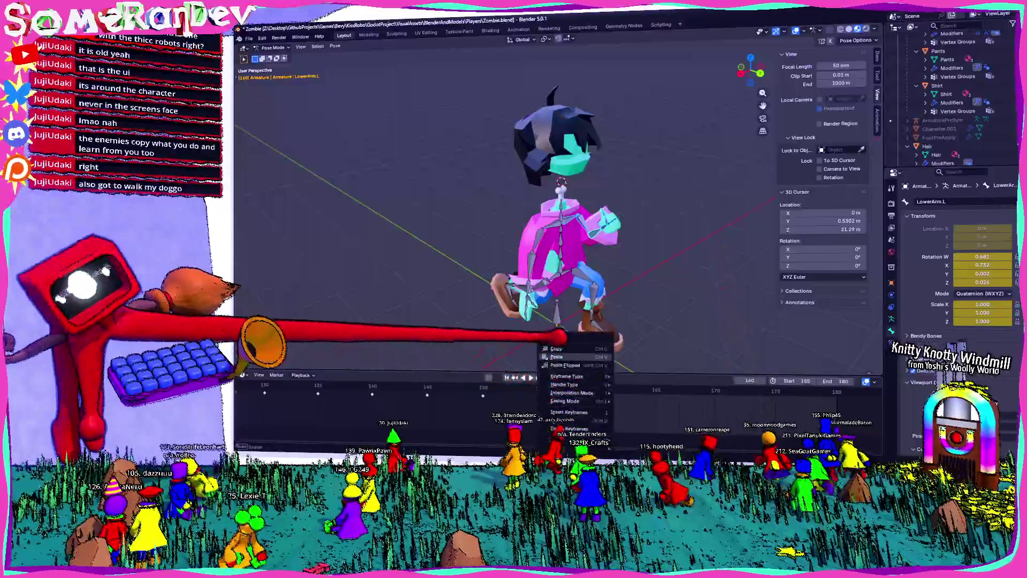
middle_click_drag(601, 337, 618, 241)
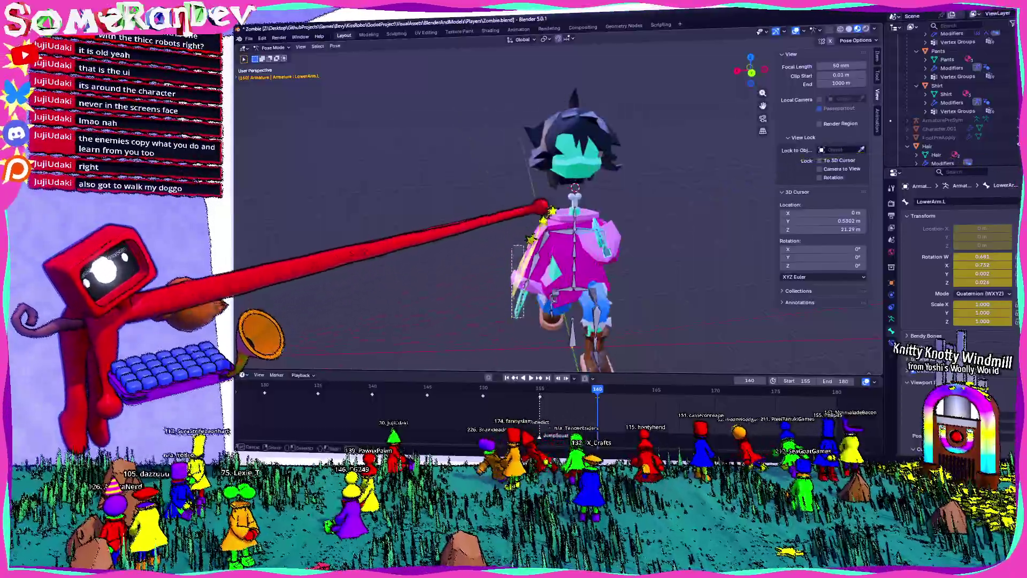
key("bracketleft")
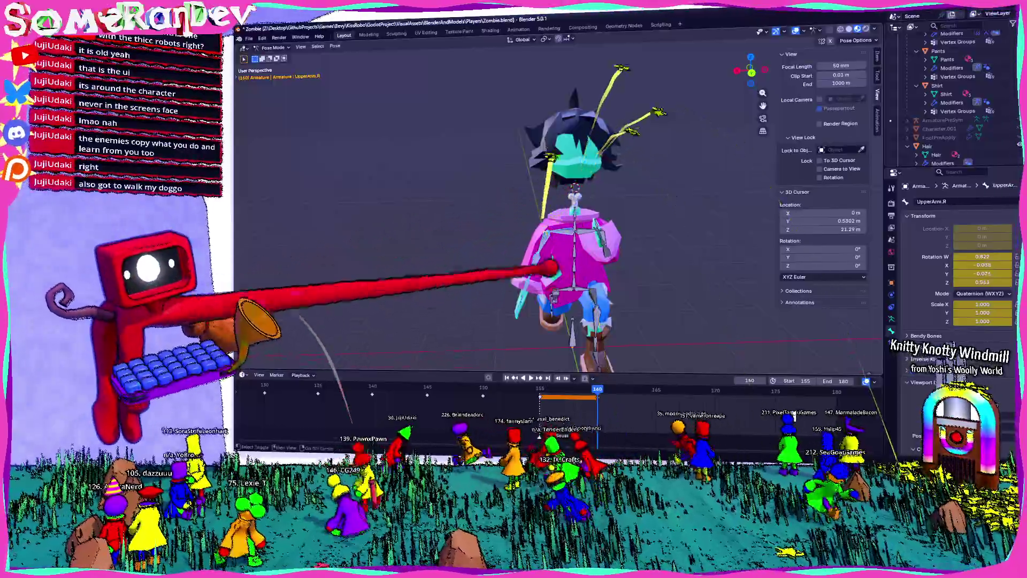
Review the pose from front and low angles, scrub the timeline near frame 160, and snap to left side view.
middle_click_drag(592, 351, 612, 256)
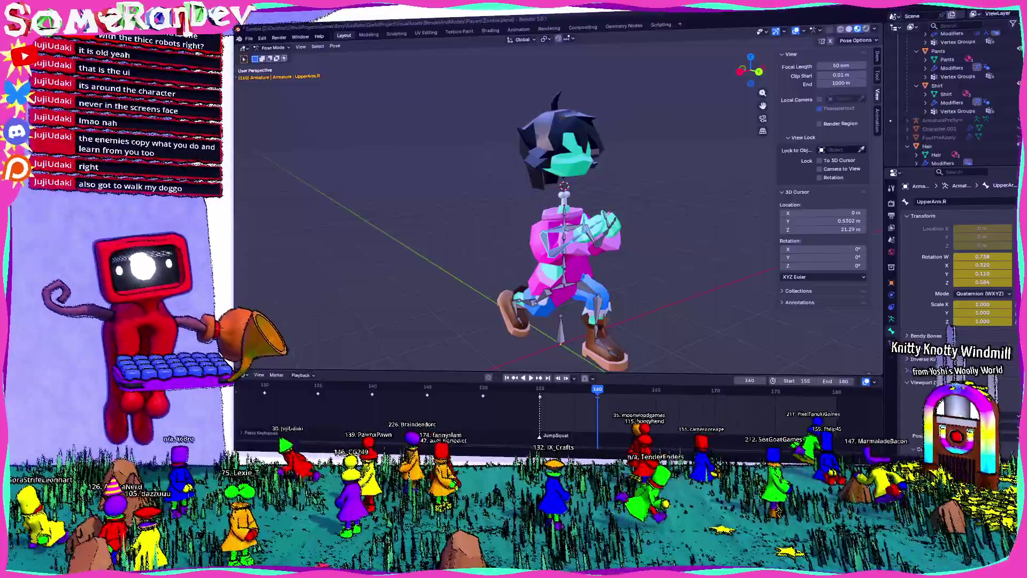
mouse_move(408, 156)
middle_mouse_down()
mouse_move(594, 218)
mouse_move(454, 307)
middle_mouse_up()
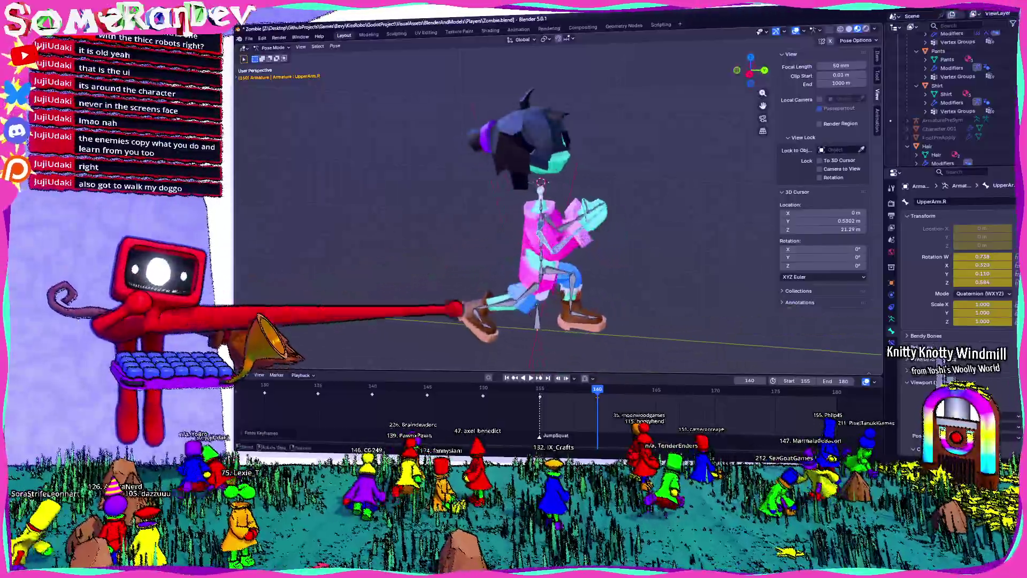
mouse_move(662, 225)
middle_mouse_down()
mouse_move(480, 245)
mouse_move(436, 222)
mouse_move(481, 249)
middle_mouse_up()
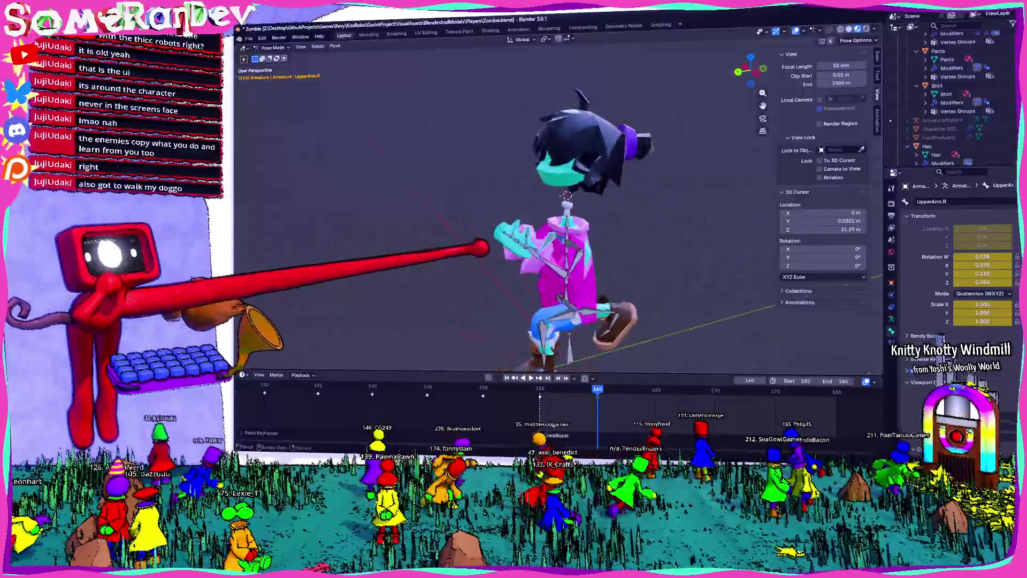
middle_click_drag(614, 269, 557, 389)
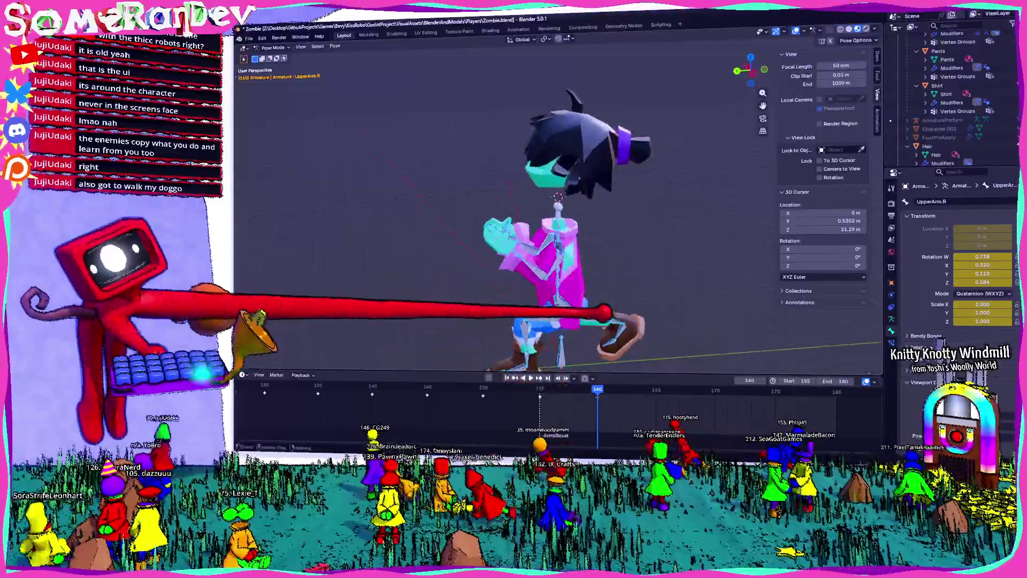
mouse_move(596, 390)
left_mouse_down()
mouse_move(551, 378)
mouse_move(597, 377)
left_mouse_up()
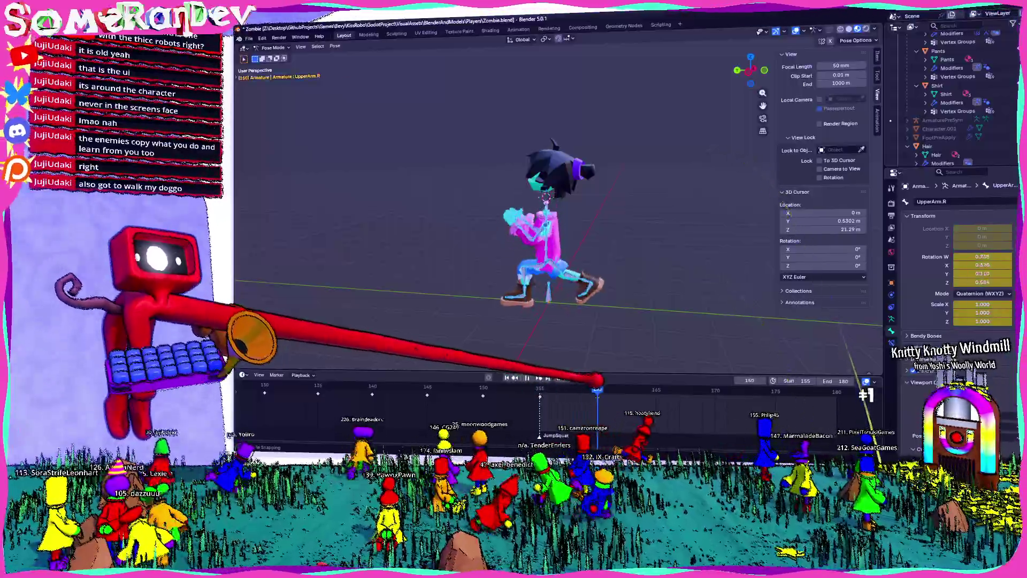
left_click_drag(596, 390, 561, 388)
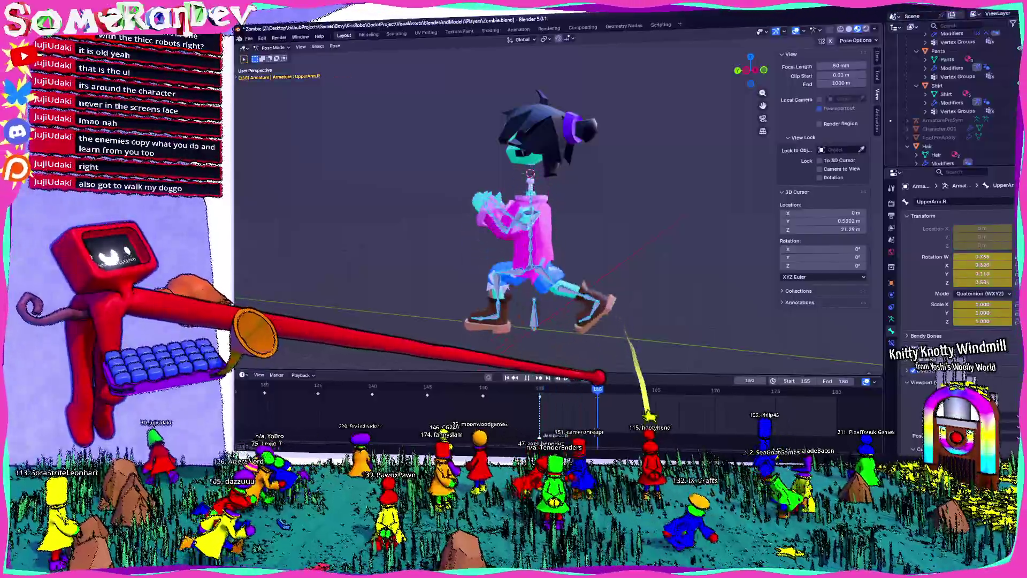
key("ctrl+KP_3")
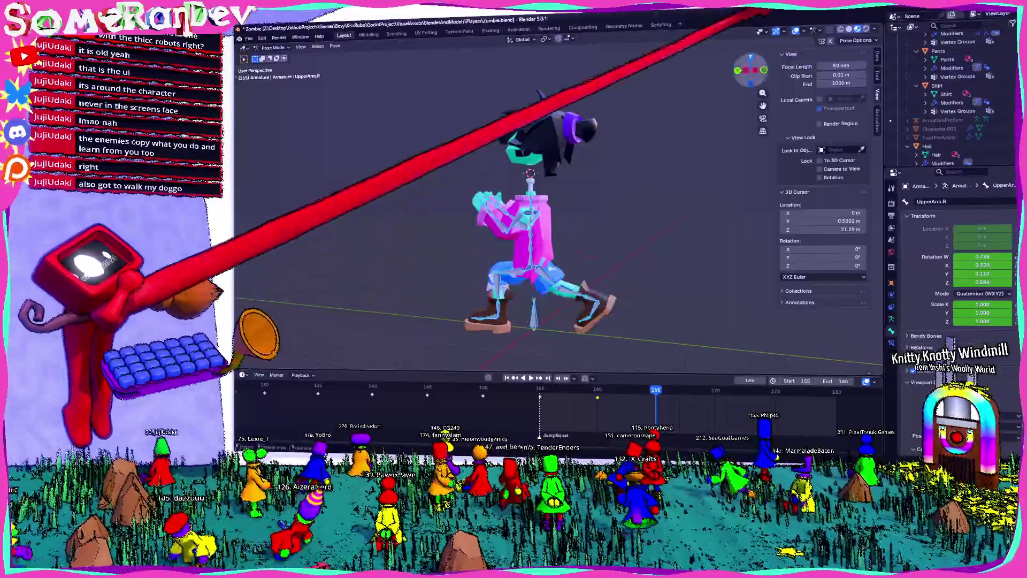
scroll(530, 209, "up", 2)
Rotate the UpperArm.R bone into a new angle from the side view.
mouse_move(529, 209)
middle_mouse_down()
mouse_move(577, 201)
mouse_move(514, 205)
mouse_move(510, 233)
middle_mouse_up()
left_click(525, 192)
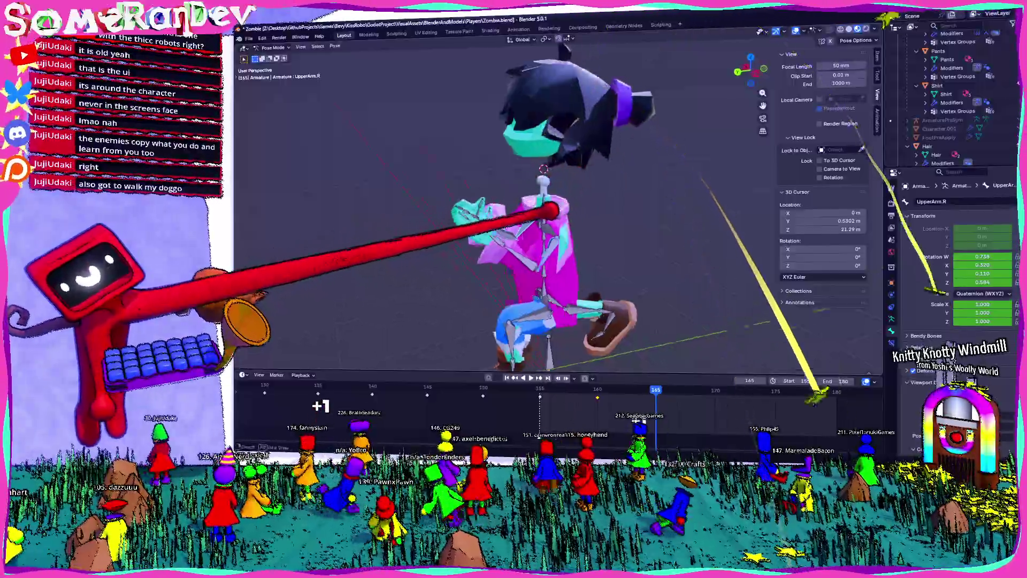
middle_click_drag(650, 155, 653, 184)
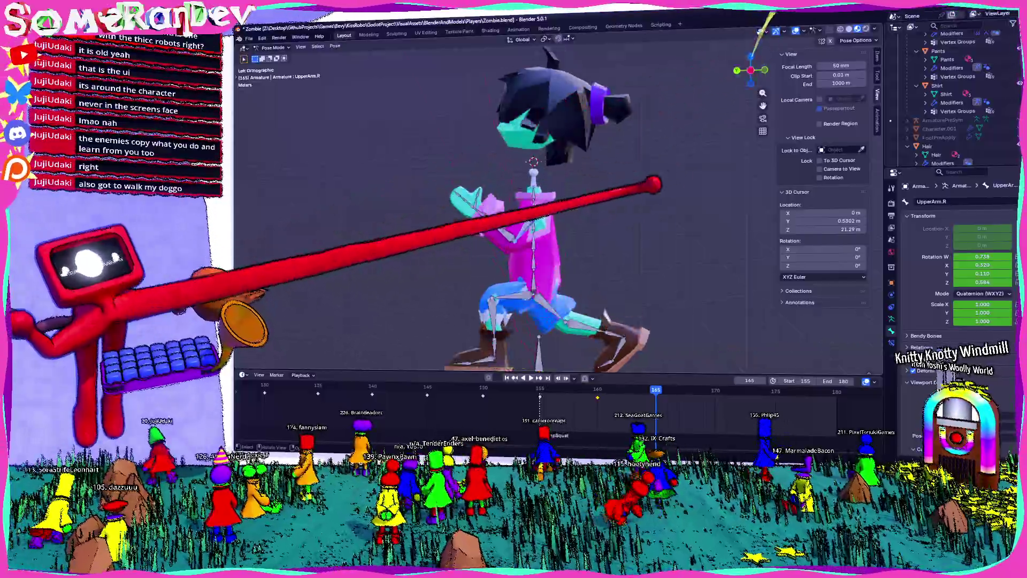
key("r")
left_click(610, 105)
Rotate the LowerArm.L bone to a matching forearm angle.
middle_click_drag(530, 193, 545, 184)
left_click(533, 161)
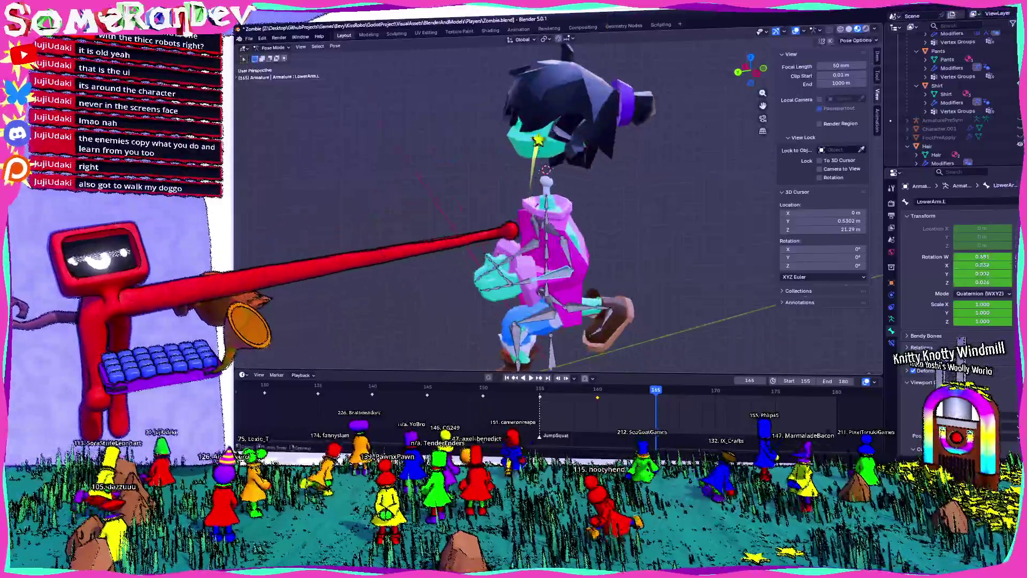
middle_click_drag(642, 120, 754, 72)
key("r")
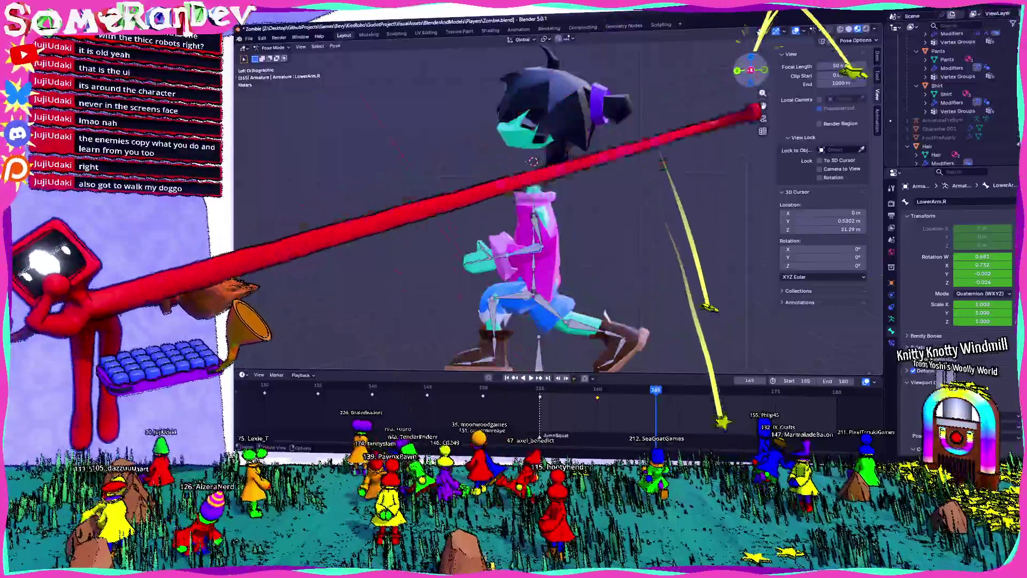
left_click(587, 147)
middle_click_drag(586, 147, 610, 160)
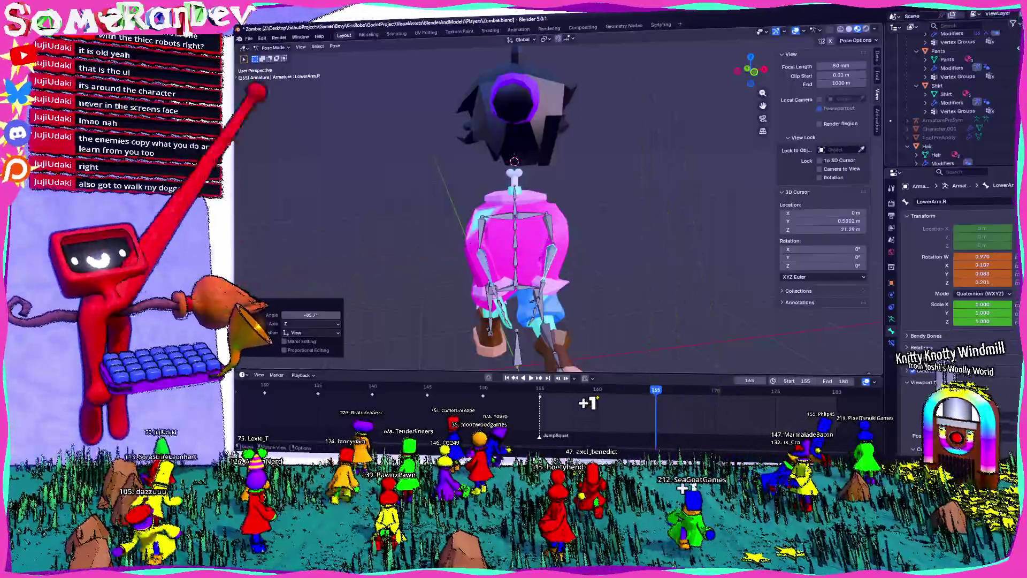
Check the reworked arm pose from the left side and from behind.
left_click(336, 46)
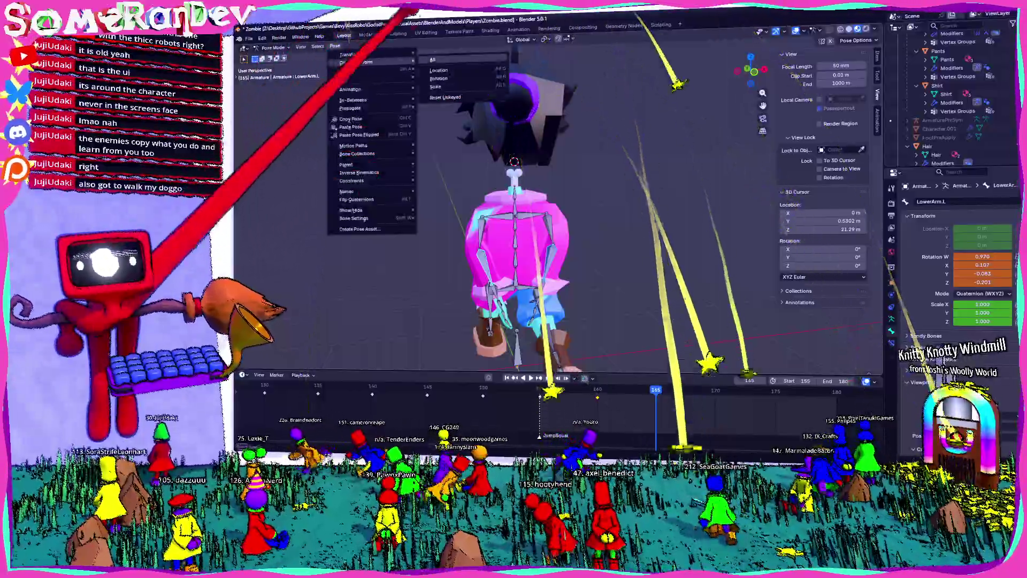
key("Escape")
middle_click_drag(562, 241, 609, 241)
key("ctrl+KP_3")
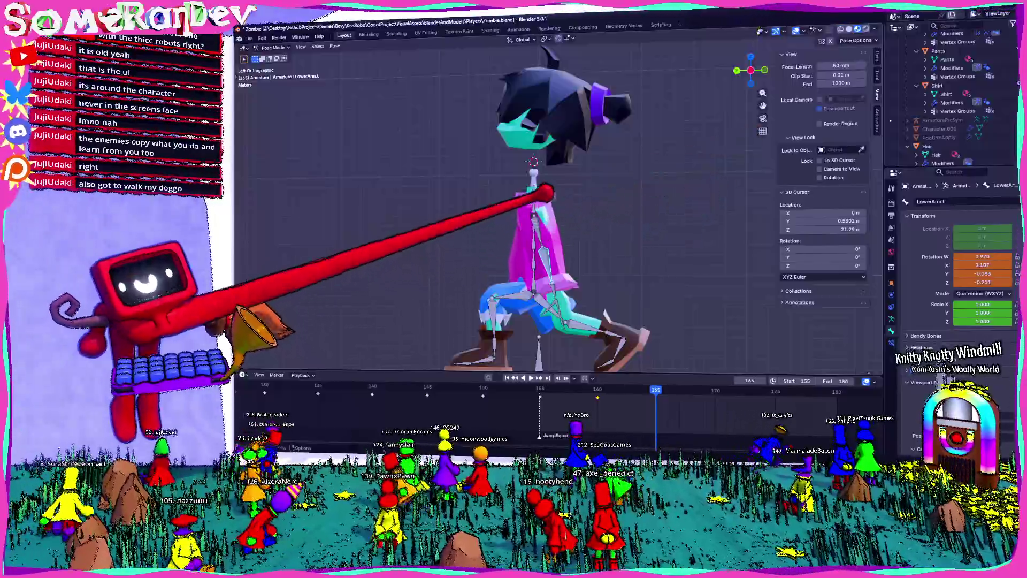
middle_click_drag(561, 241, 610, 265)
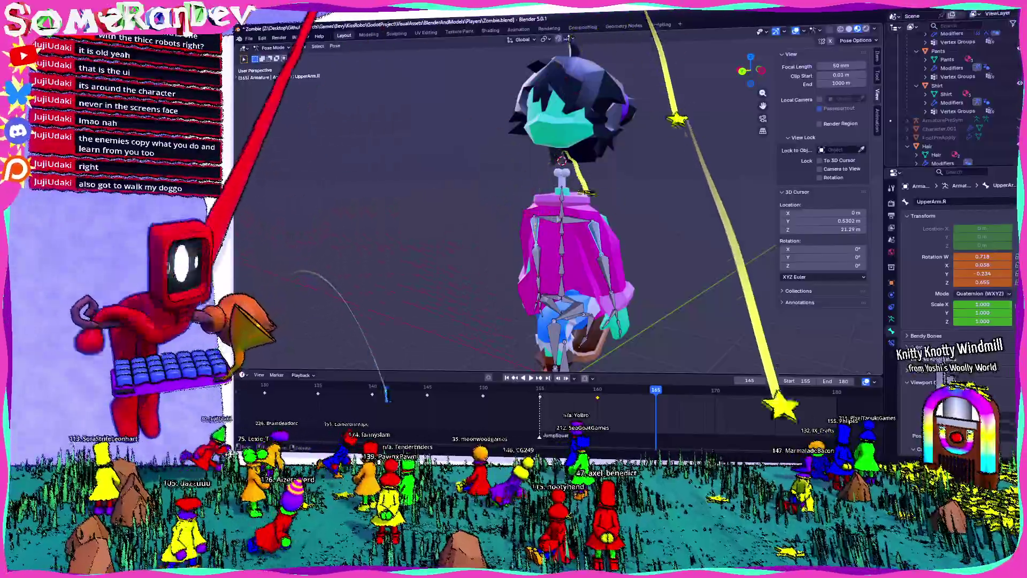
Clear the arm transforms to T-pose and rotate UpperArm.L downward from the back view.
left_click(335, 46)
left_click(450, 58)
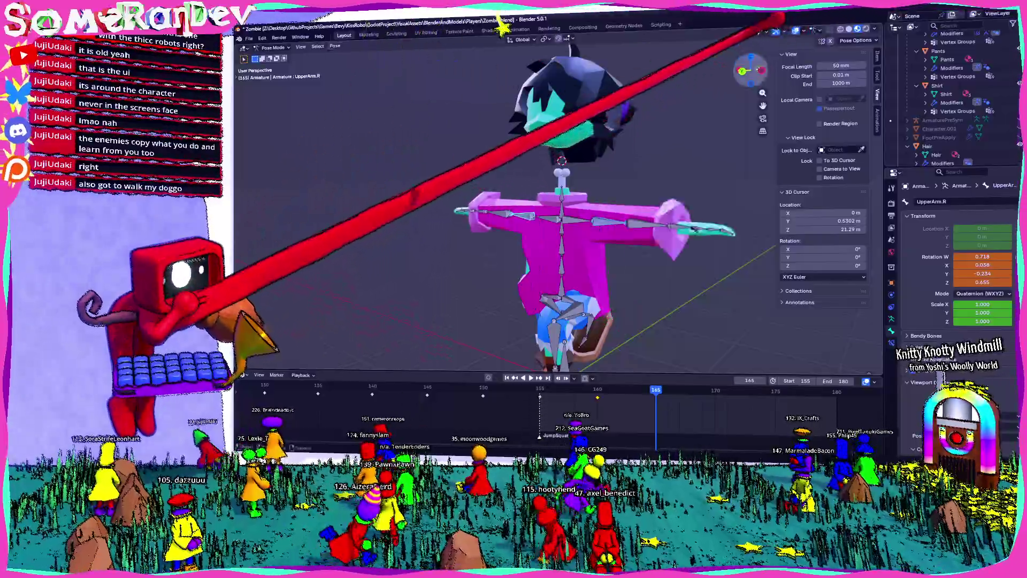
key("KP_1")
key("ctrl+KP_1")
key("r")
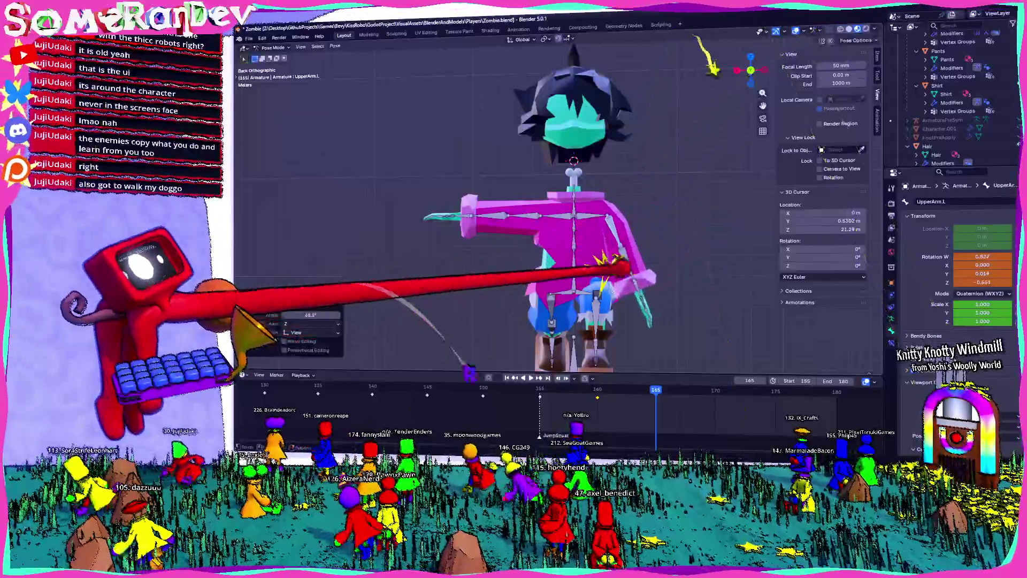
left_click(626, 273)
Rotate the LowerArm.L forearm in two passes from the left side view.
key("ctrl+KP_3")
key("r")
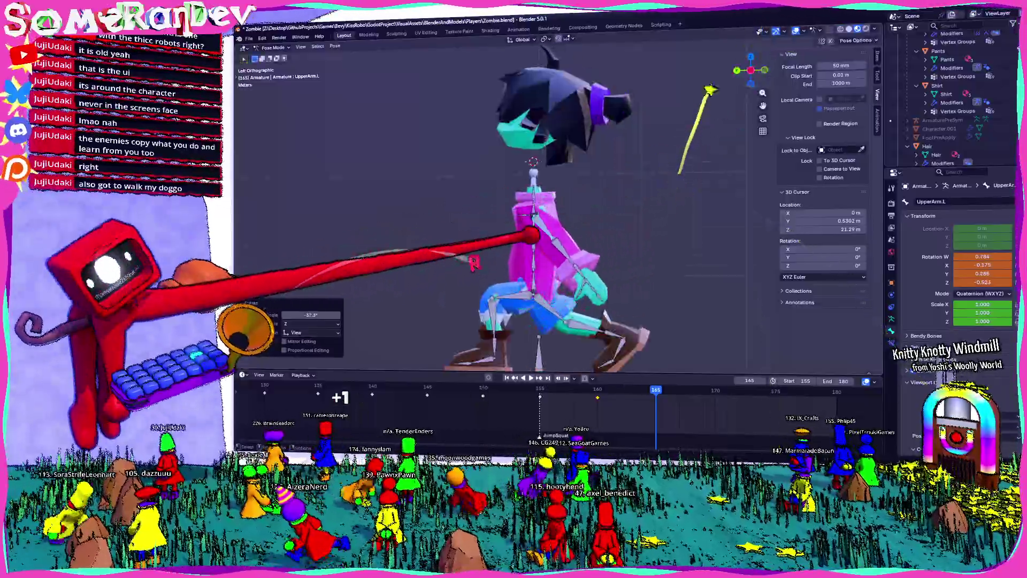
left_click(698, 120)
key("r")
left_click(645, 213)
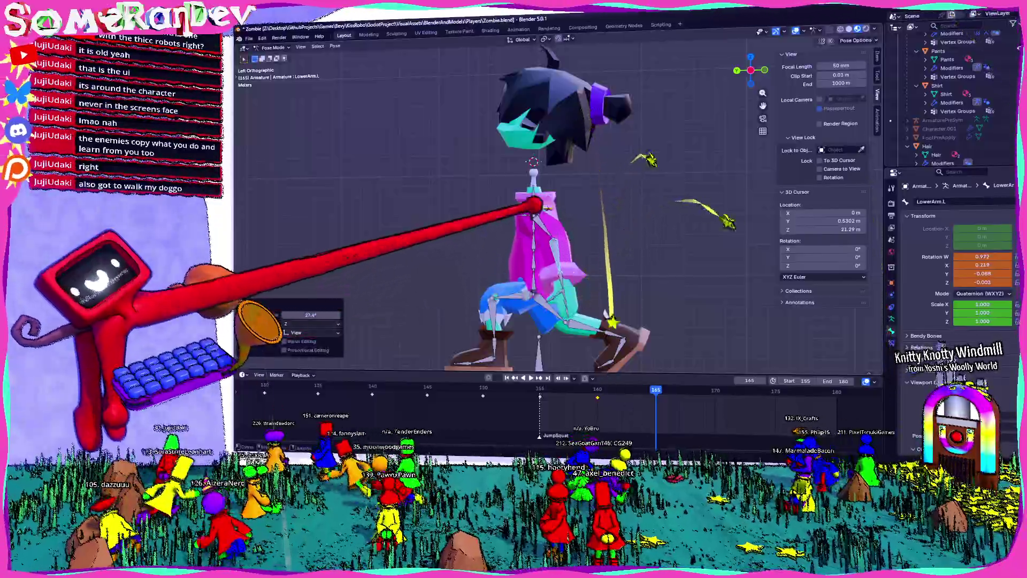
key("r")
left_click(619, 246)
Refine the UpperArm.L rotation again from the left side view.
middle_click_drag(619, 246, 590, 227)
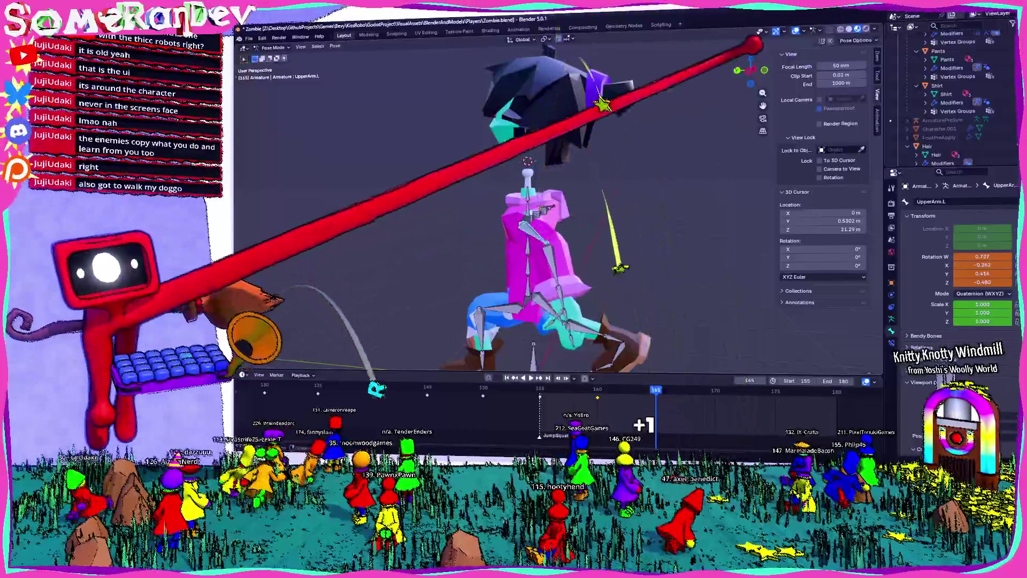
key("ctrl+KP_7")
middle_click_drag(763, 28, 725, 130)
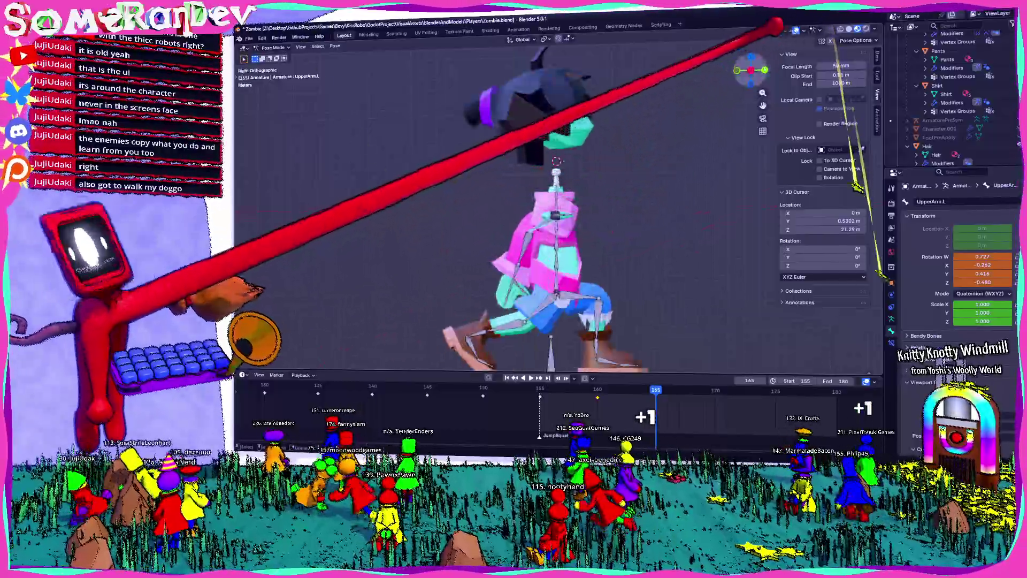
key("ctrl+KP_3")
key("r")
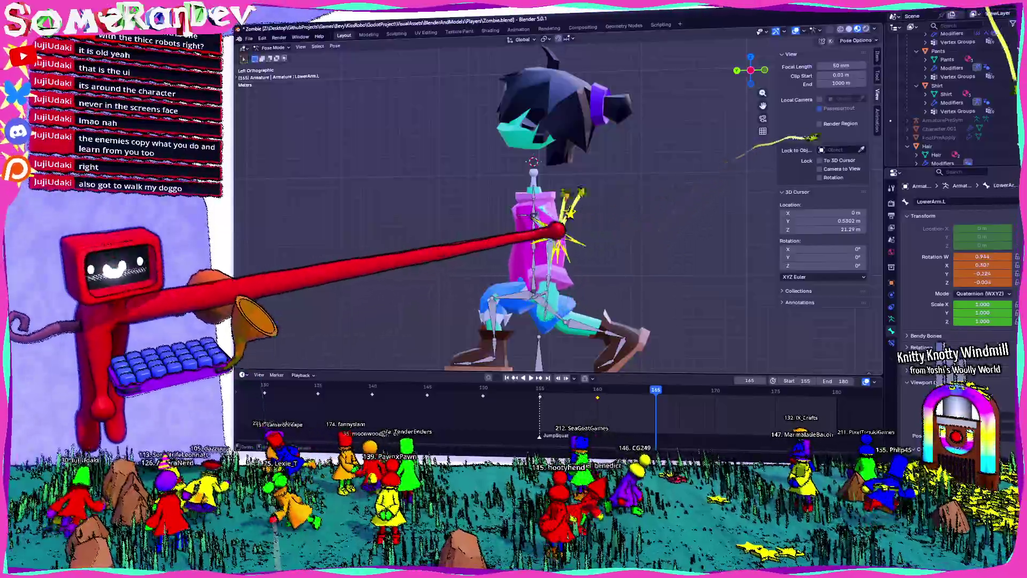
left_click(591, 255)
middle_click_drag(592, 256, 643, 241)
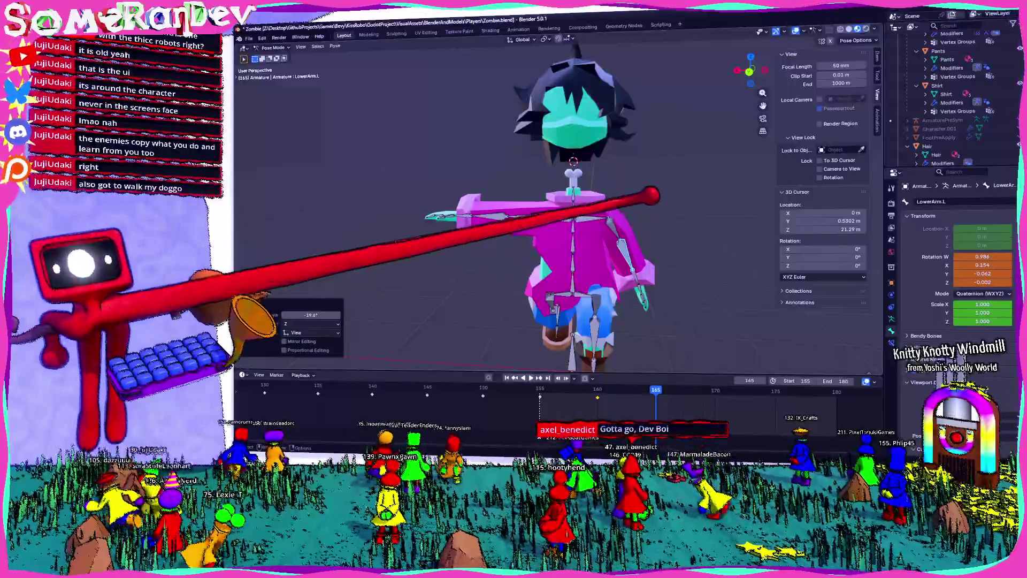
Adjust the left upper arm from the back view, keyframe its rotation, and step back one frame.
middle_click_drag(562, 200, 577, 185)
key("ctrl+KP_1")
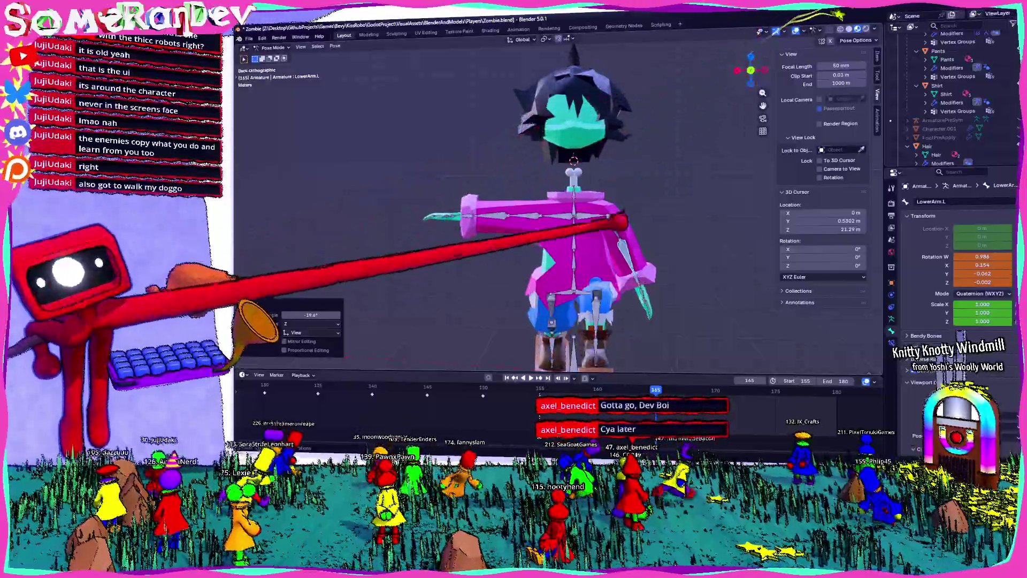
key("bracketleft")
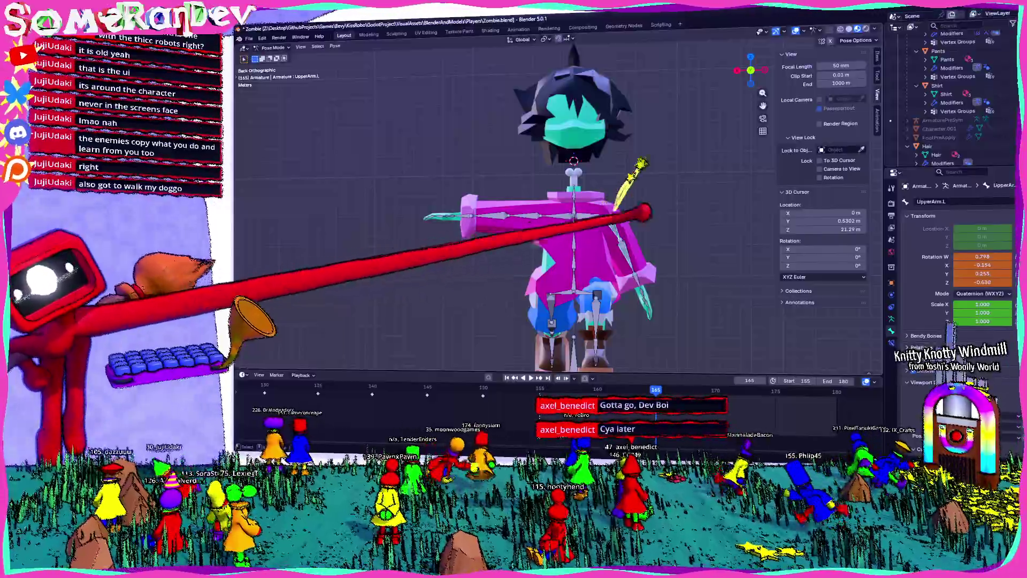
key("r")
left_click(666, 277)
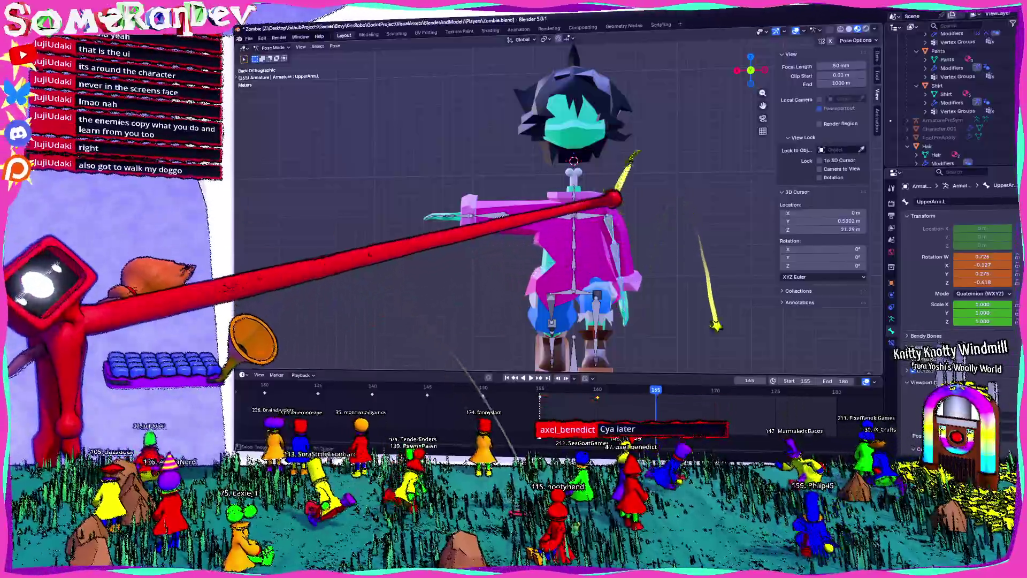
key("i")
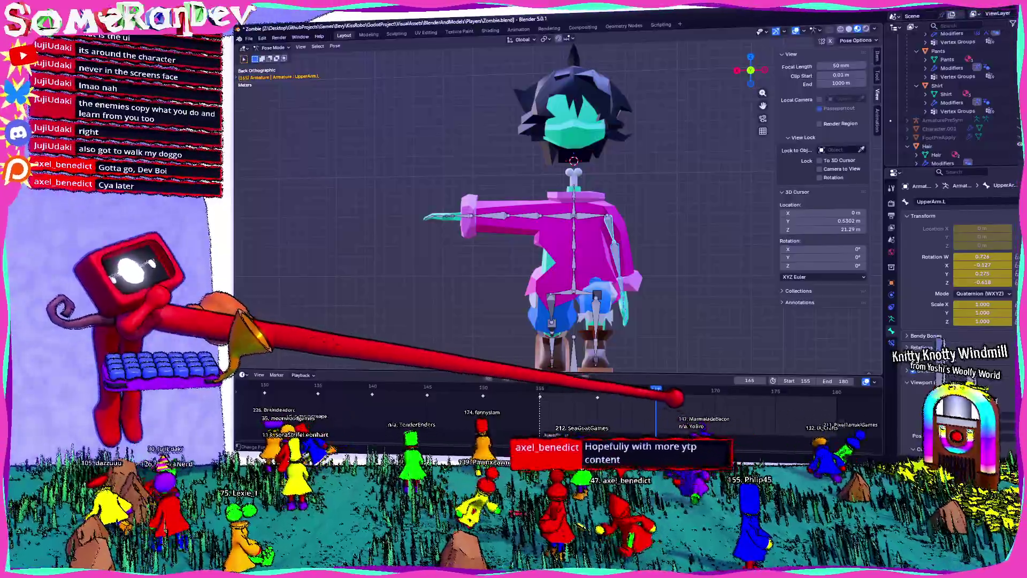
key("Left")
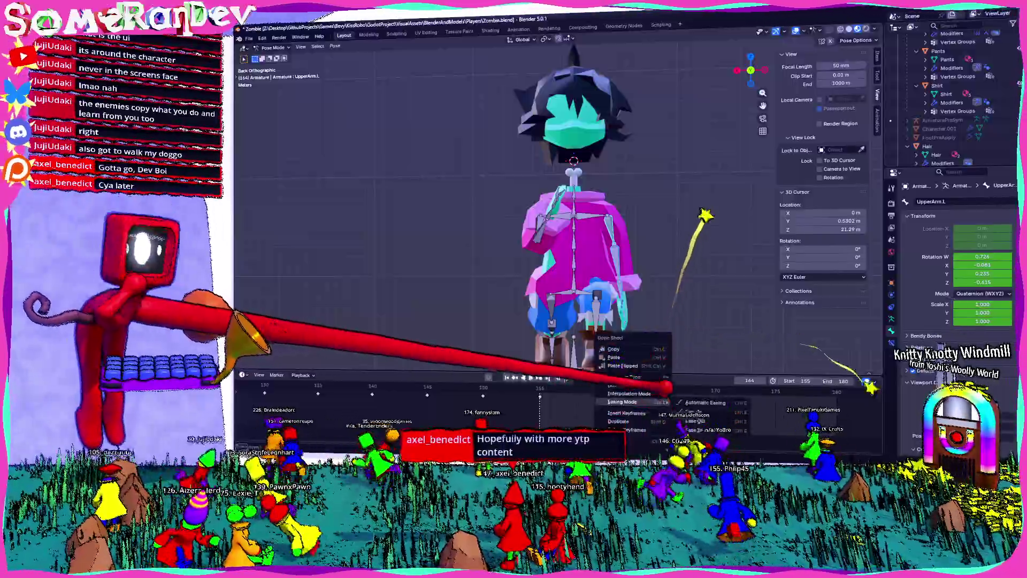
Paste the copied arm pose keyframes plus a flipped copy, then move to about frame 165.
left_click(622, 365)
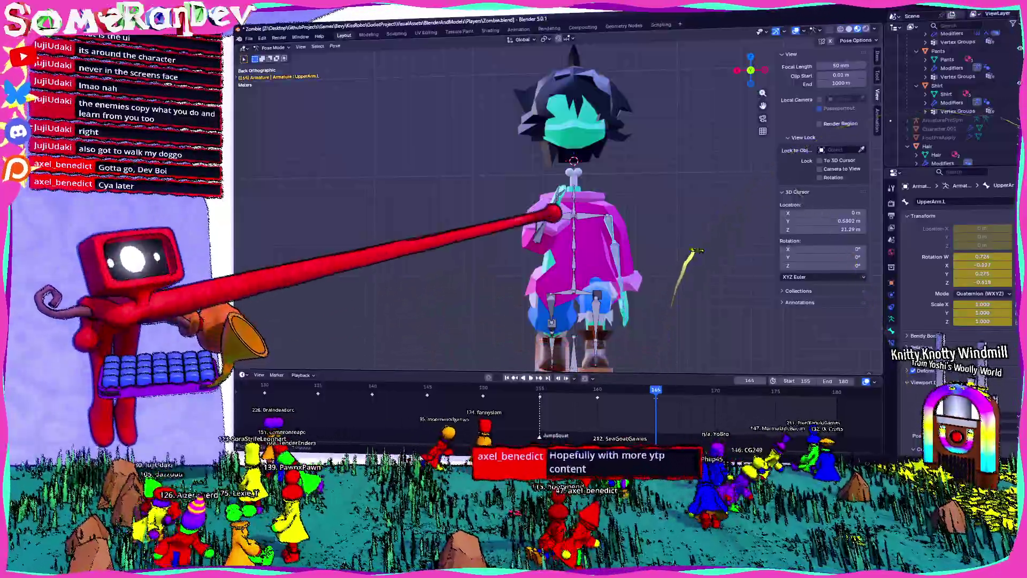
middle_click_drag(514, 209, 562, 185)
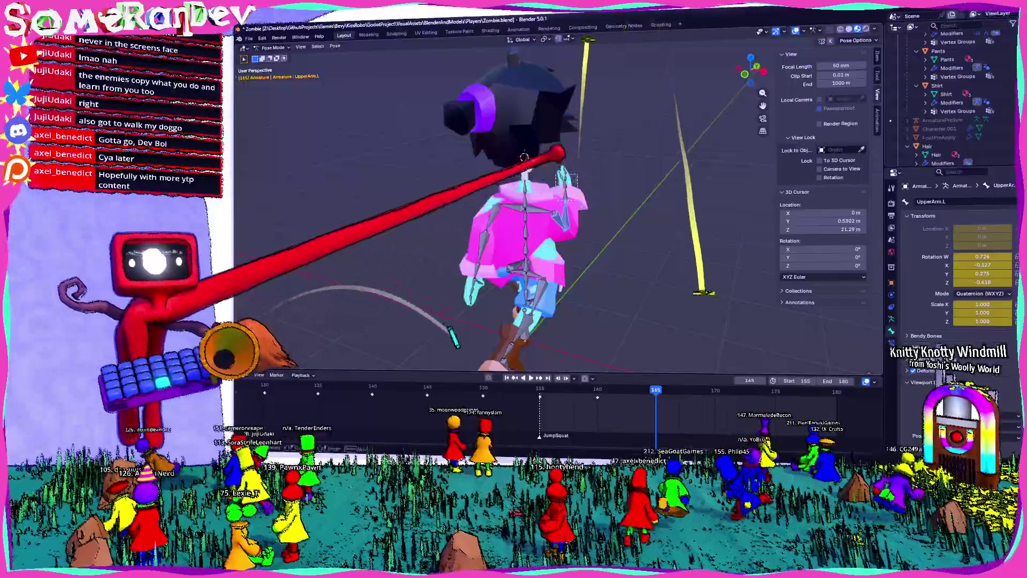
right_click(634, 377)
left_click(629, 365)
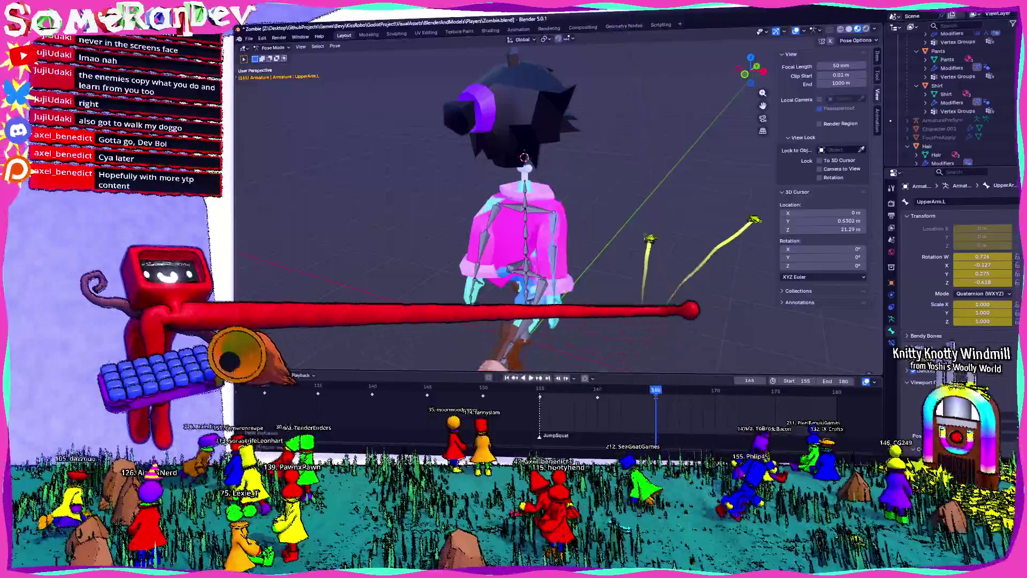
left_click_drag(629, 390, 656, 389)
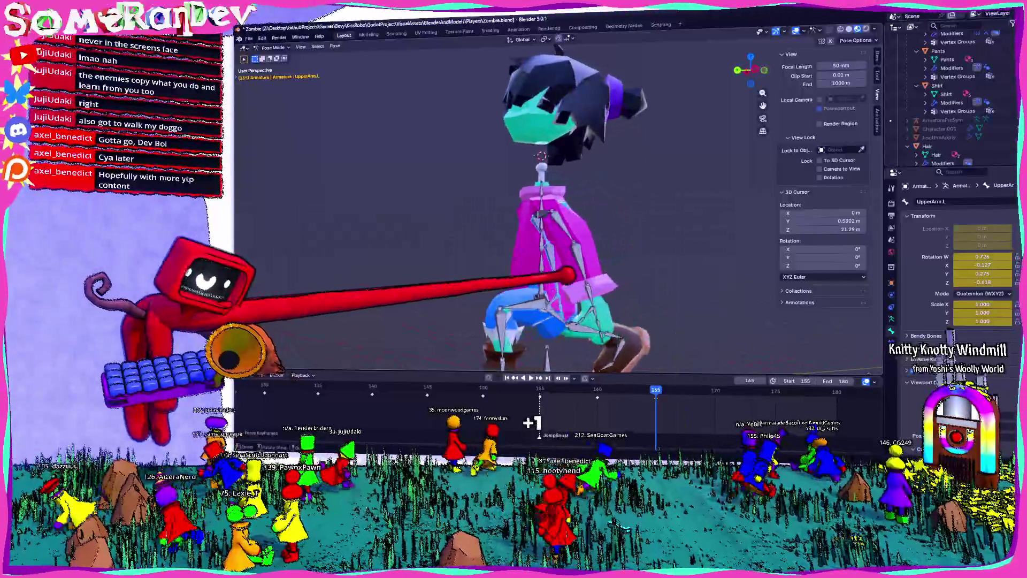
Select the Weener bone and reset its location to zero with Alt+G.
left_click(563, 211)
middle_click_drag(561, 210, 622, 308)
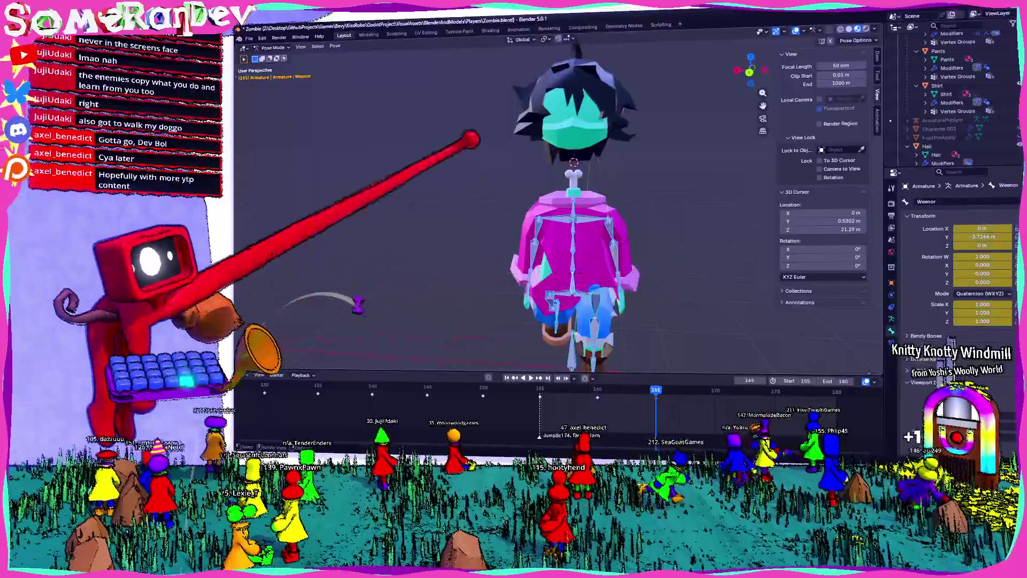
left_click(334, 46)
mouse_move(356, 62)
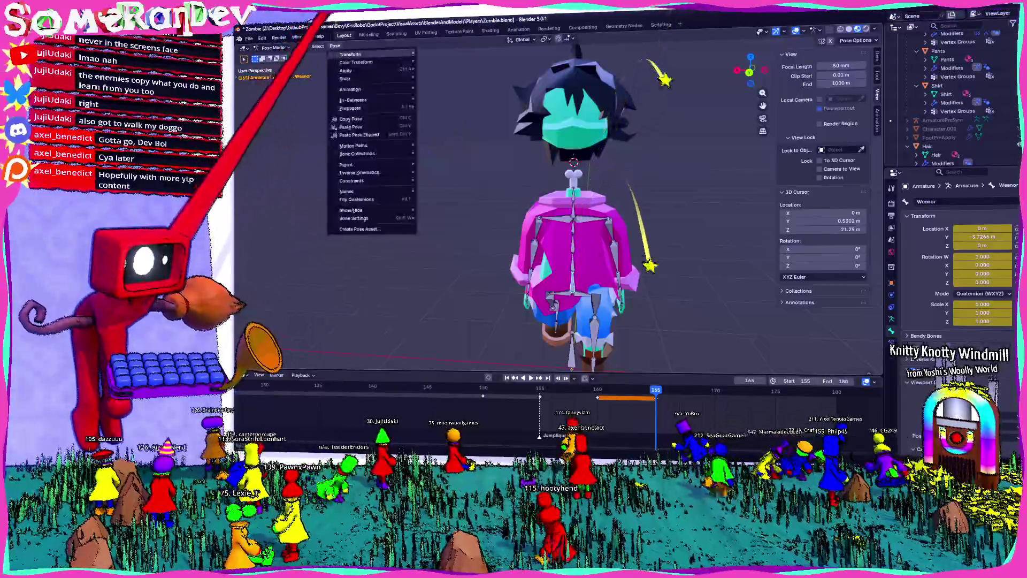
mouse_move(572, 202)
middle_mouse_down()
mouse_move(498, 206)
mouse_move(584, 195)
middle_mouse_up()
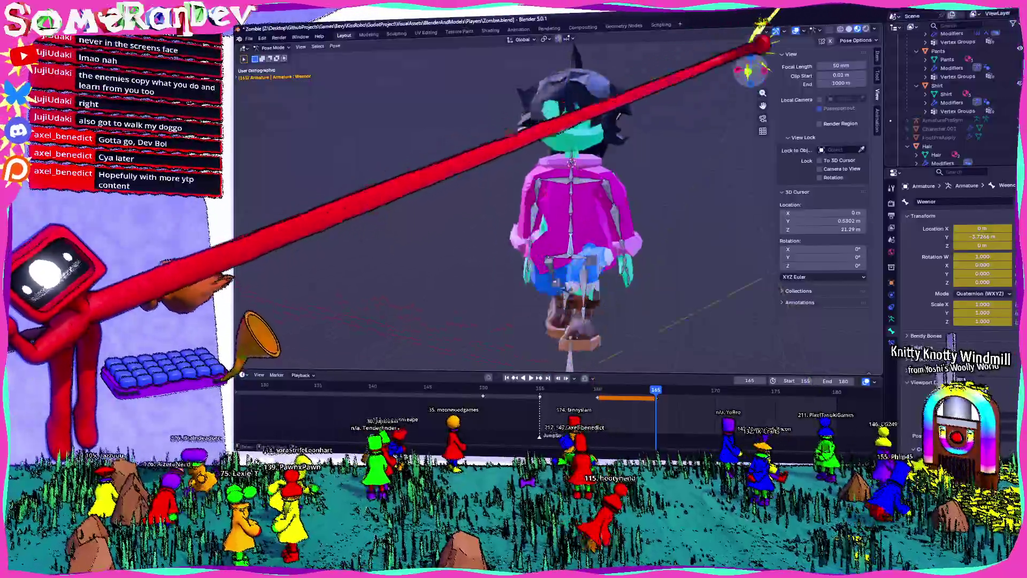
key("alt+g")
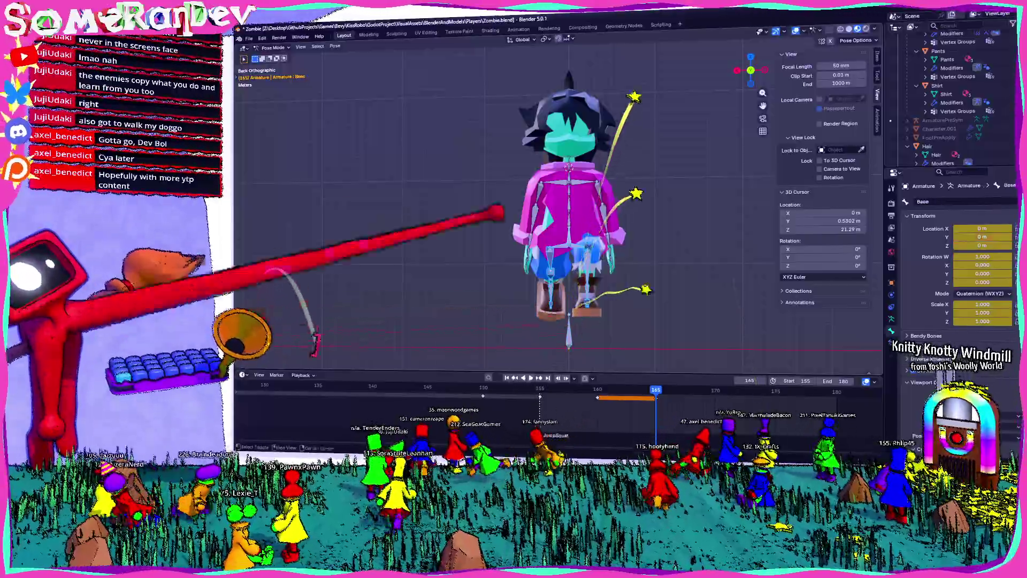
left_click(335, 46)
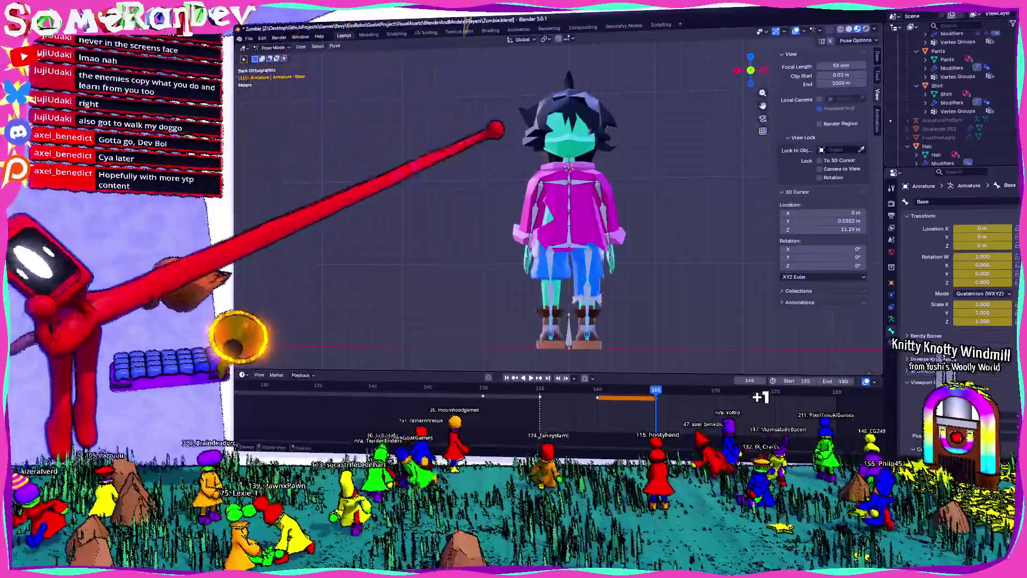
mouse_move(481, 137)
middle_mouse_down()
mouse_move(570, 291)
mouse_move(562, 241)
mouse_move(546, 265)
middle_mouse_up()
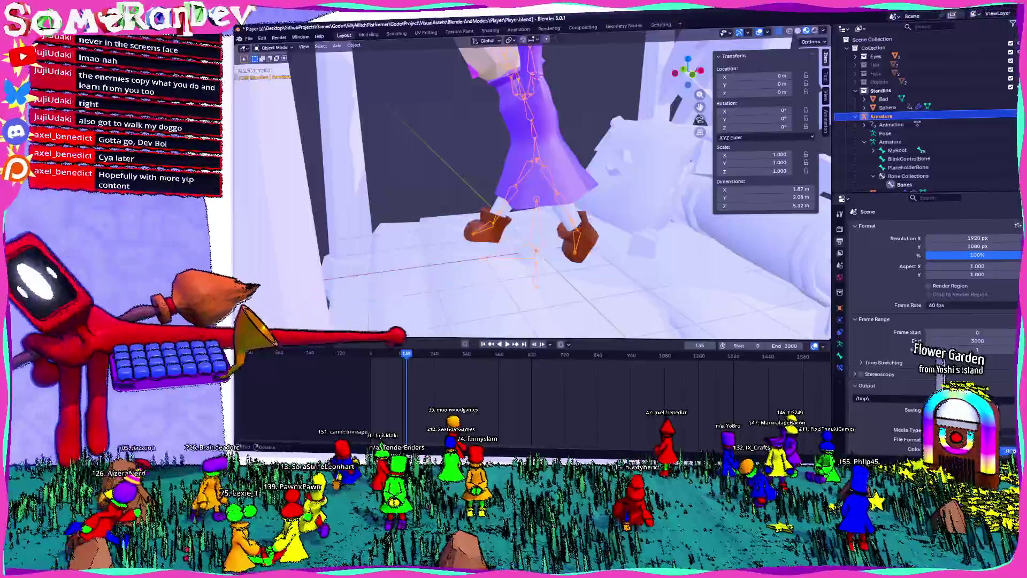
Play back the jump animation from frame 165.
key("space")
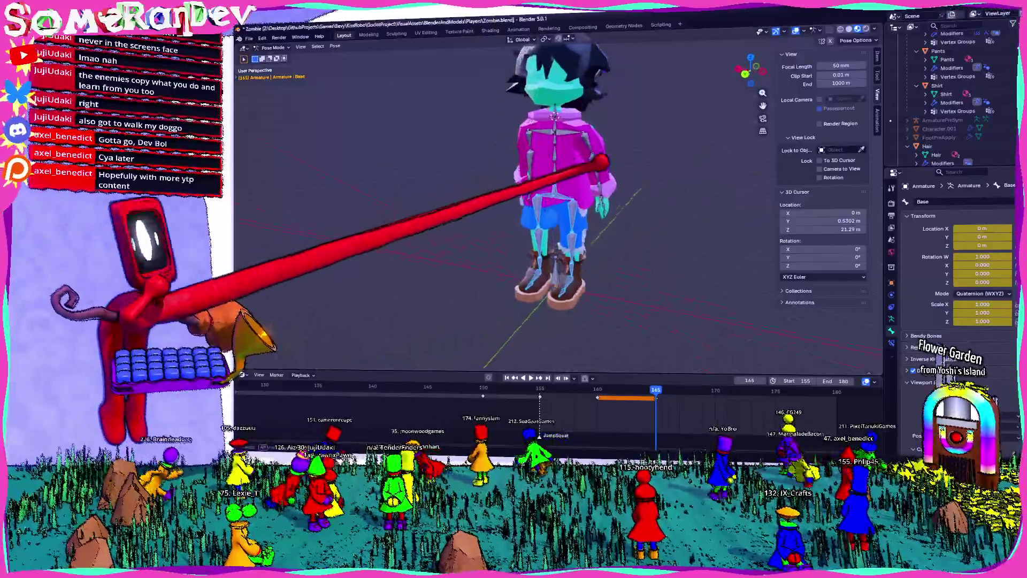
scroll(515, 184, "up", 3)
Rotate the left foot and the right ankle downward in Left Orthographic view.
middle_click_drag(551, 132, 574, 239)
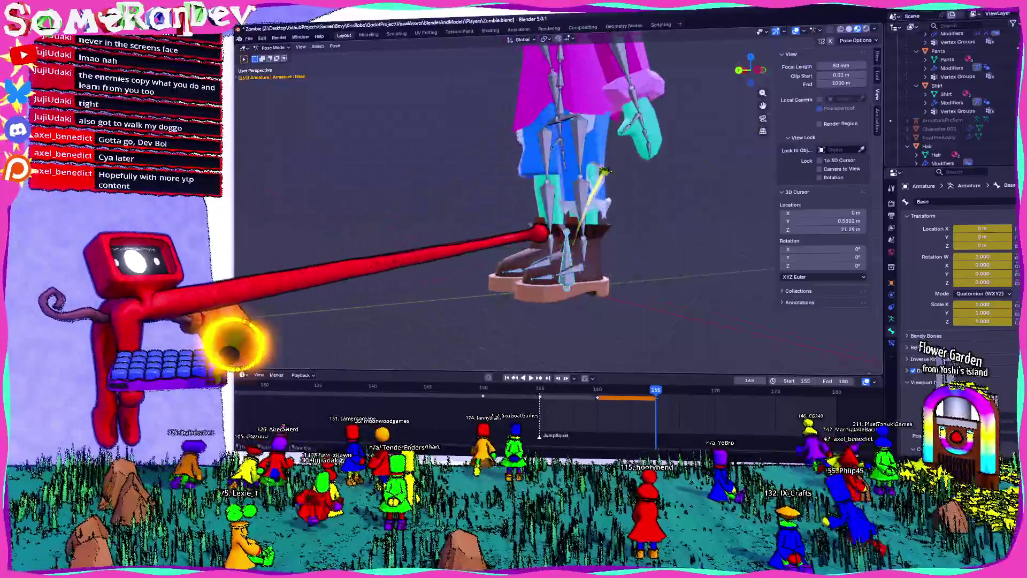
left_click(574, 240)
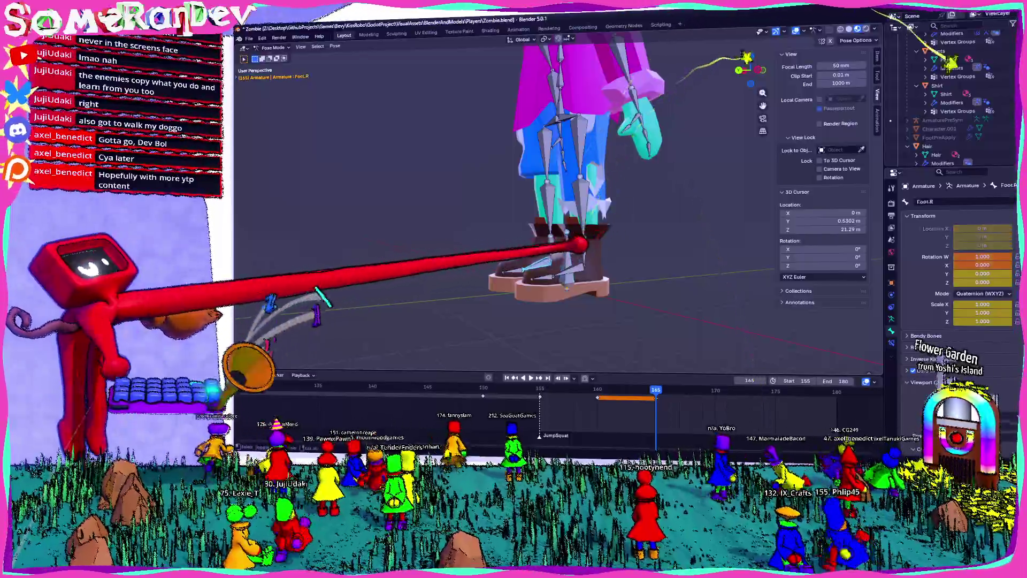
middle_click_drag(573, 241, 593, 233, "alt")
key("r")
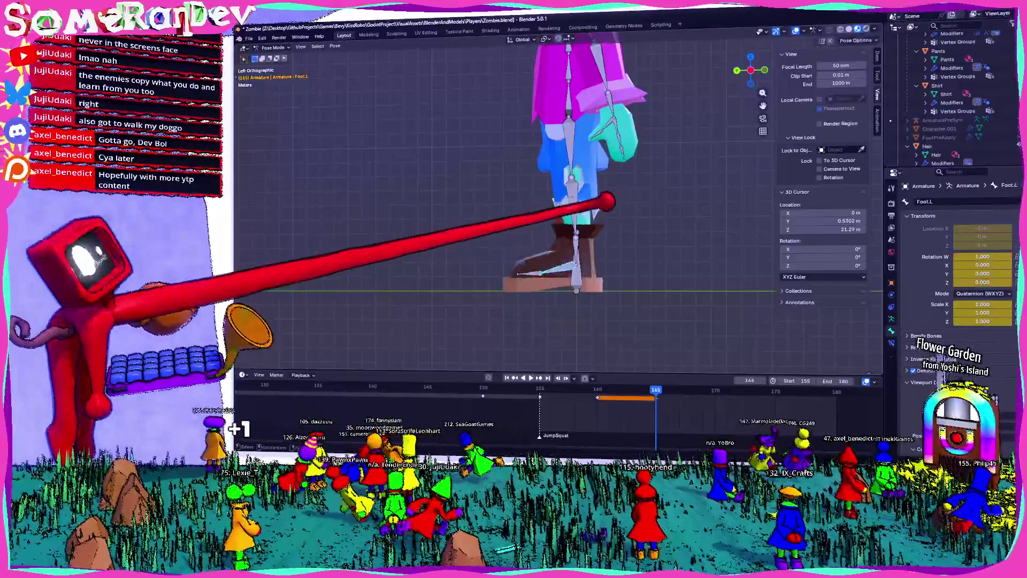
left_click(590, 201)
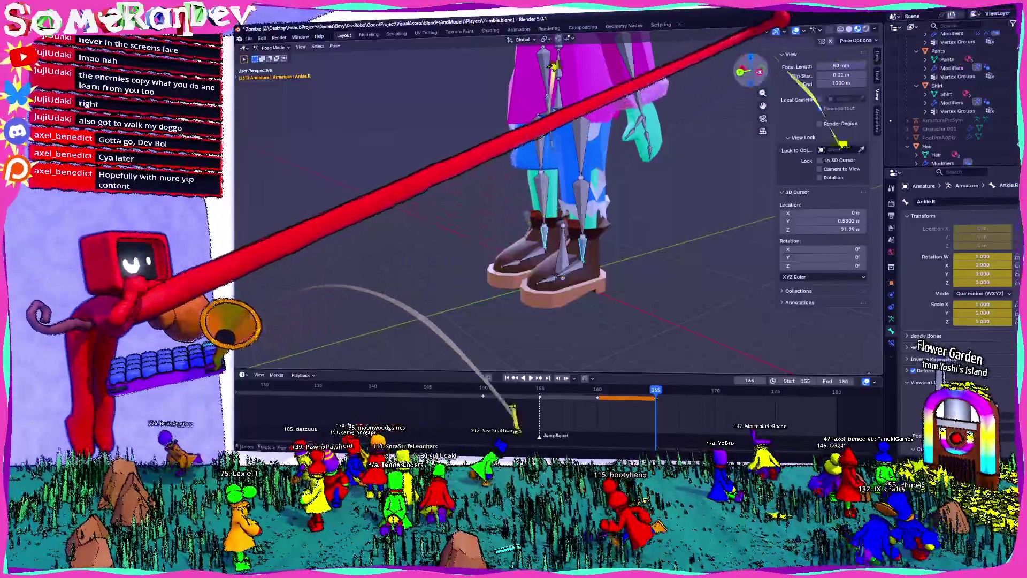
key("r")
left_click(670, 217)
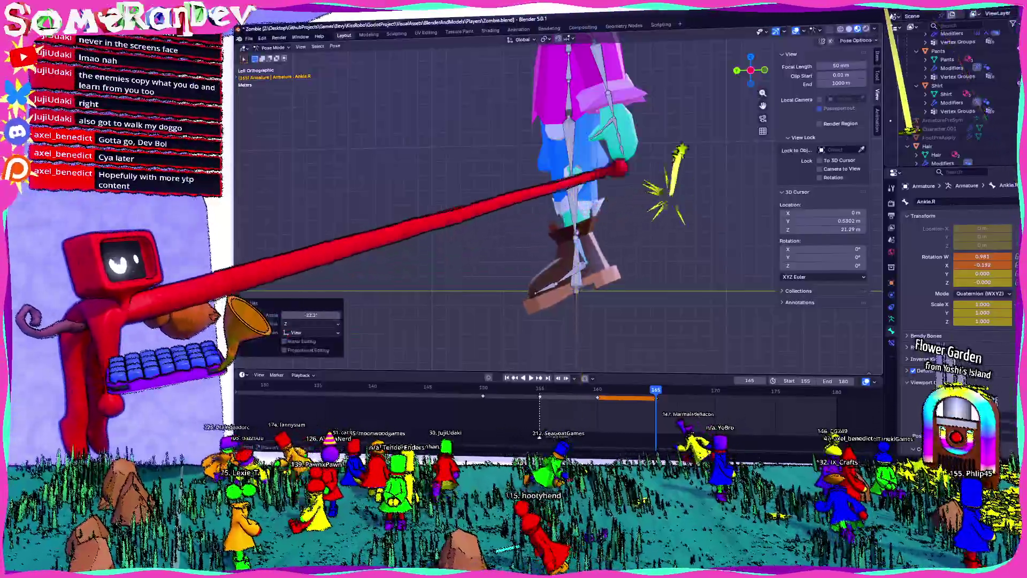
Rotate the right foot downward to match, confirming in Left Orthographic view.
middle_click_drag(563, 241, 610, 225)
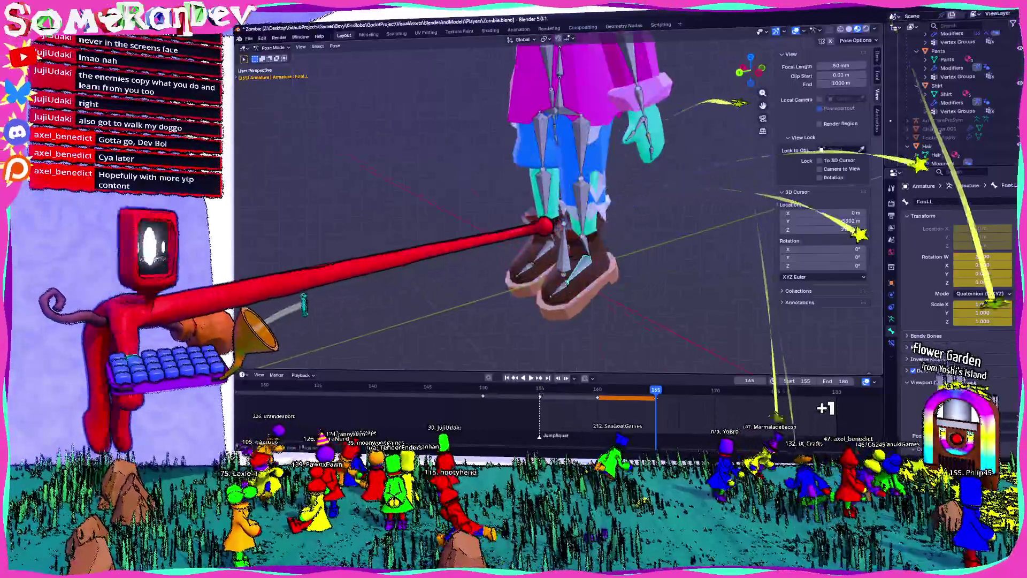
left_click(574, 257)
key("ctrl+KP_3")
key("r")
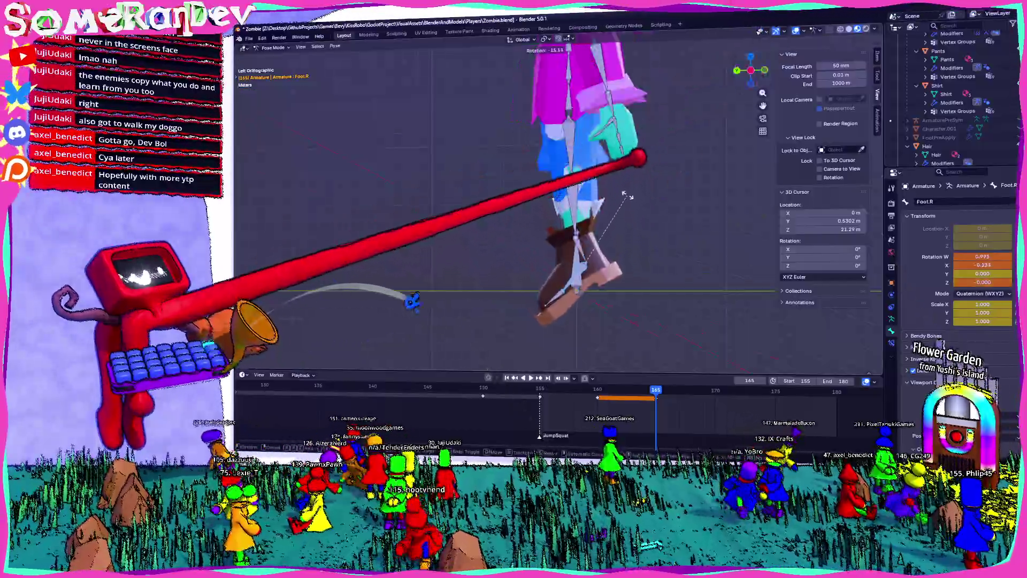
left_click(626, 194)
Select the neck bone and orbit to a left-side view of the head.
mouse_move(625, 196)
middle_mouse_down()
mouse_move(793, 256)
mouse_move(770, 225)
middle_mouse_up()
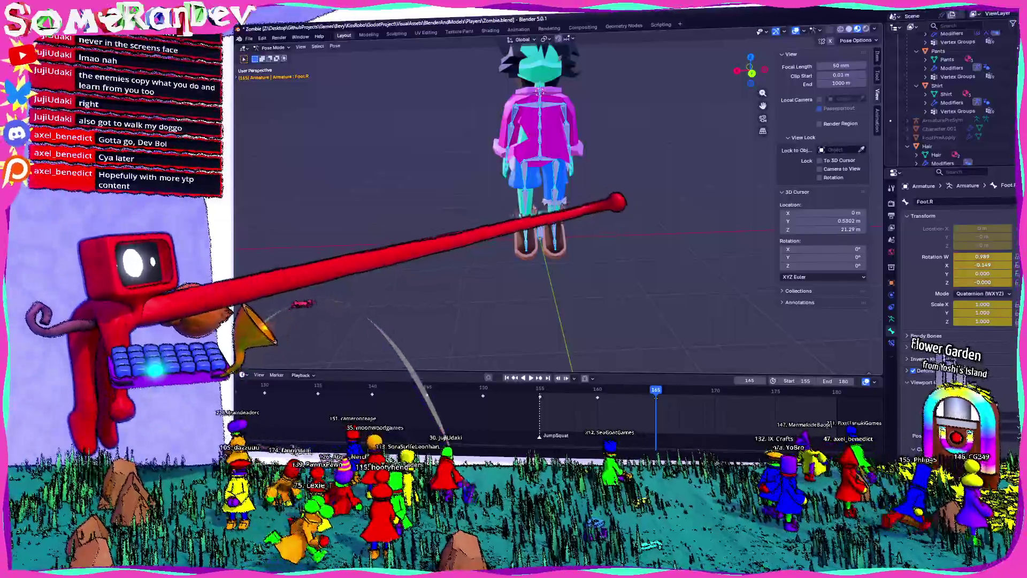
mouse_move(449, 354)
middle_mouse_down()
mouse_move(386, 337)
mouse_move(378, 361)
middle_mouse_up()
left_click(553, 167)
scroll(553, 165, "up", 2)
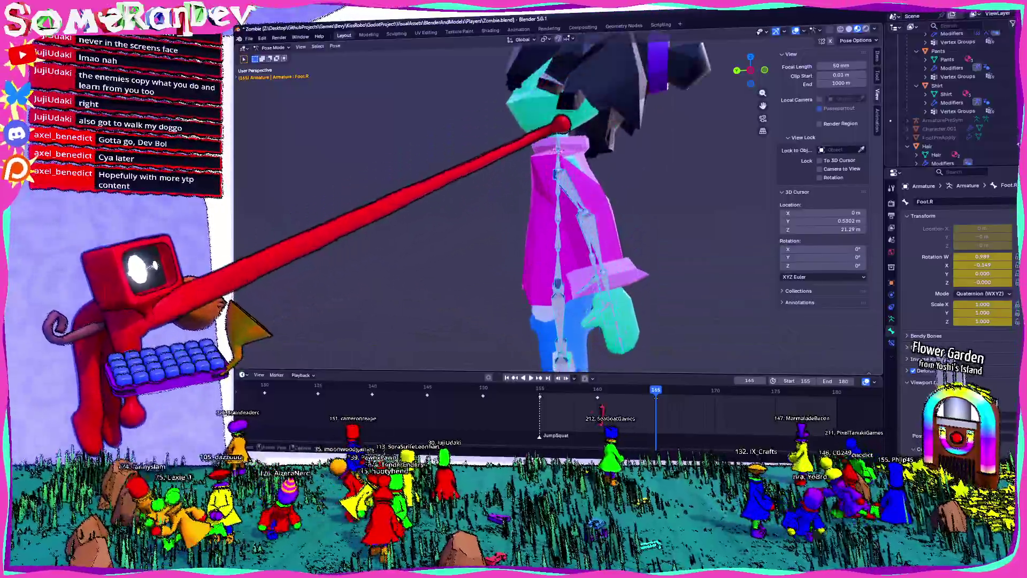
middle_click_drag(538, 149, 720, 51)
middle_click_drag(782, 16, 677, 96)
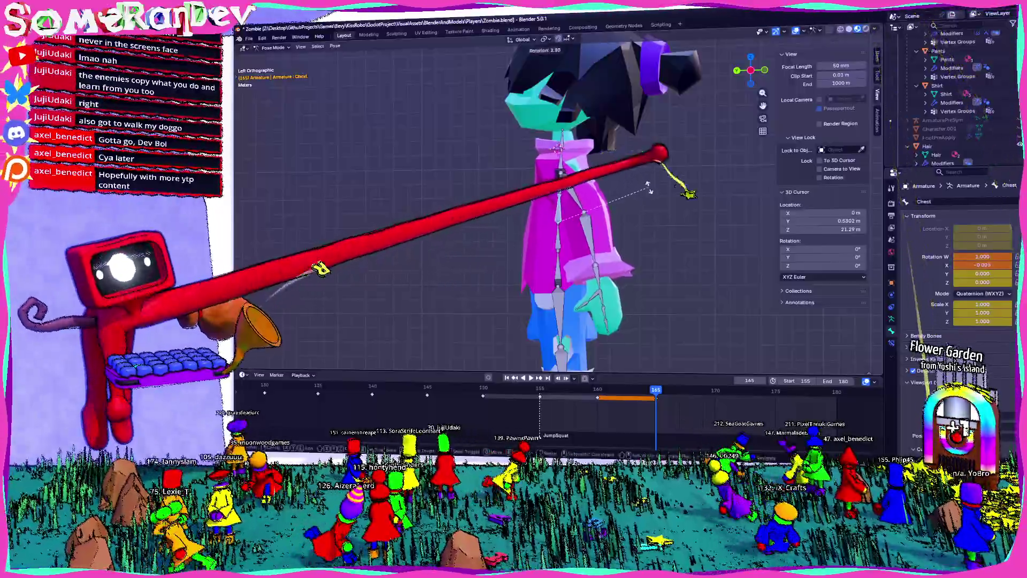
Rotate the Chest2 bone 3.11° about the Z axis.
left_click(576, 153)
left_click(618, 143)
key("r")
key("z")
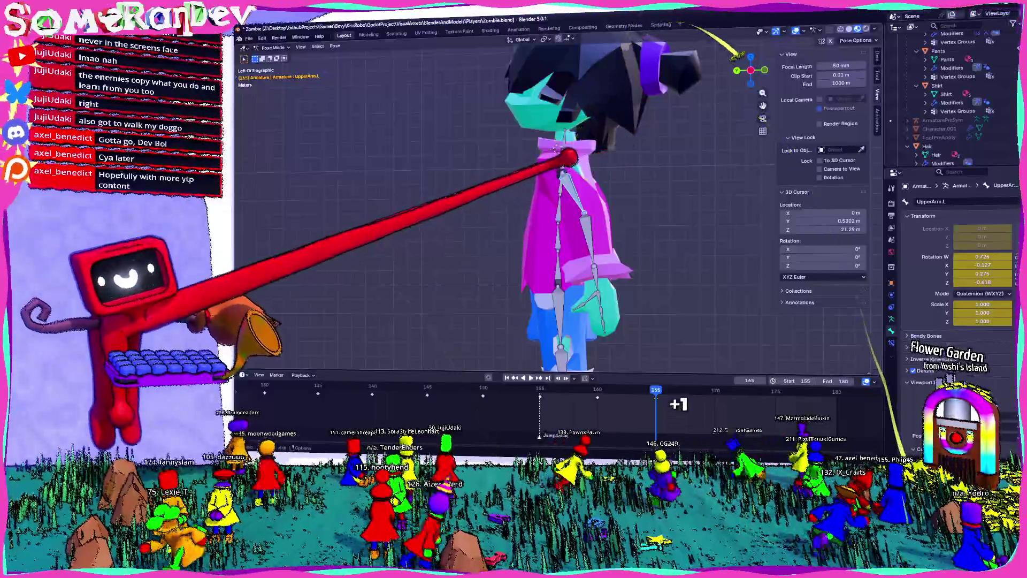
left_click(590, 118)
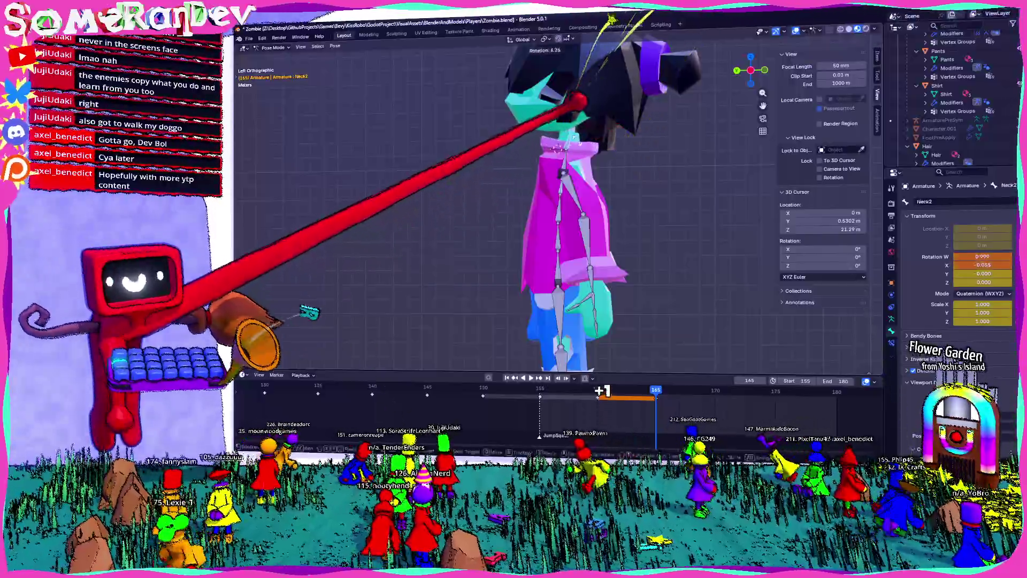
Bend the Neck2 bone forward about 21.7° and inspect the pose from the side.
left_click(566, 136)
key("r")
left_click(580, 103)
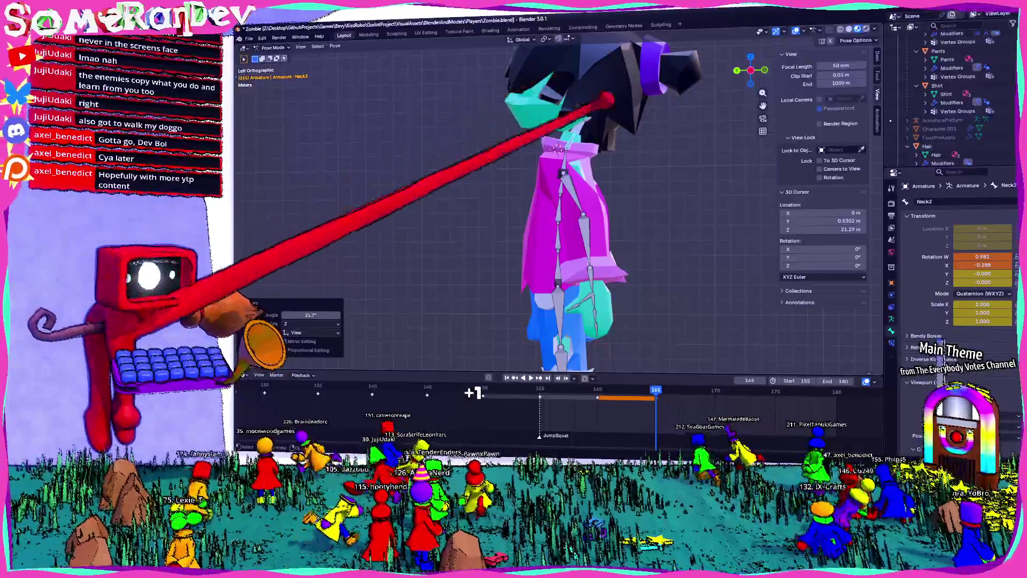
scroll(562, 209, "down", 2)
scroll(561, 209, "down", 1)
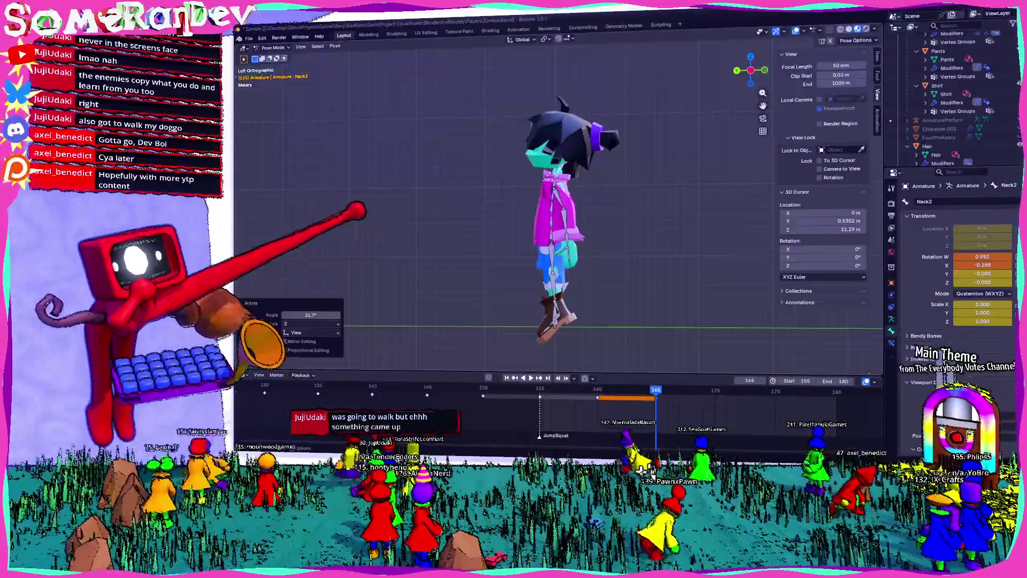
scroll(554, 209, "up", 3)
mouse_move(353, 212)
middle_mouse_down()
mouse_move(622, 190)
mouse_move(597, 200)
mouse_move(523, 184)
mouse_move(638, 196)
middle_mouse_up()
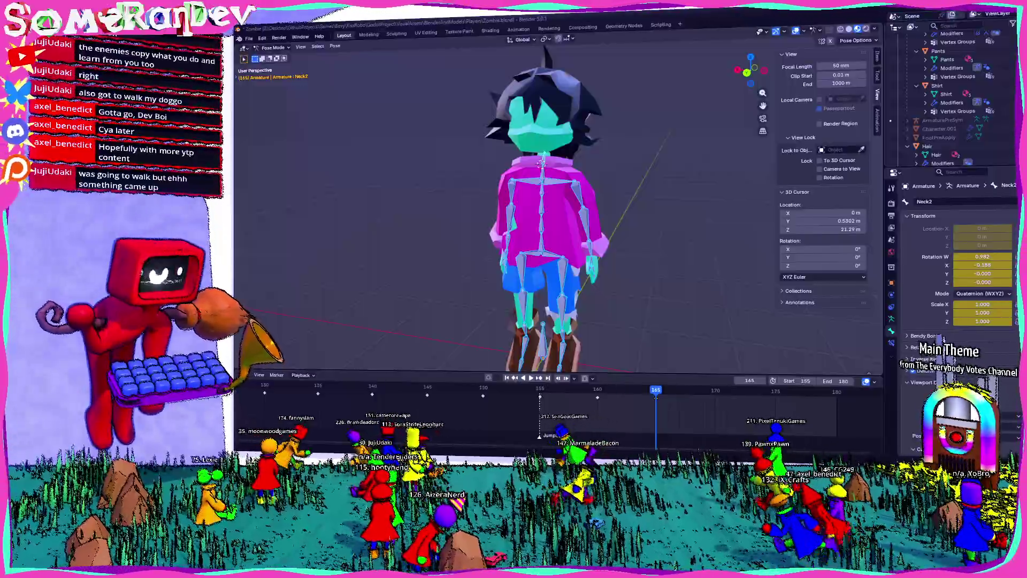
mouse_move(513, 200)
middle_mouse_down()
mouse_move(527, 202)
mouse_move(546, 160)
middle_mouse_up()
scroll(522, 213, "down", 3)
scroll(522, 208, "up", 3)
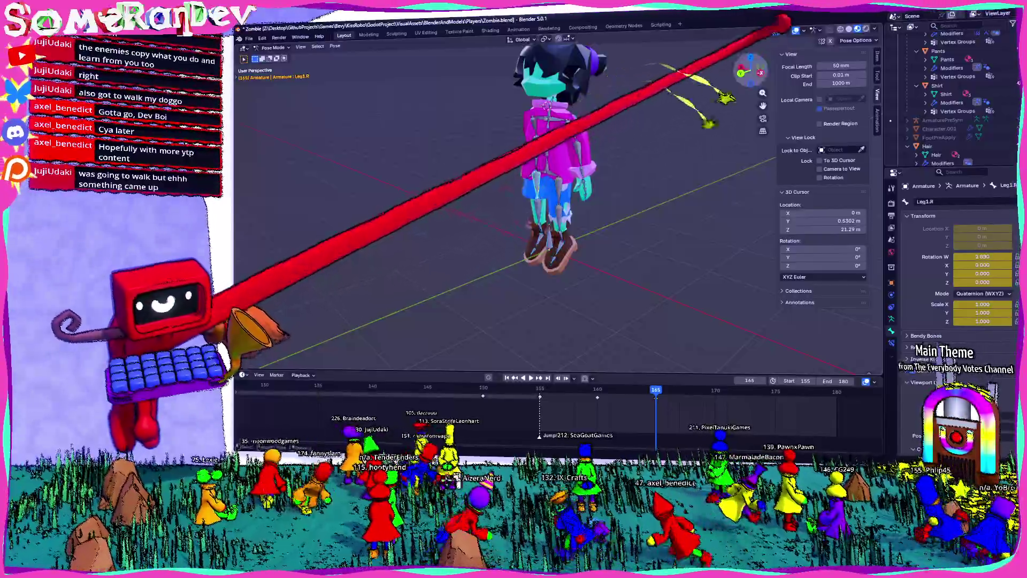
Rotate the right upper leg Leg1.R in left view and check it from the front.
left_click(746, 71)
left_click(530, 175)
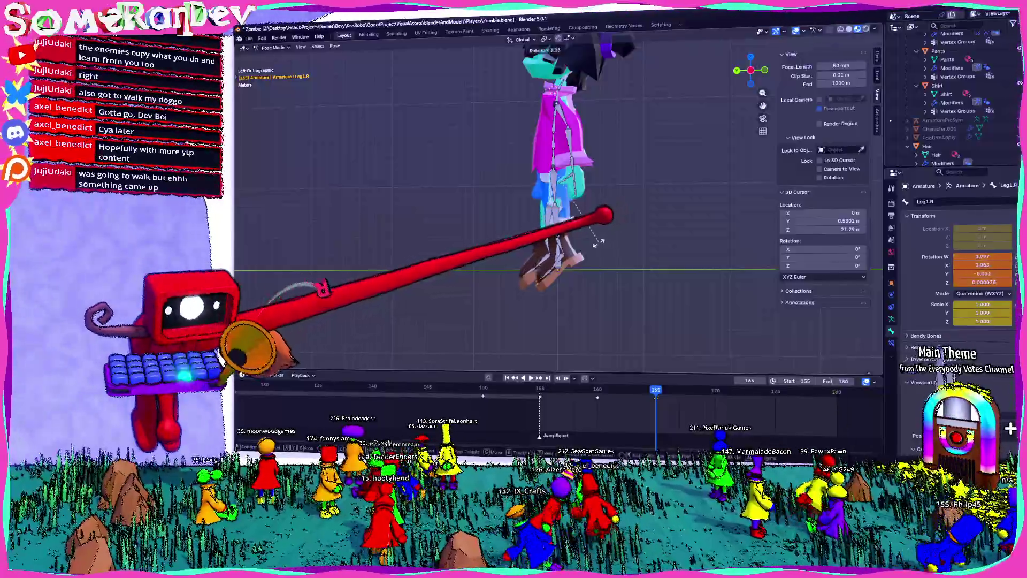
key("r")
left_click(648, 227)
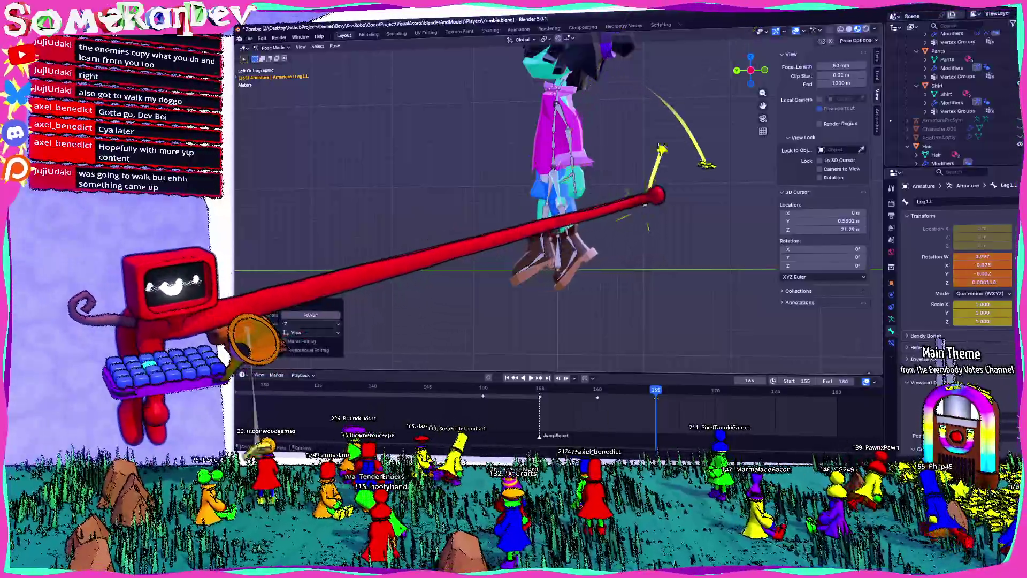
middle_click_drag(657, 195, 678, 216)
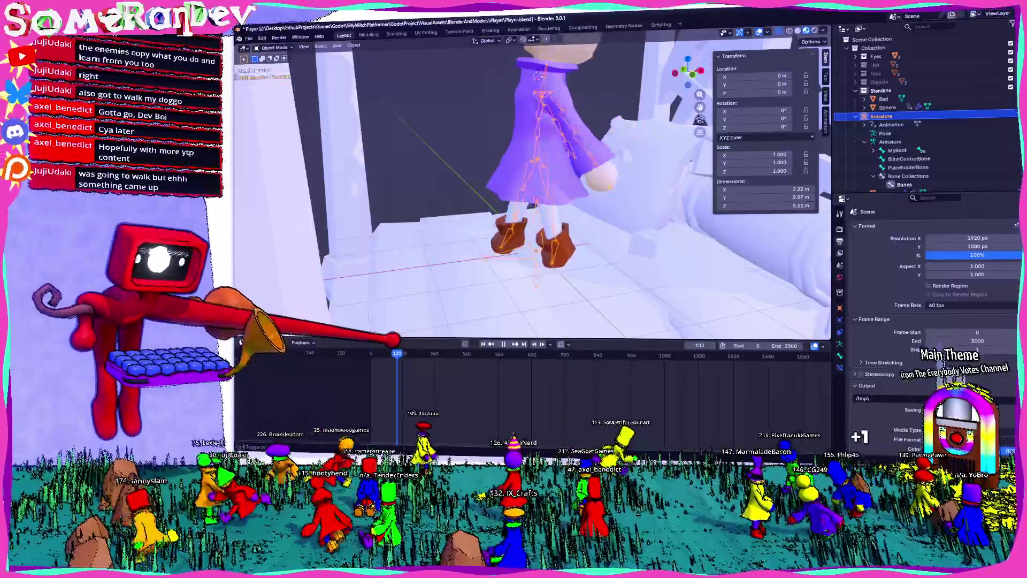
Pause the walk animation, scrub back to frame 90 and enter Pose Mode.
key("space")
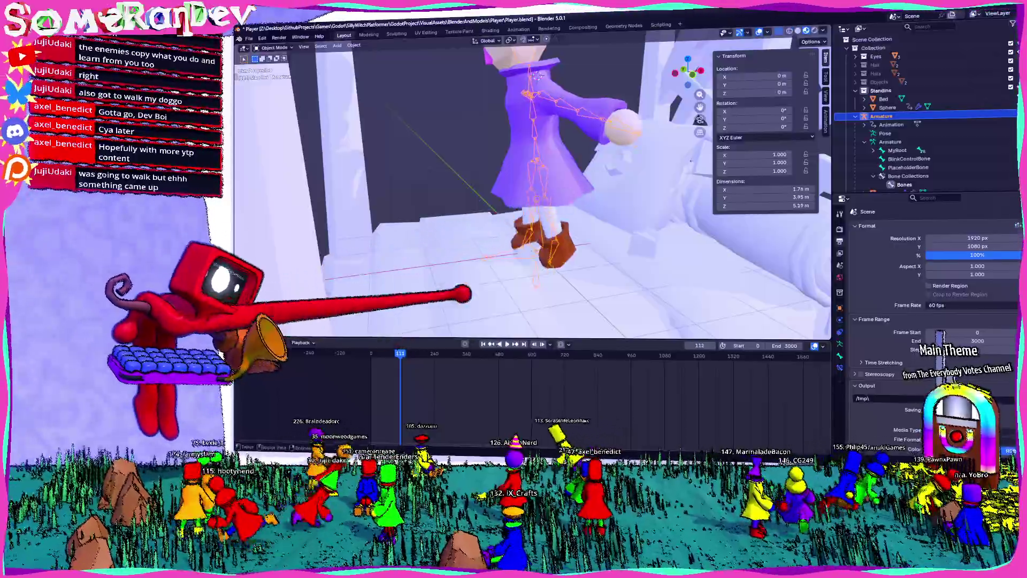
left_click_drag(399, 354, 305, 353)
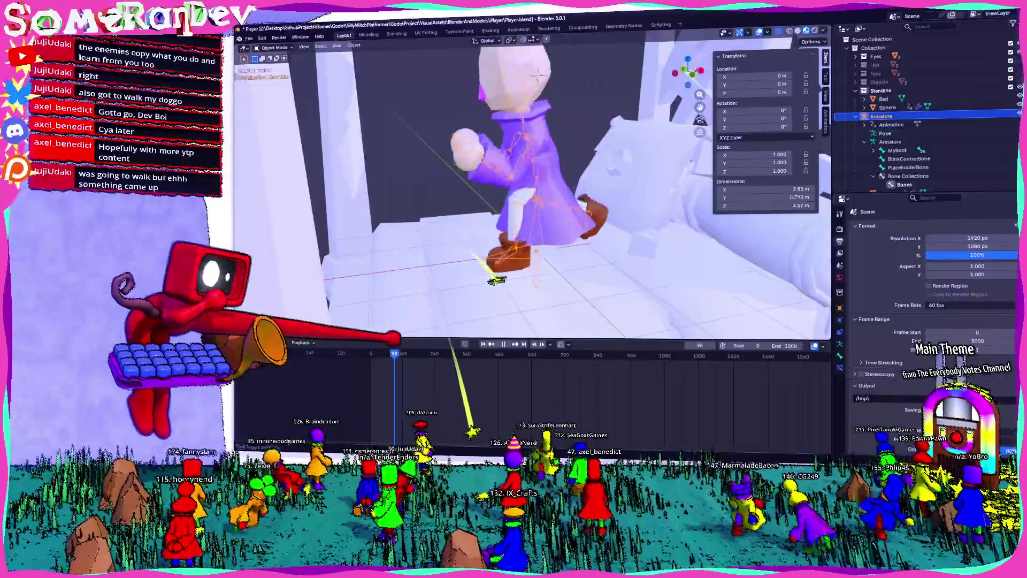
scroll(401, 386, "left", 5, "ctrl")
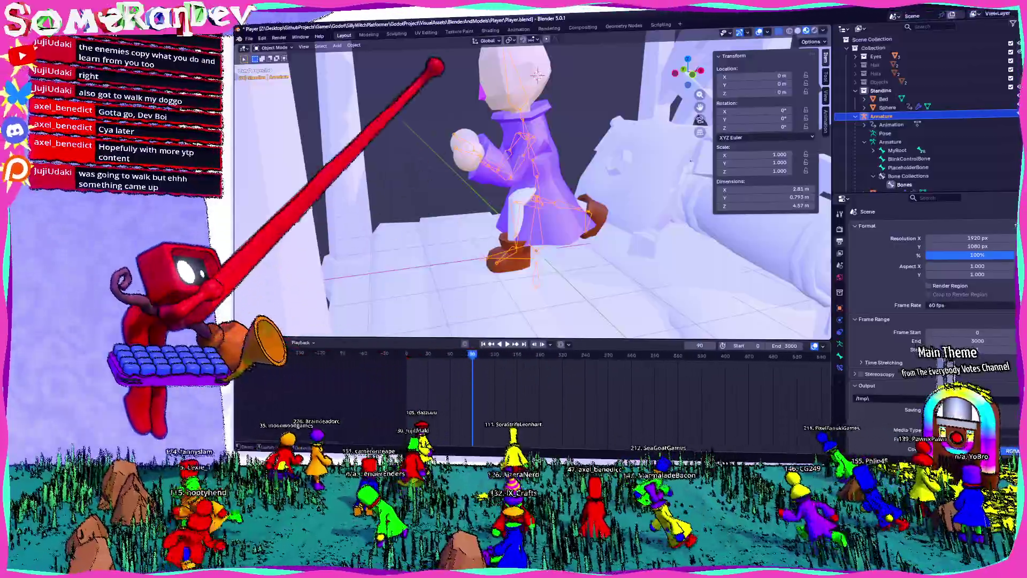
key("ctrl+Tab")
Play the purple character's walk cycle for reference, then return to Zombie.blend.
middle_click_drag(529, 200, 497, 201)
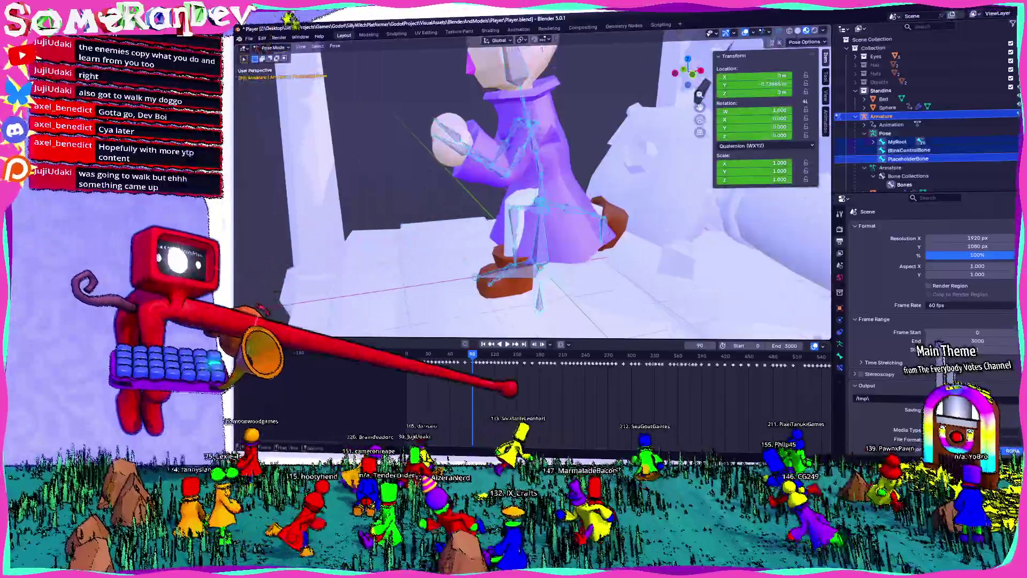
key("space")
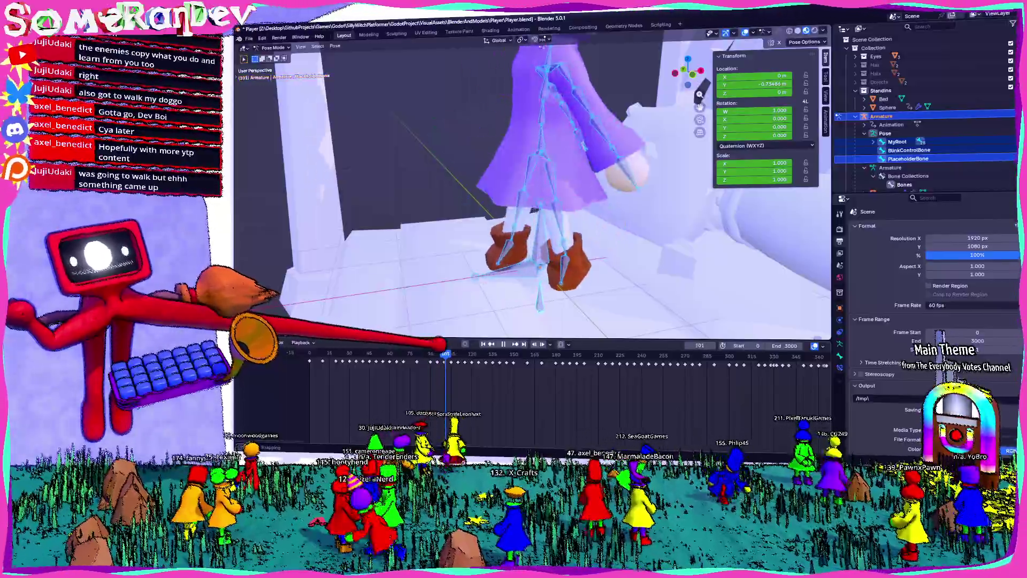
scroll(530, 193, "down", 3)
middle_click_drag(549, 165, 482, 297)
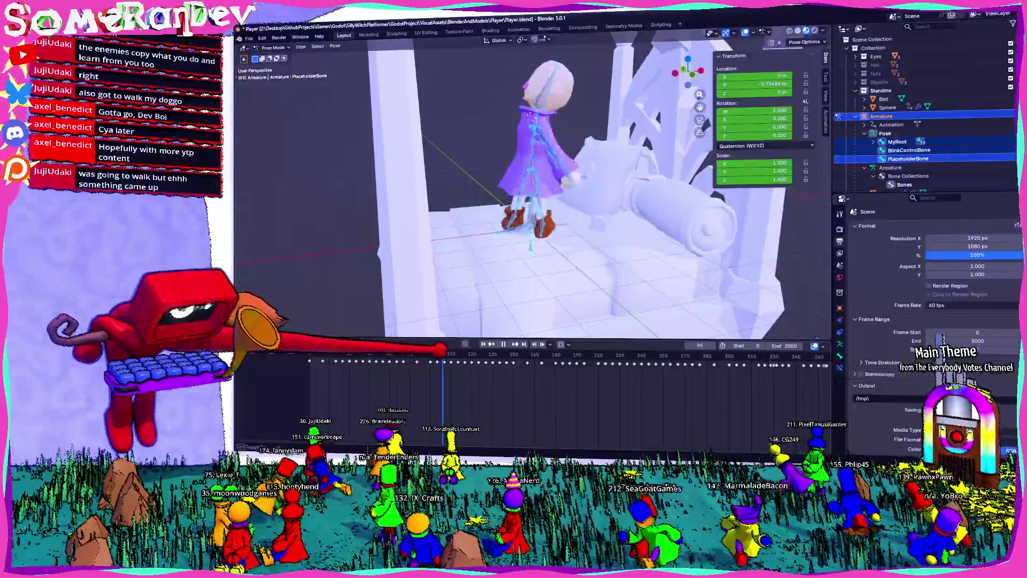
key("alt+Tab")
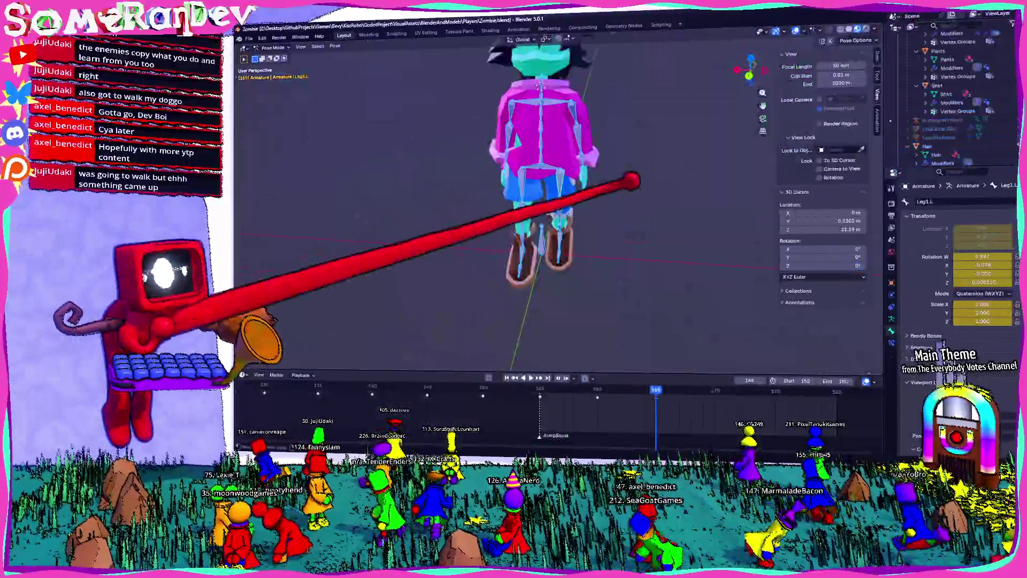
Save Zombie.blend and play the jump animation from a lower angle.
middle_click_drag(595, 145, 574, 178)
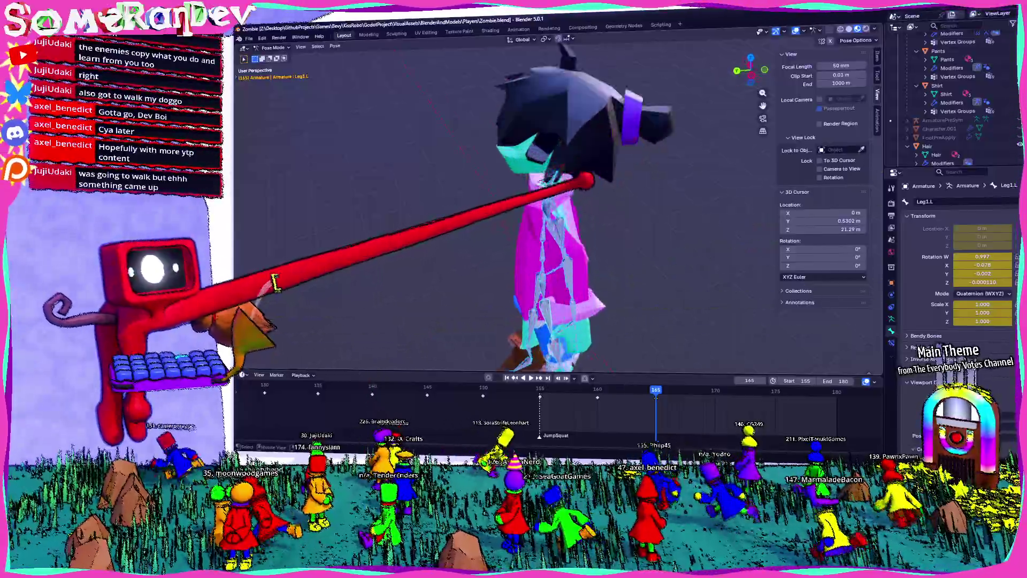
mouse_move(573, 178)
middle_mouse_down()
mouse_move(610, 84)
mouse_move(586, 103)
middle_mouse_up()
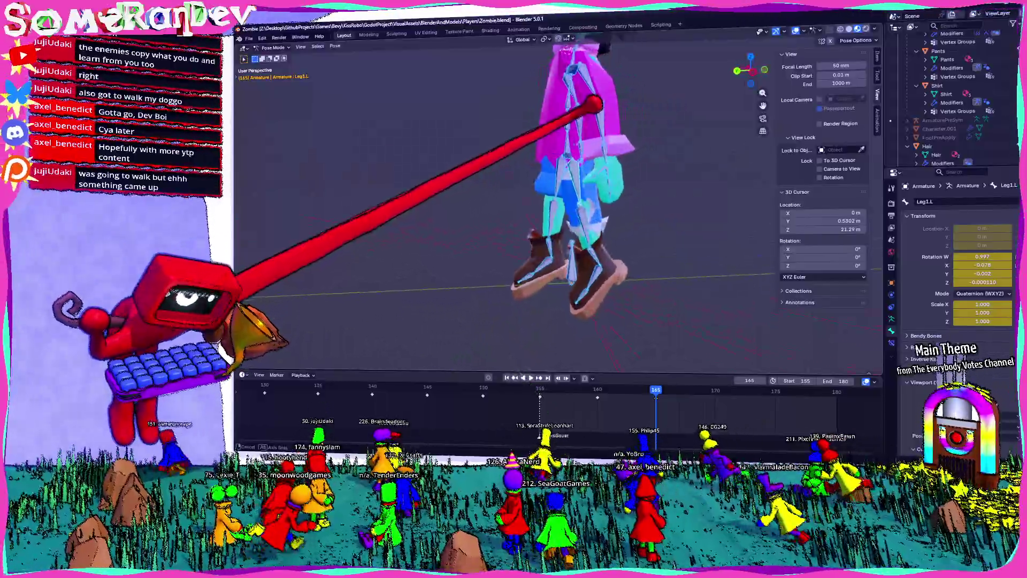
key("ctrl+s")
key("space")
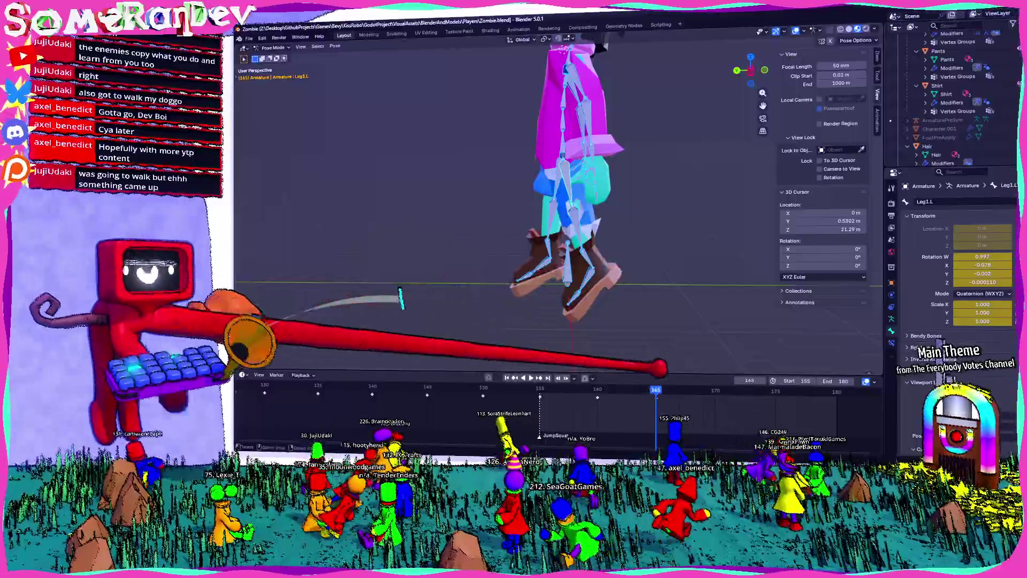
scroll(553, 201, "down", 3)
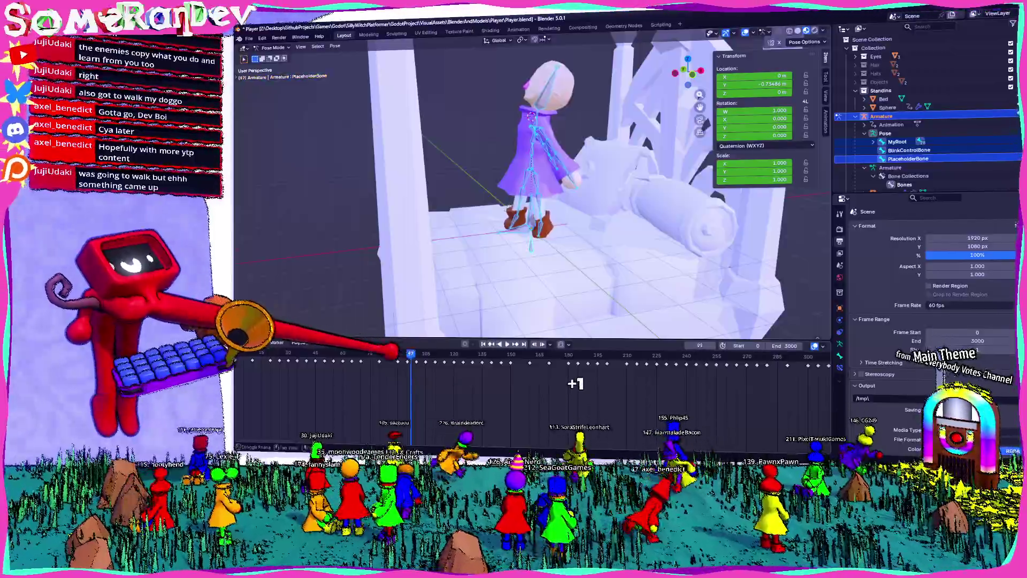
Switch back to Zombie.blend and start playback of the jump animation.
key("alt+Tab")
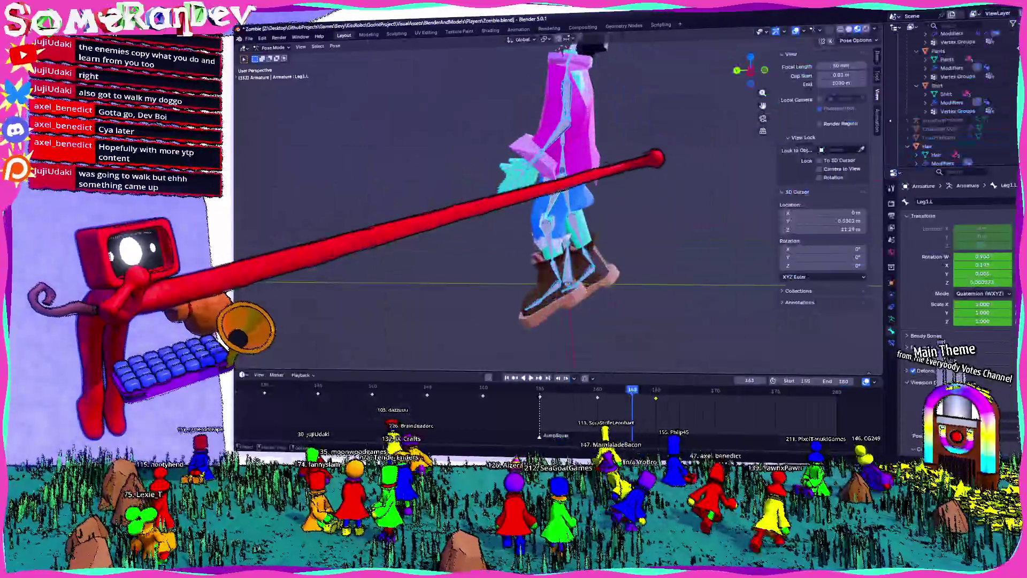
key("space")
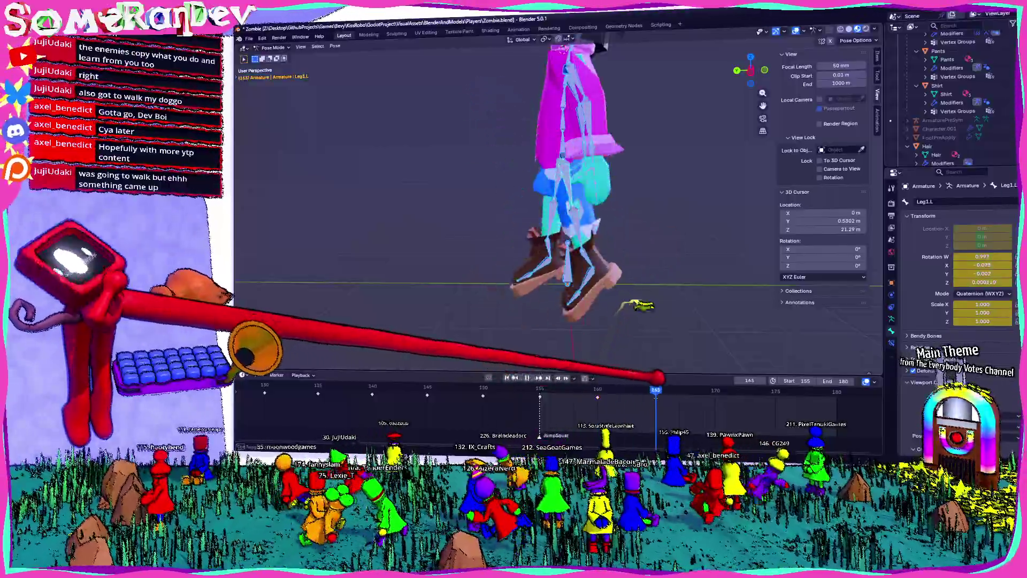
middle_click_drag(561, 201, 610, 160)
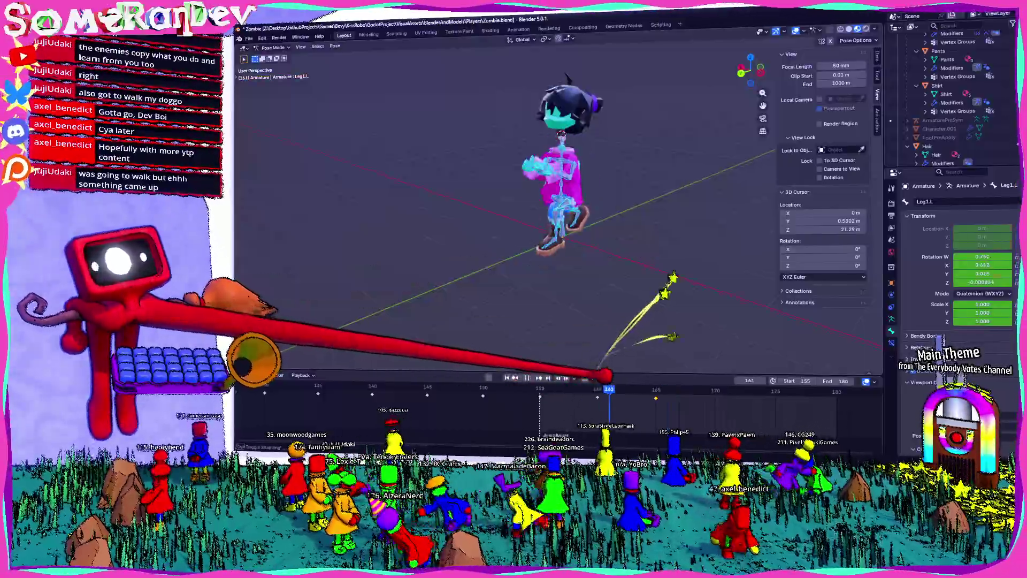
middle_click_drag(561, 242, 449, 241)
middle_click_drag(514, 201, 562, 201)
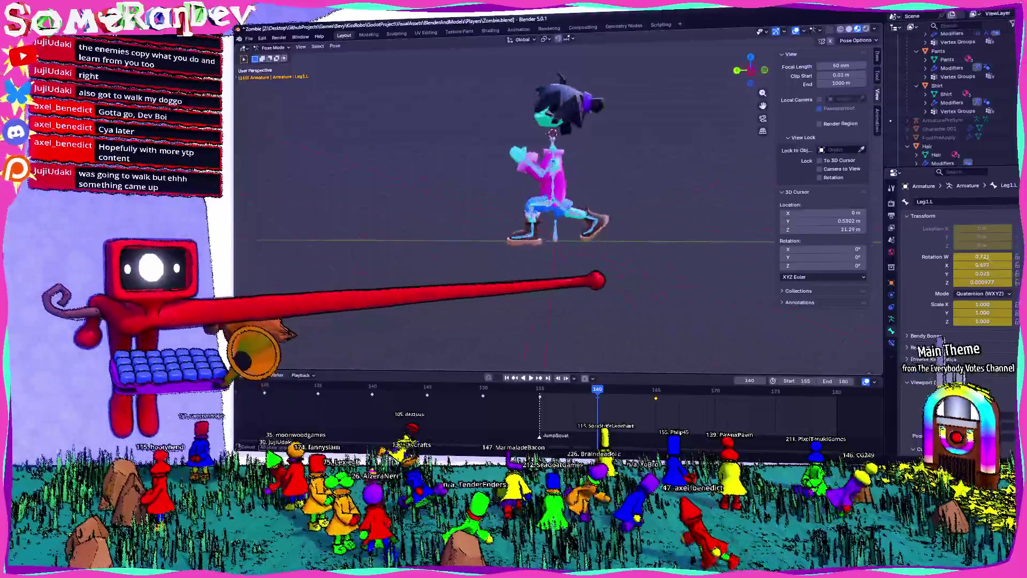
scroll(554, 201, "up", 3)
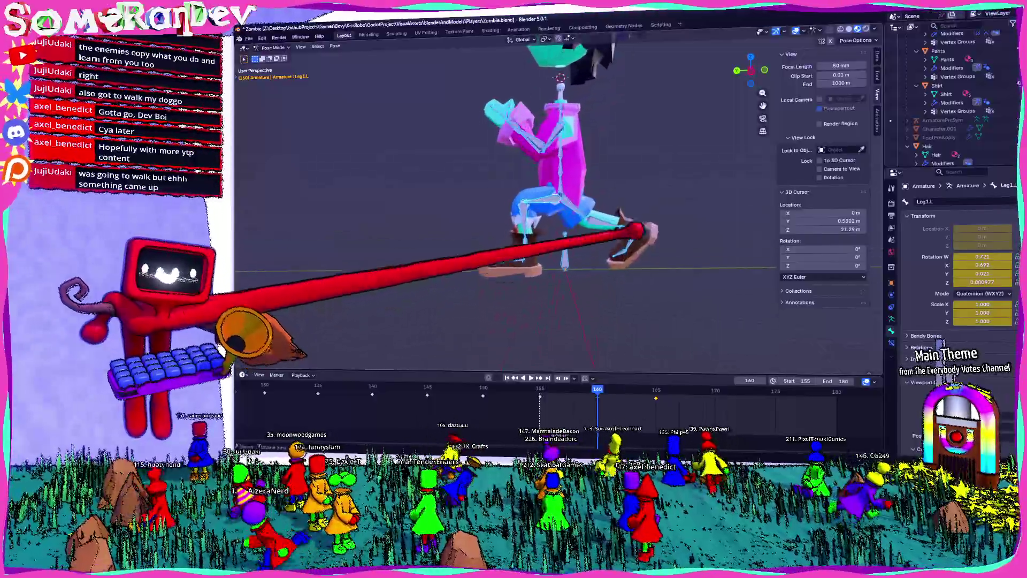
scroll(562, 200, "up", 5)
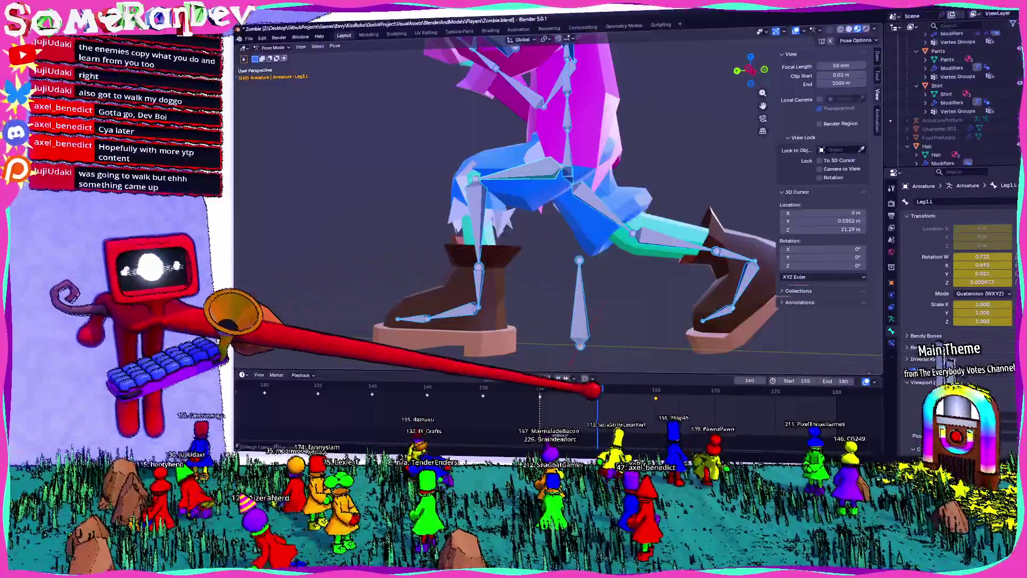
Rotate Leg1.R in side view to raise the right foot.
left_click(658, 233)
key("ctrl+KP_3")
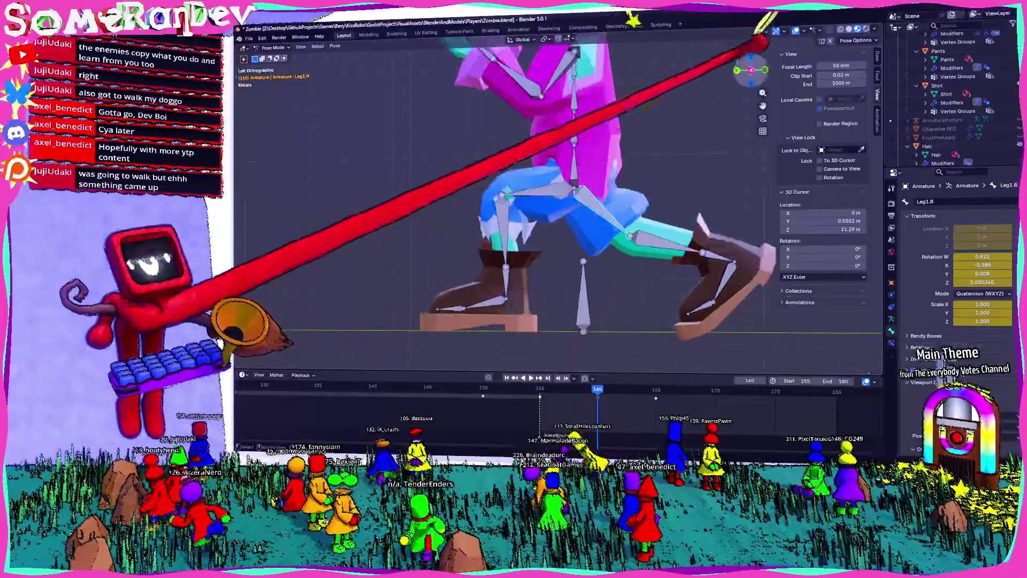
key("r")
key("r")
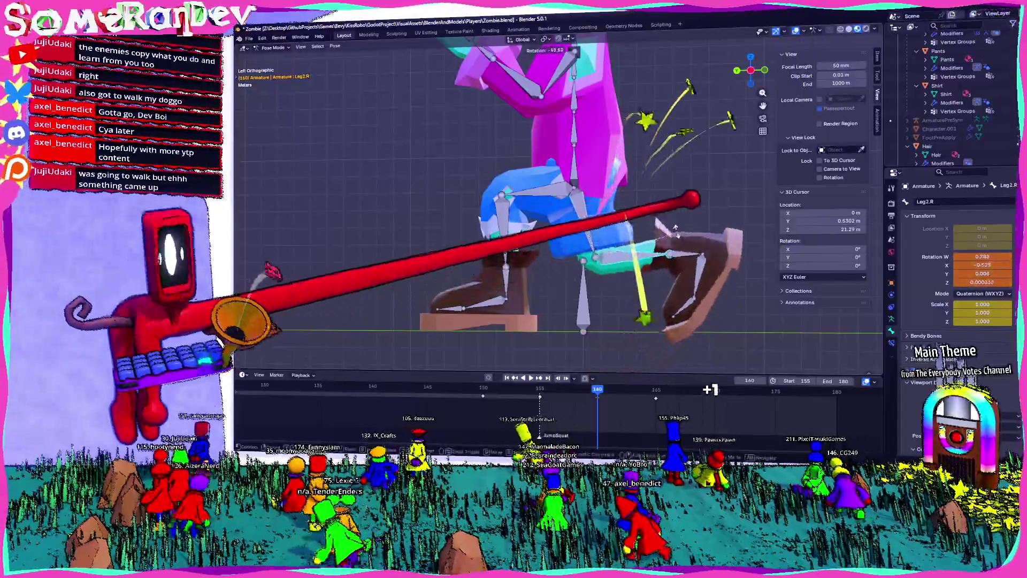
key("Return")
Rotate the right foot bone into the raised jump pose.
left_click(678, 258)
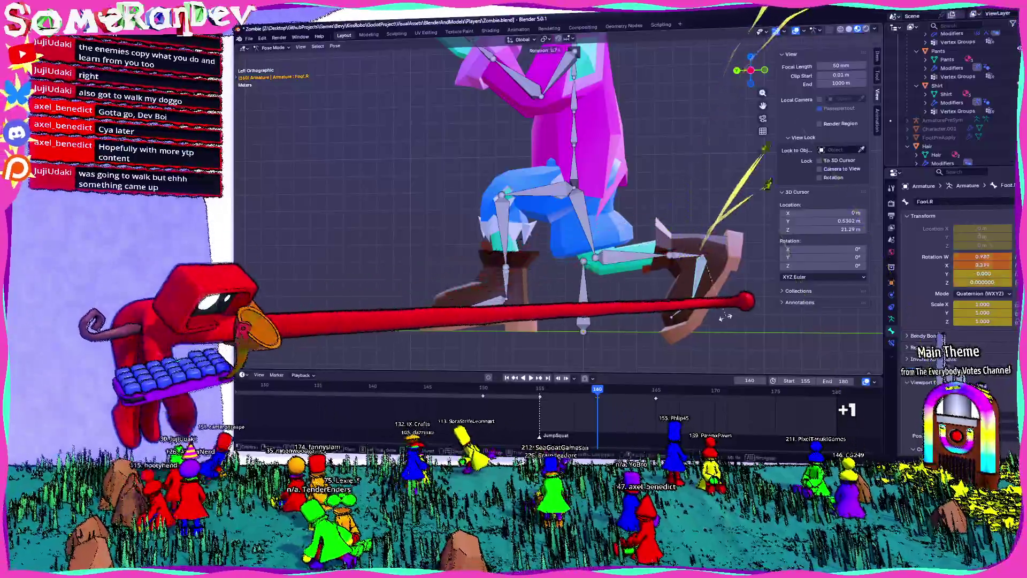
left_click(720, 313)
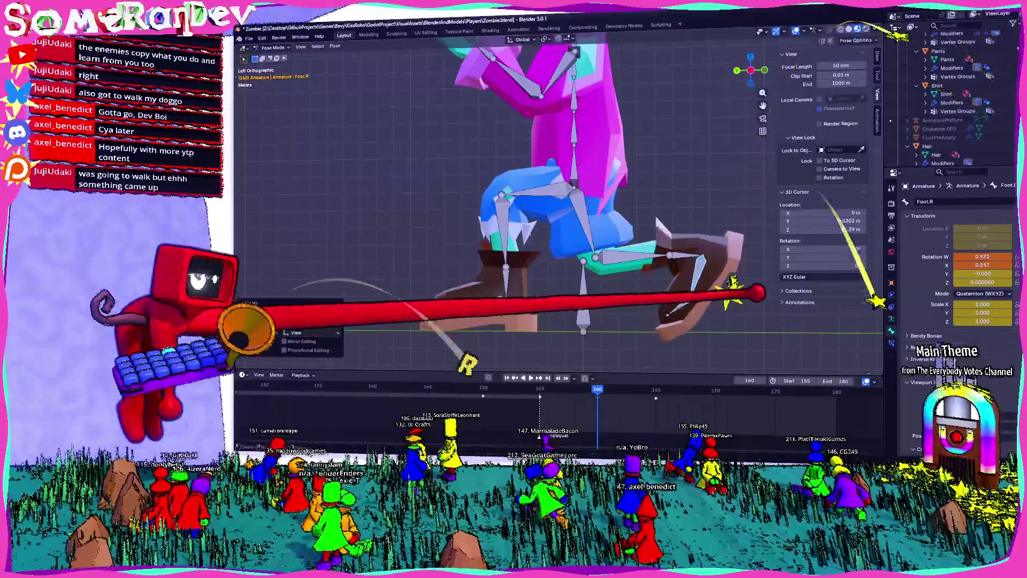
left_click(642, 259)
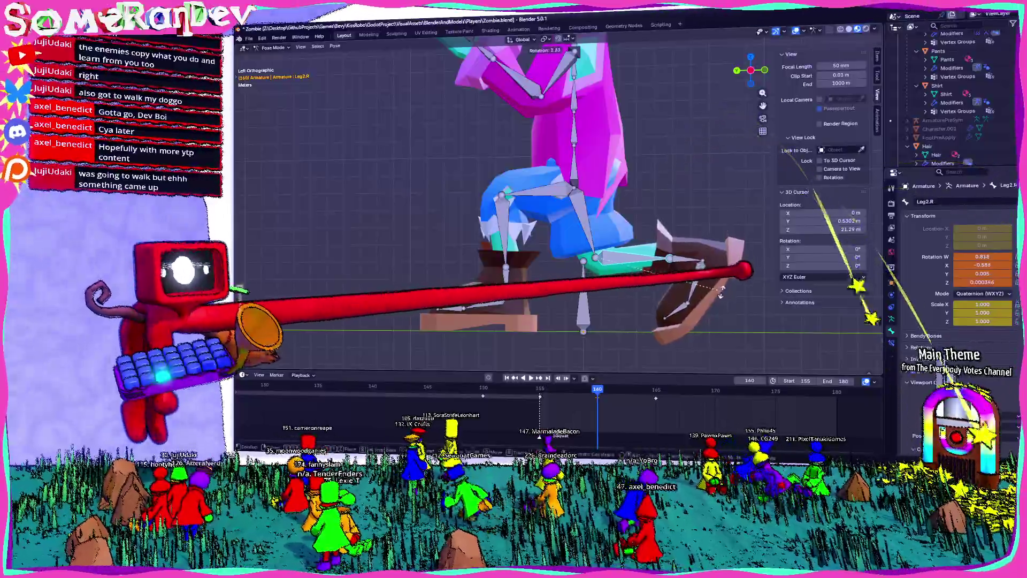
left_click(666, 235)
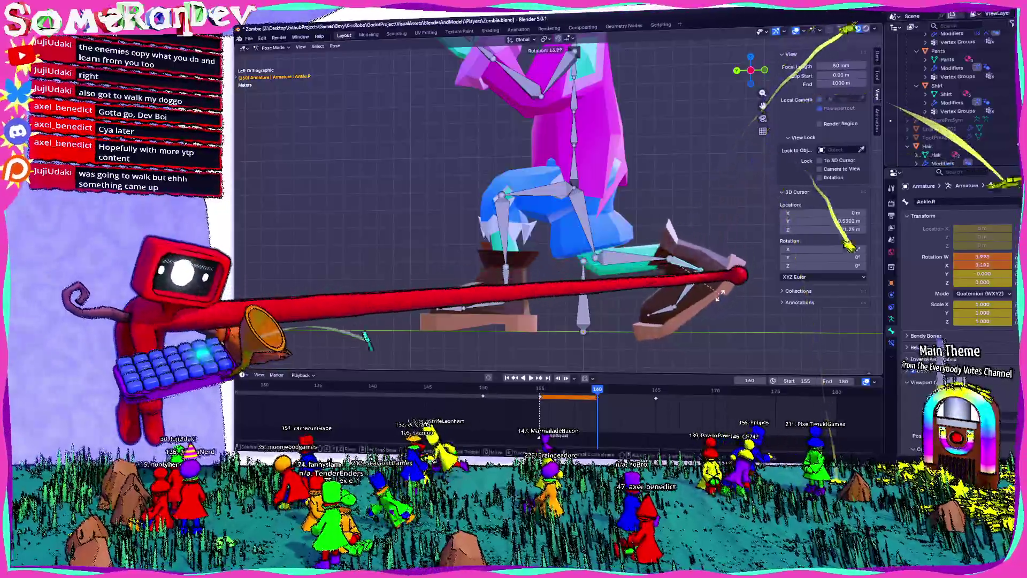
left_click(682, 265)
key("r")
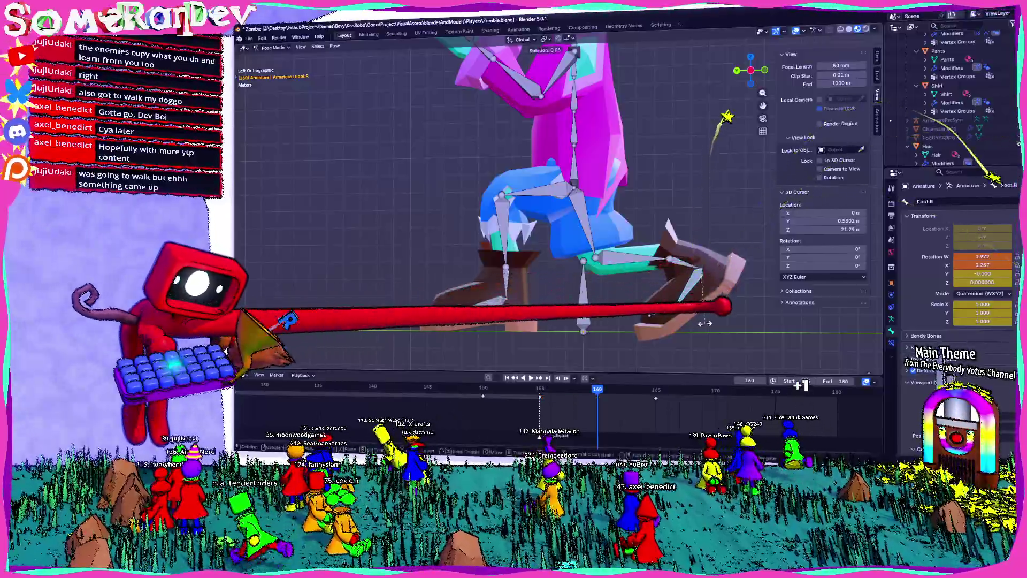
left_click(703, 323)
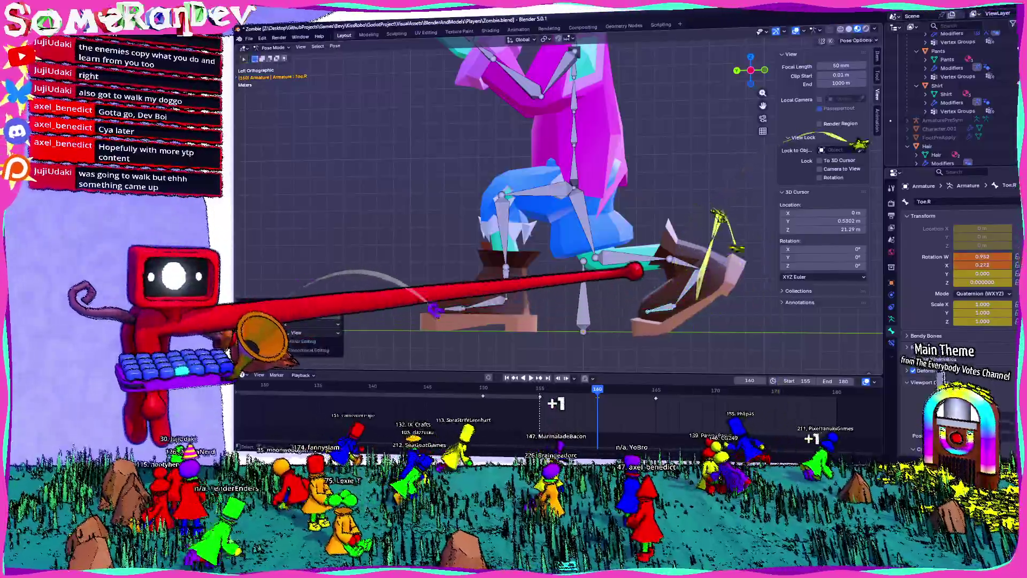
Orbit around the legs and step the timeline ahead to frame 167.
middle_click_drag(703, 323, 723, 241)
middle_click_drag(762, 124, 706, 265)
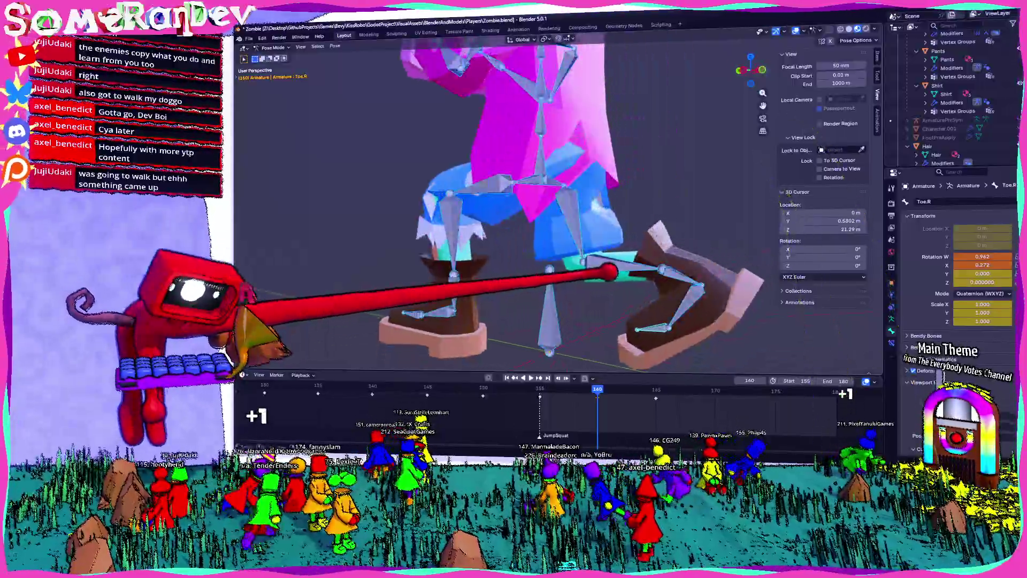
scroll(705, 265, "down", 4)
scroll(706, 265, "down", 2)
scroll(707, 265, "down", 1)
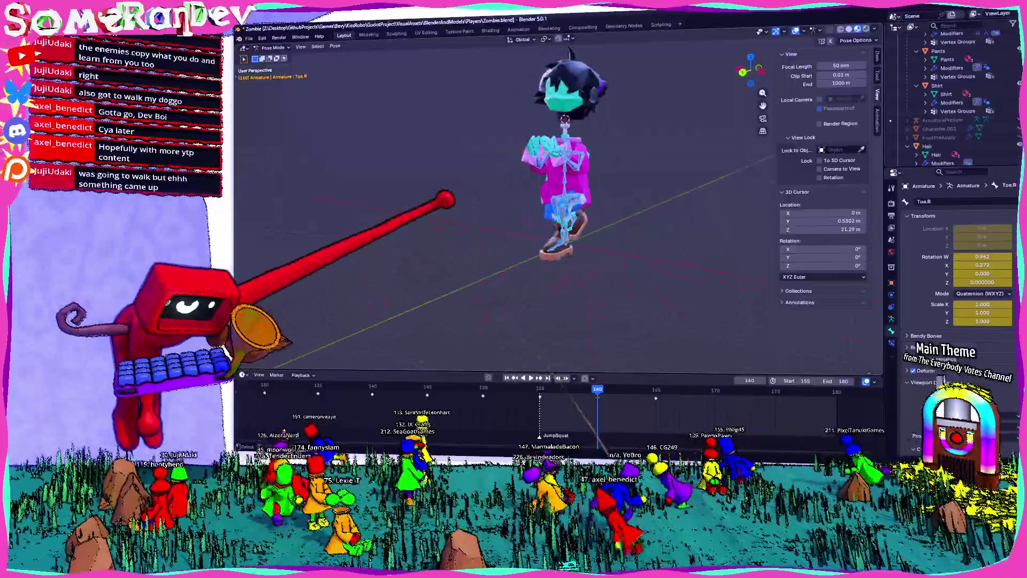
key("space")
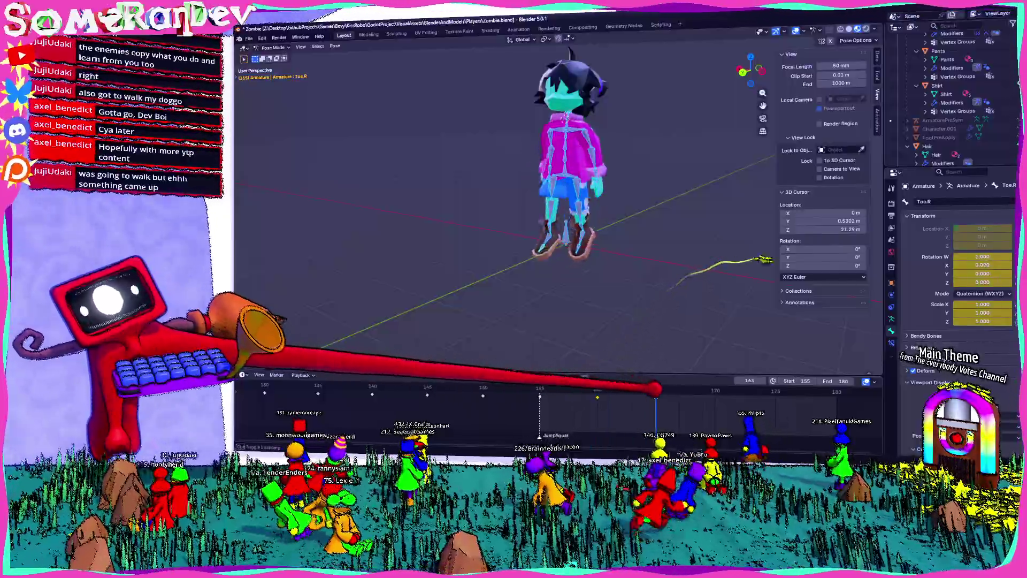
Orbit around the character and select the left upper leg Leg1.L at frame 165.
mouse_move(631, 188)
middle_mouse_down()
mouse_move(601, 214)
mouse_move(532, 229)
middle_mouse_up()
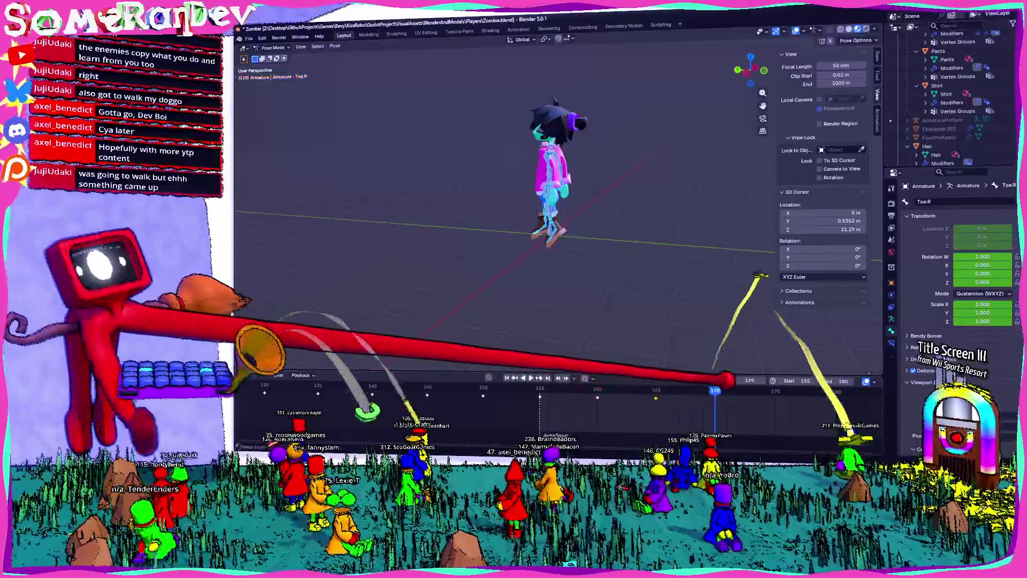
scroll(557, 201, "up", 3)
middle_click_drag(558, 201, 530, 205)
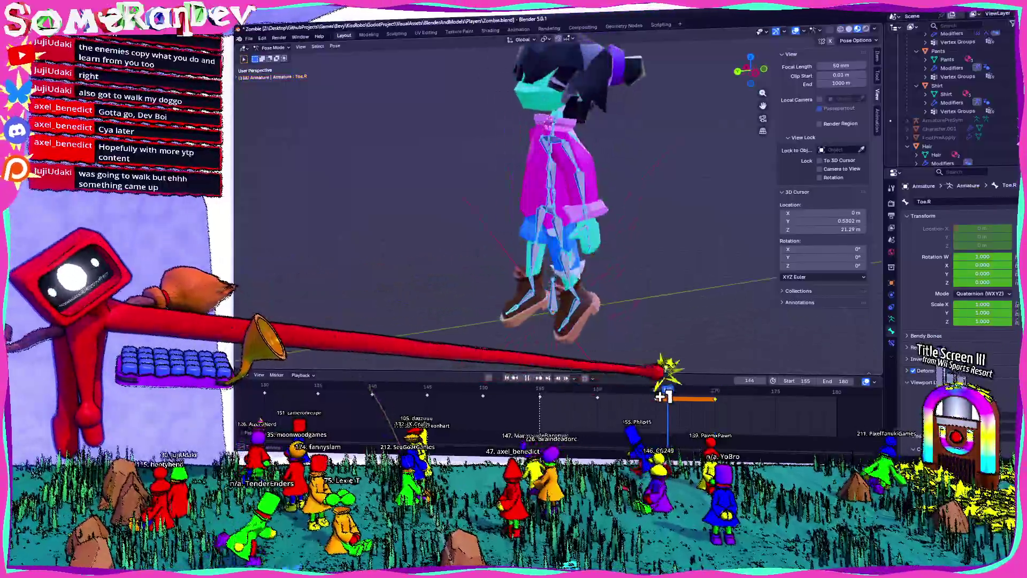
middle_click_drag(630, 362, 551, 294)
left_click(550, 233)
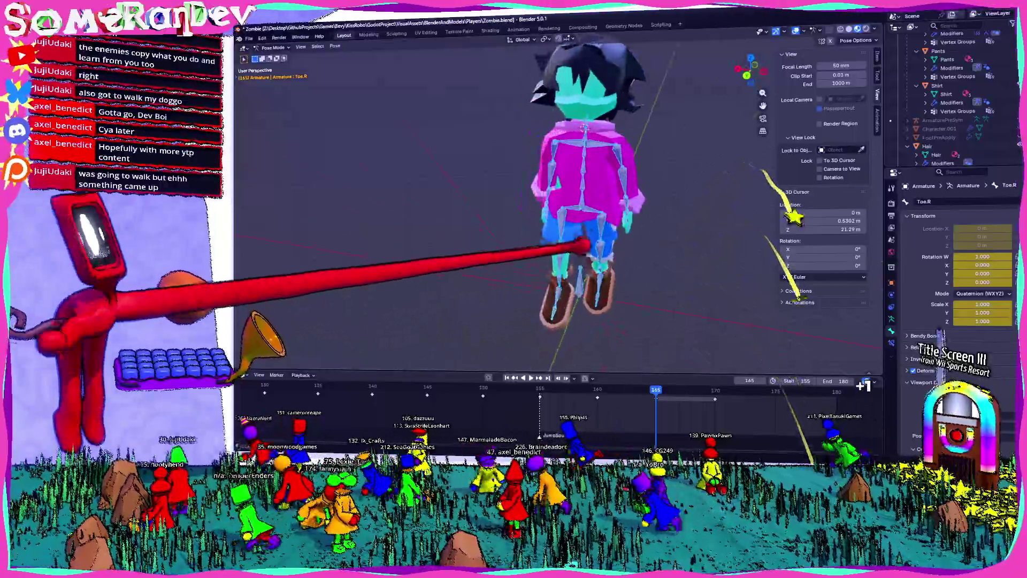
Bring up the Pose > Clear Transform commands in the viewport header.
middle_click_drag(601, 202, 557, 195)
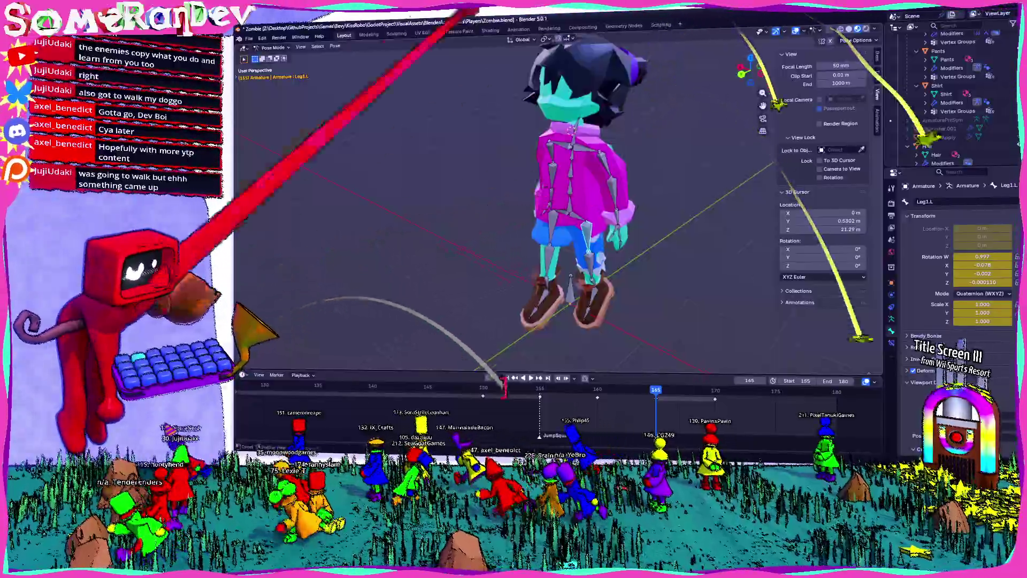
left_click(335, 46)
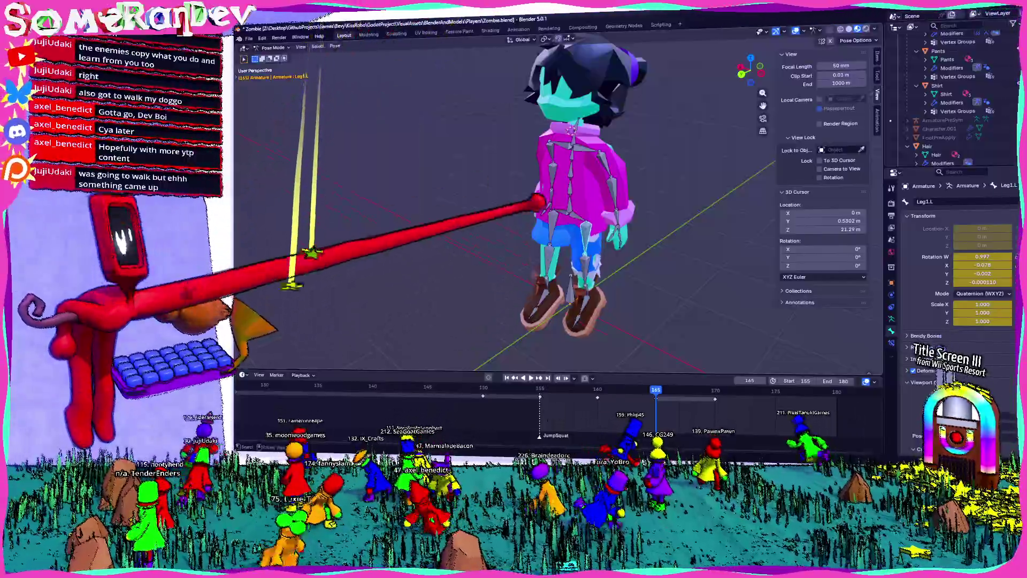
left_click(334, 46)
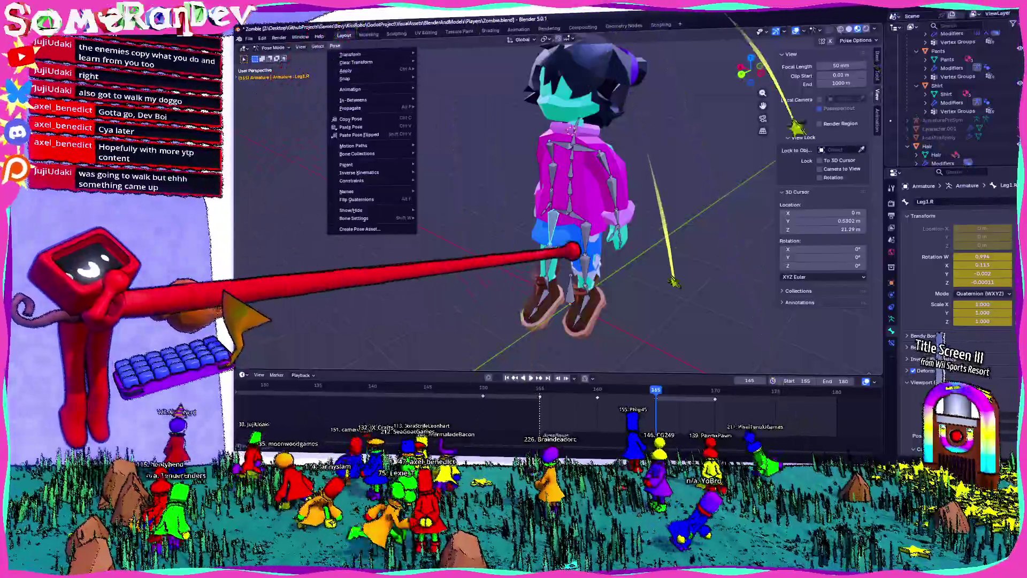
middle_click_drag(514, 200, 562, 201)
middle_click_drag(680, 239, 795, 321)
left_click(335, 46)
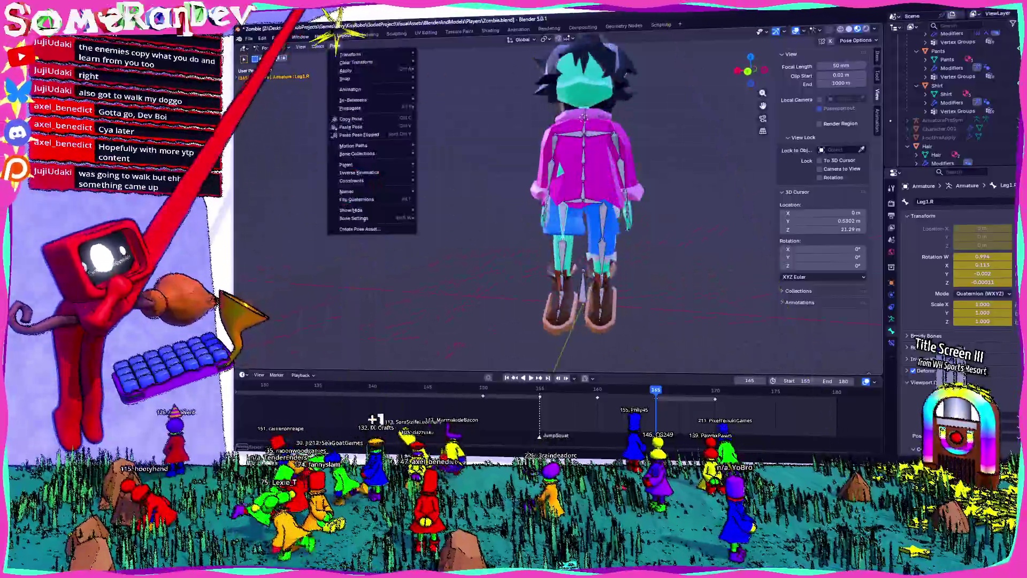
key("alt+r")
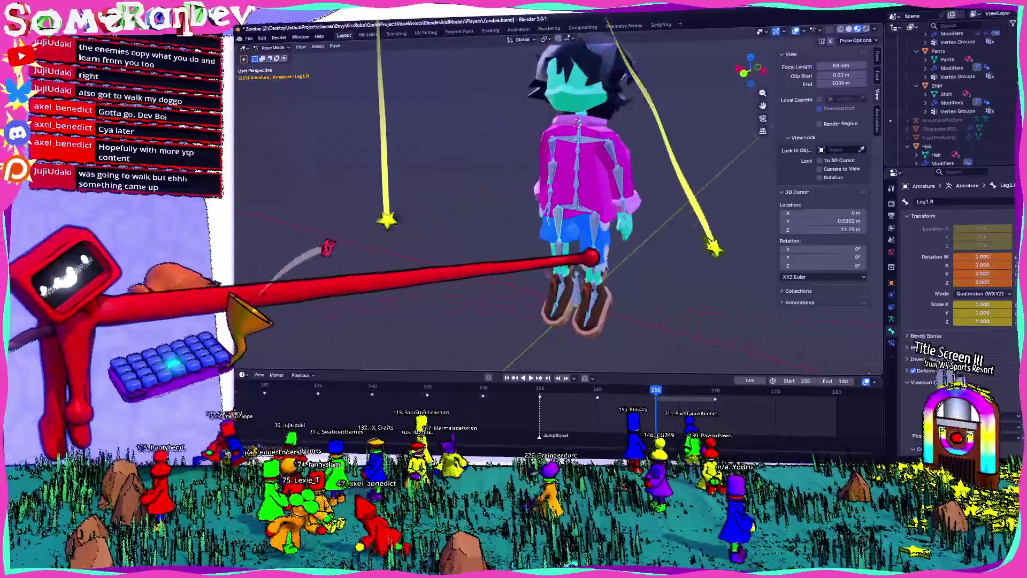
middle_click_drag(619, 286, 655, 335)
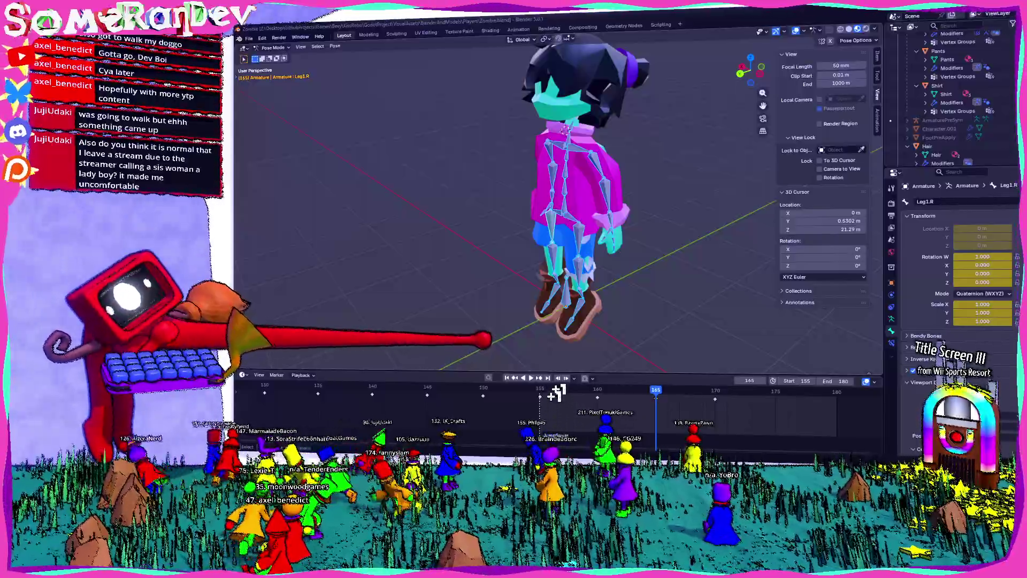
middle_click_drag(555, 321, 450, 297)
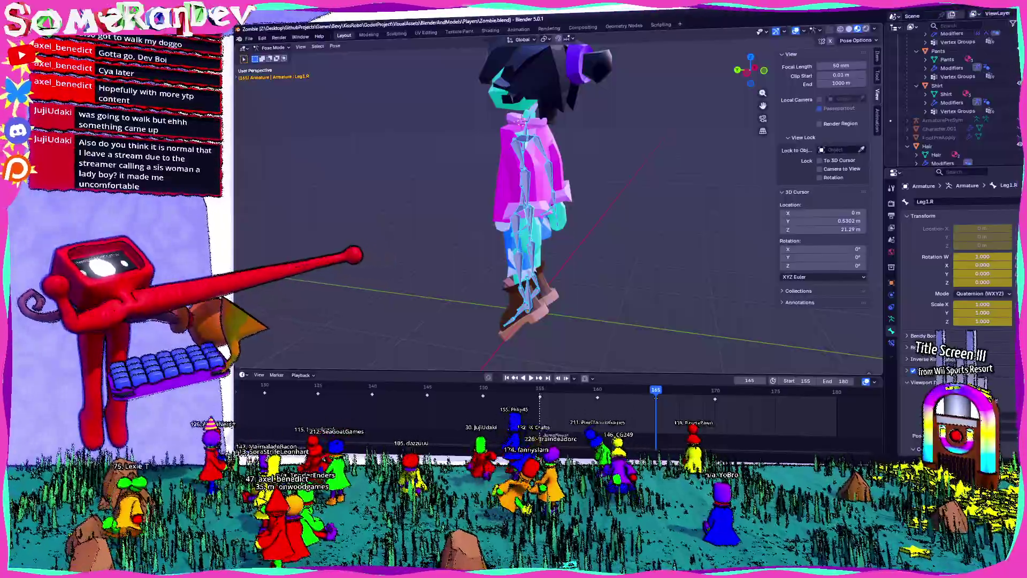
middle_click_drag(449, 297, 497, 298)
mouse_move(562, 267)
middle_mouse_down()
mouse_move(470, 236)
mouse_move(425, 236)
mouse_move(486, 275)
mouse_move(434, 259)
mouse_move(493, 282)
mouse_move(452, 287)
mouse_move(436, 263)
mouse_move(763, 24)
mouse_move(538, 394)
middle_mouse_up()
Scrub the jump back to around frames 150-153, checking the pose from front views.
middle_click_drag(591, 275, 602, 277)
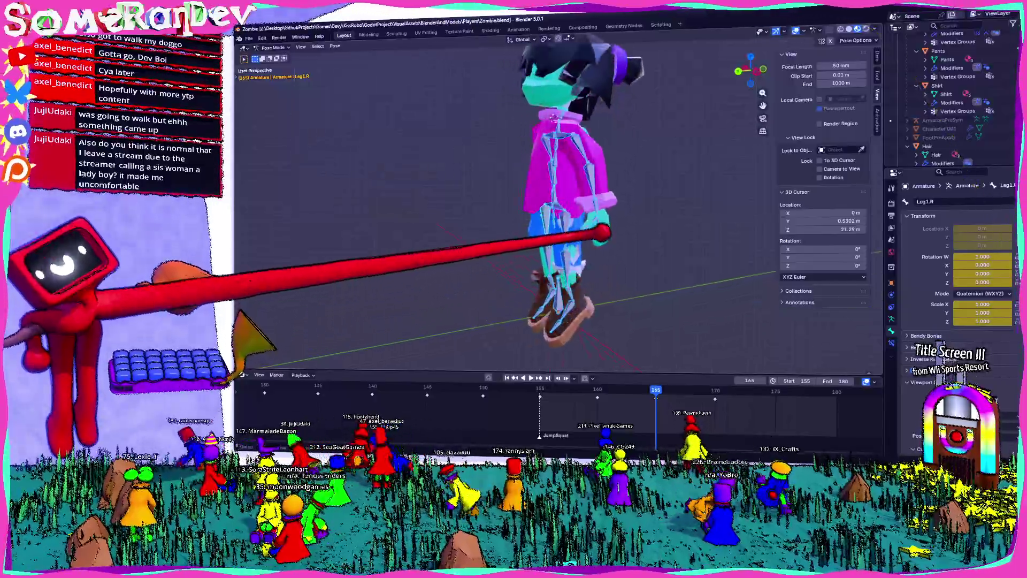
middle_click_drag(601, 229, 677, 274)
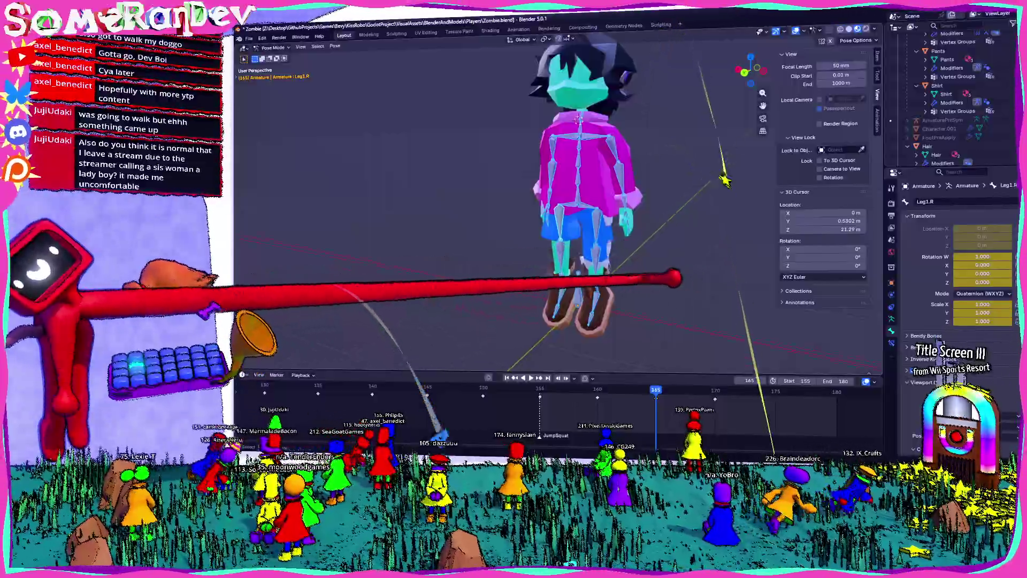
left_click_drag(532, 378, 726, 391)
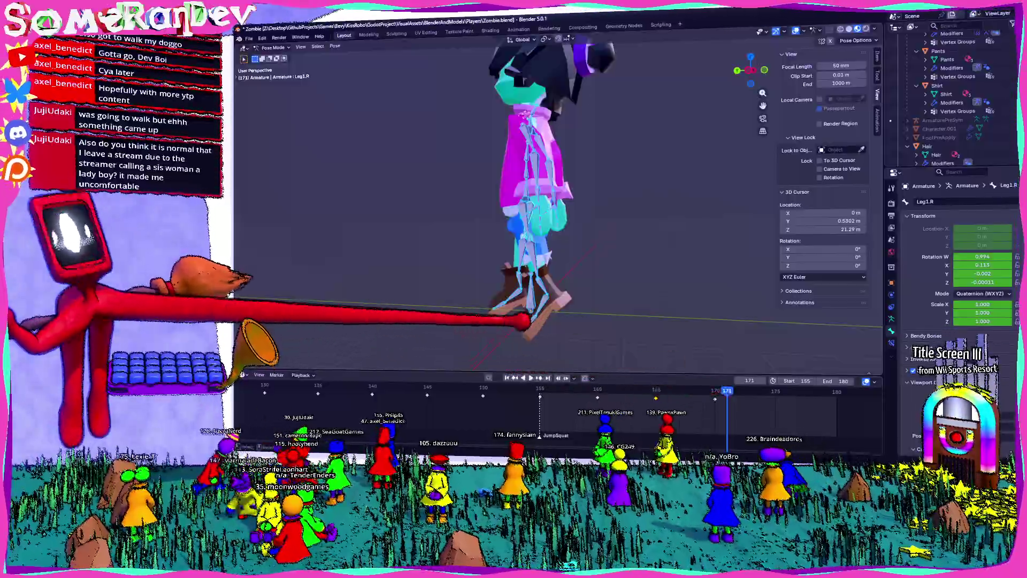
middle_click_drag(562, 201, 610, 209)
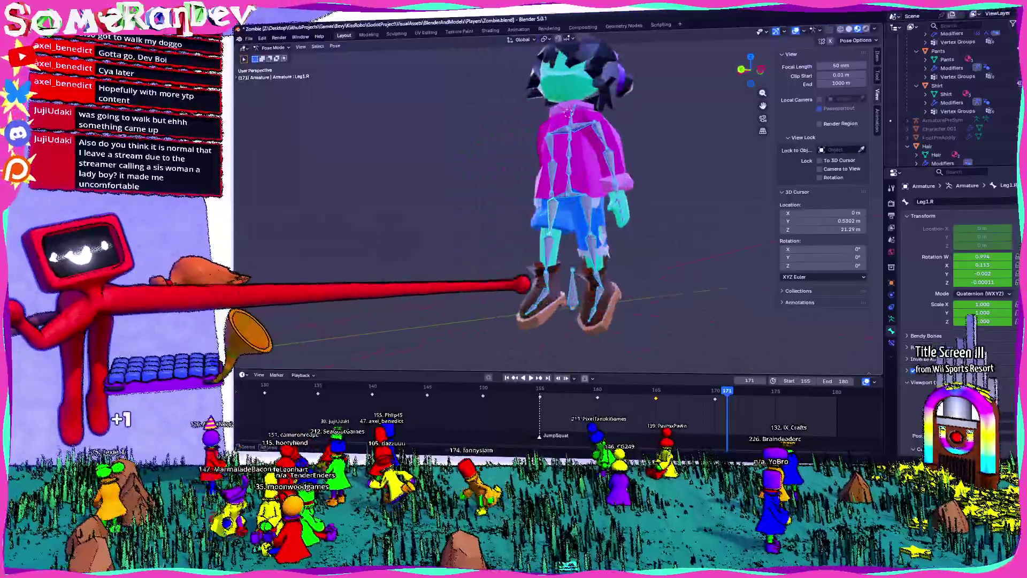
middle_click_drag(522, 283, 538, 355)
left_click_drag(554, 385, 704, 381)
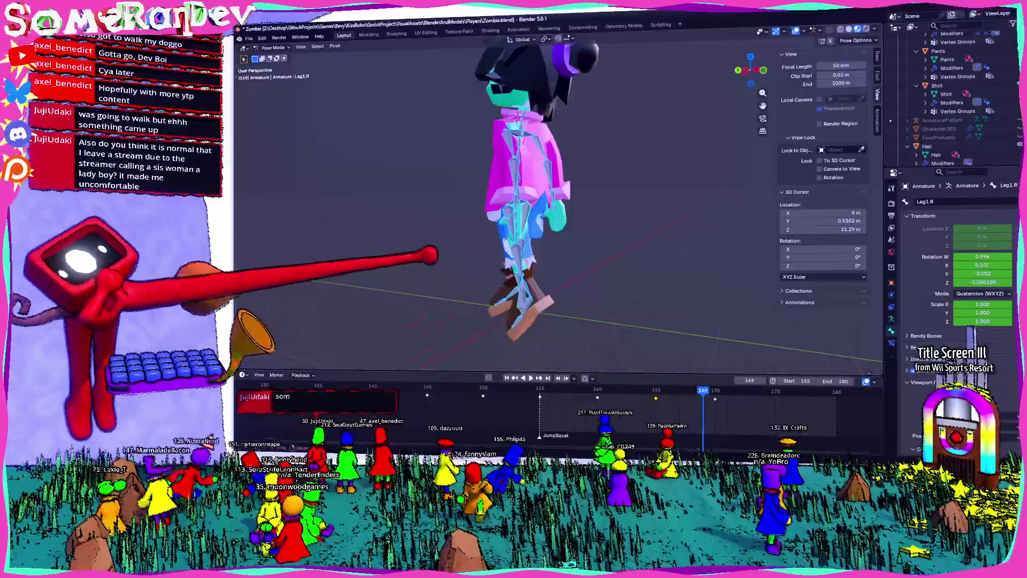
Orbit between front, three-quarter and side views to inspect the pose.
middle_click_drag(561, 201, 626, 205)
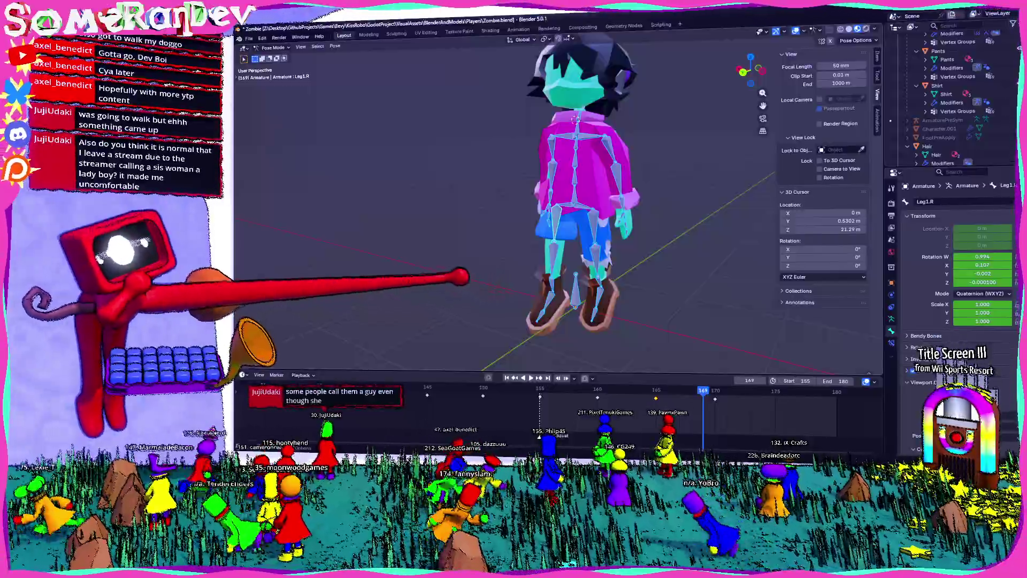
middle_click_drag(562, 201, 481, 201)
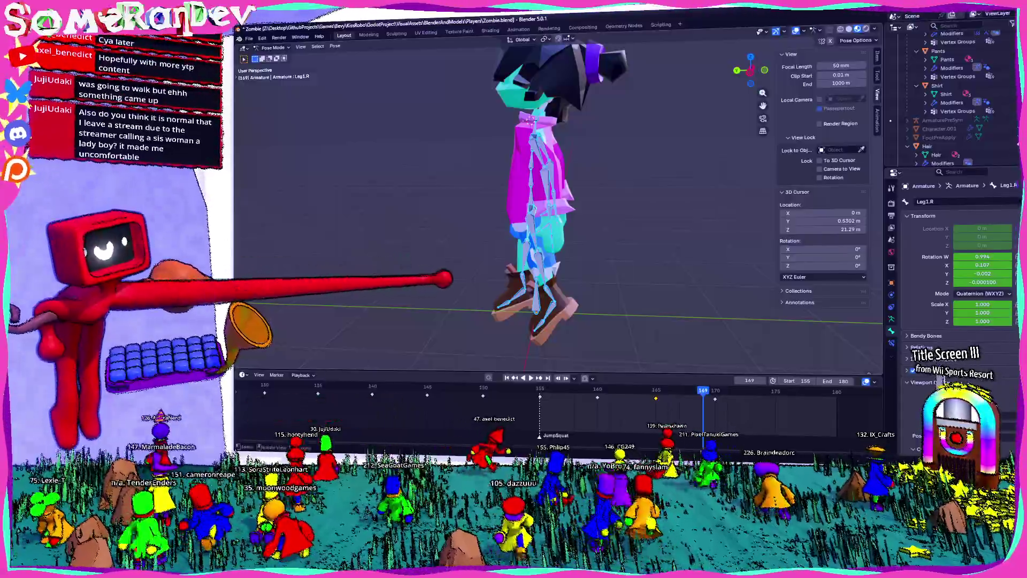
middle_click_drag(481, 200, 562, 200)
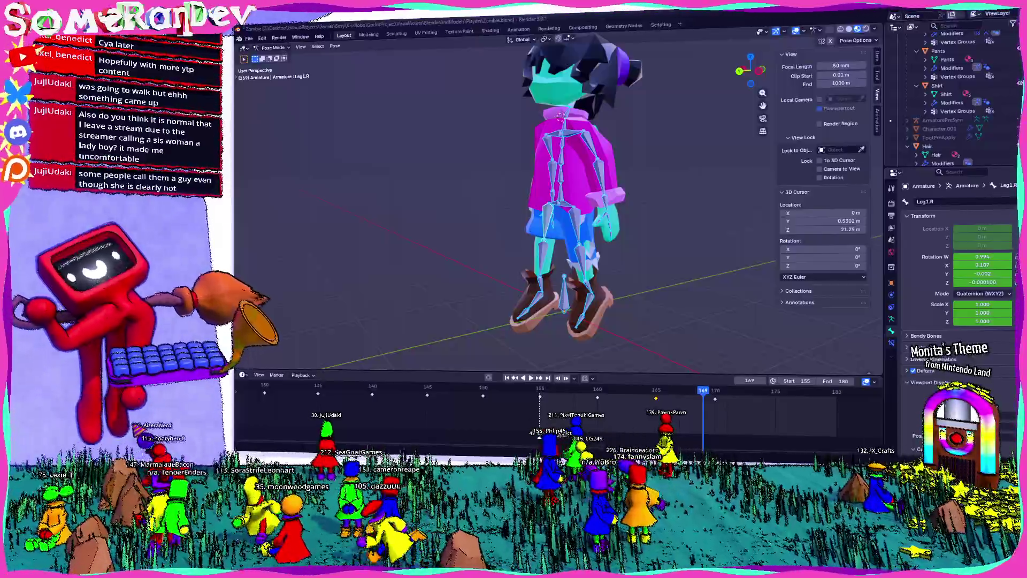
middle_click_drag(561, 200, 498, 209)
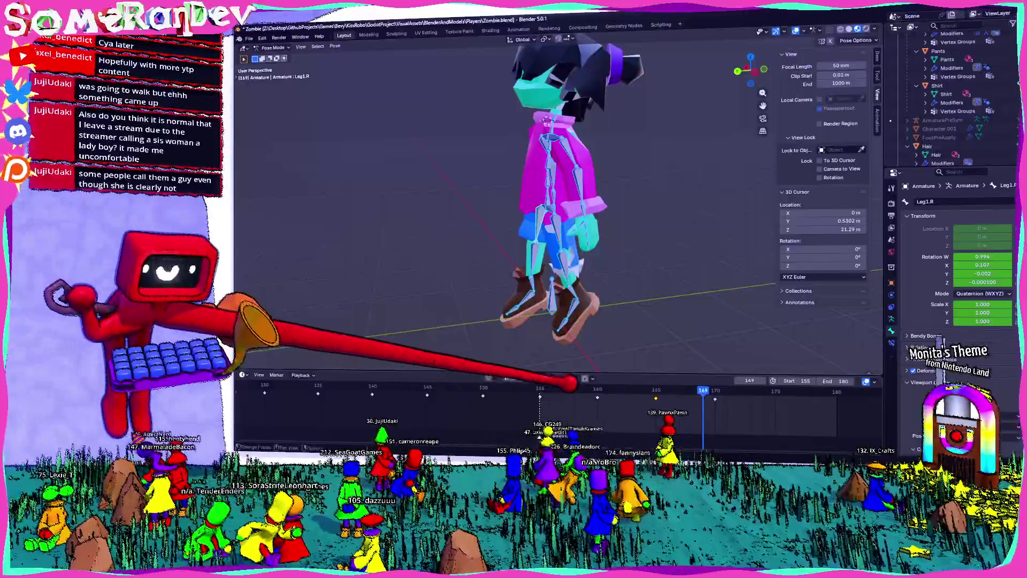
Jump back to frame 155 and step forward through the motion to frame 170.
left_click(550, 389)
left_click_drag(550, 389, 714, 389)
scroll(553, 201, "down", 3)
middle_click_drag(514, 233, 498, 225)
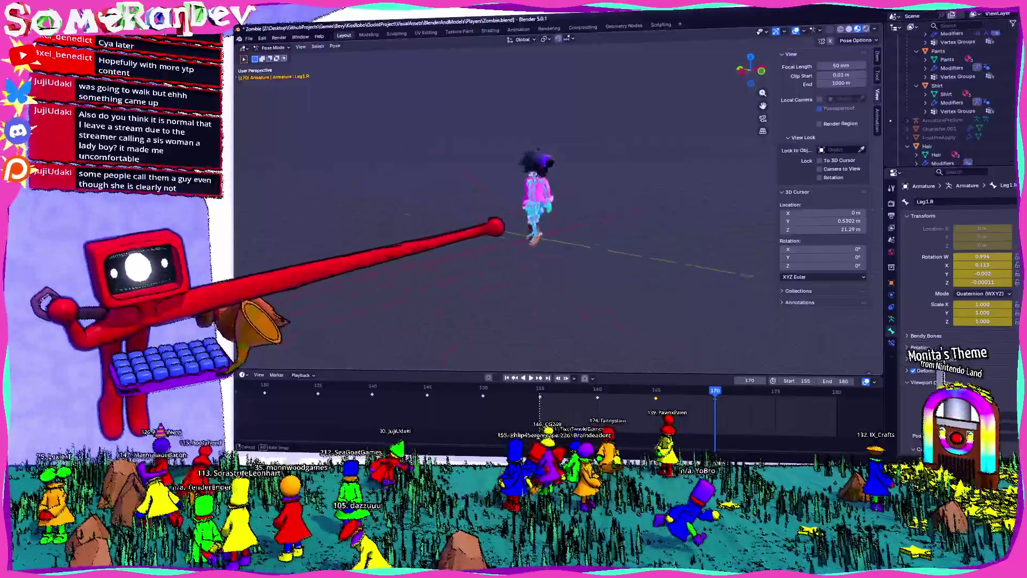
scroll(554, 201, "up", 3)
Select Leg1.L, try a rotation and cancel it to restore the pose.
middle_click_drag(688, 35, 779, 16)
scroll(553, 202, "up", 5)
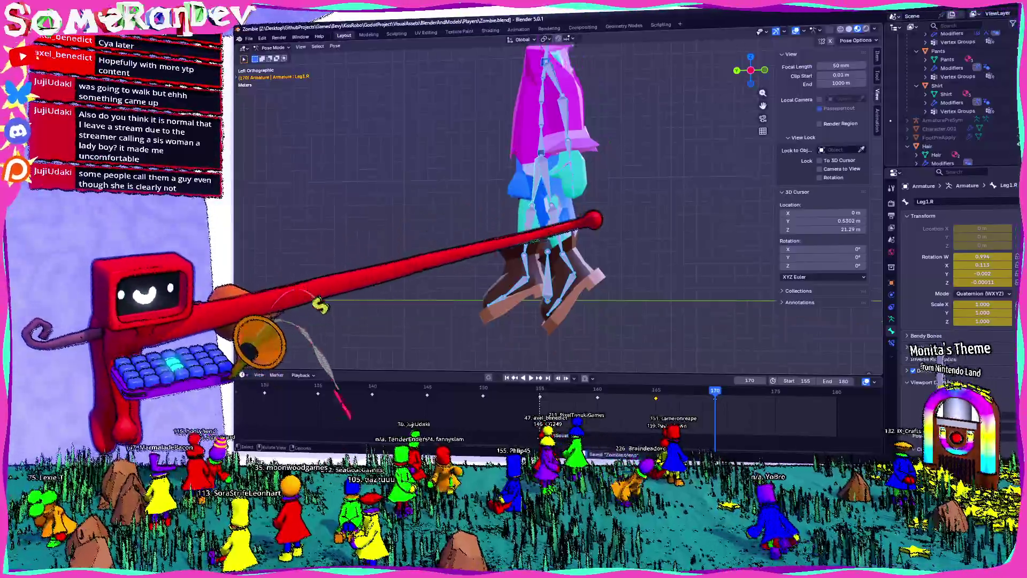
scroll(611, 235, "down", 2)
scroll(553, 201, "up", 2)
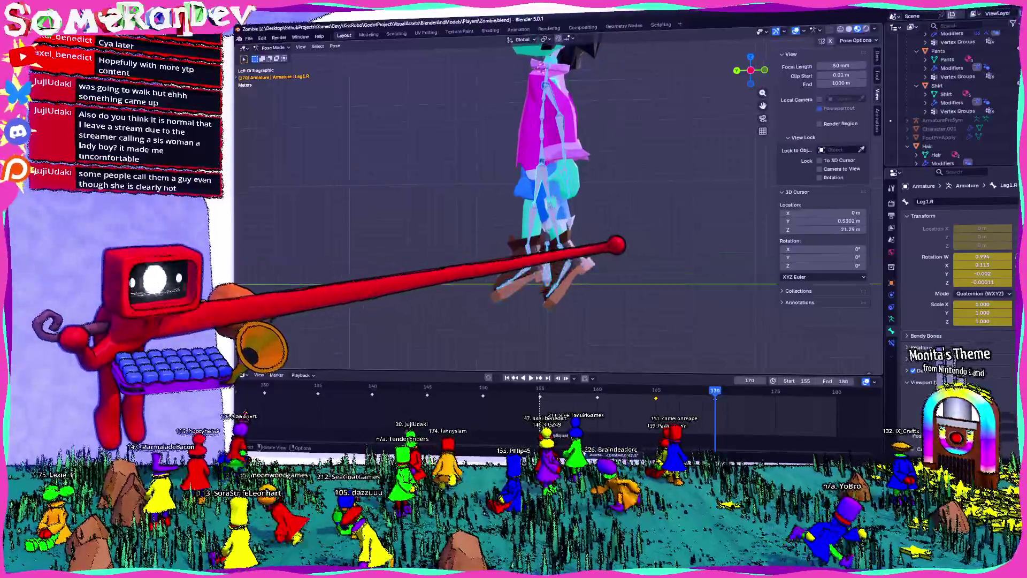
key("r")
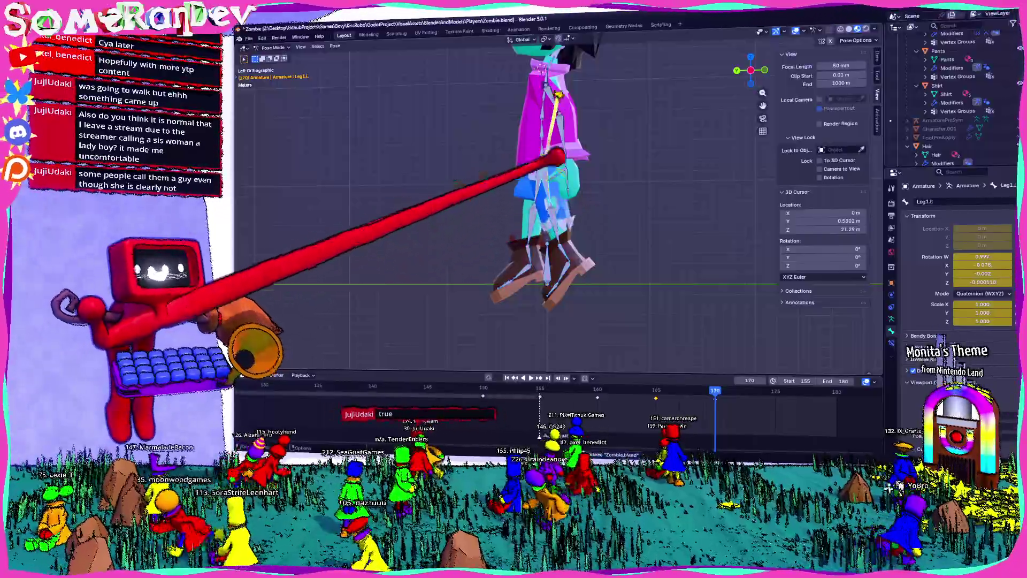
left_click(614, 197)
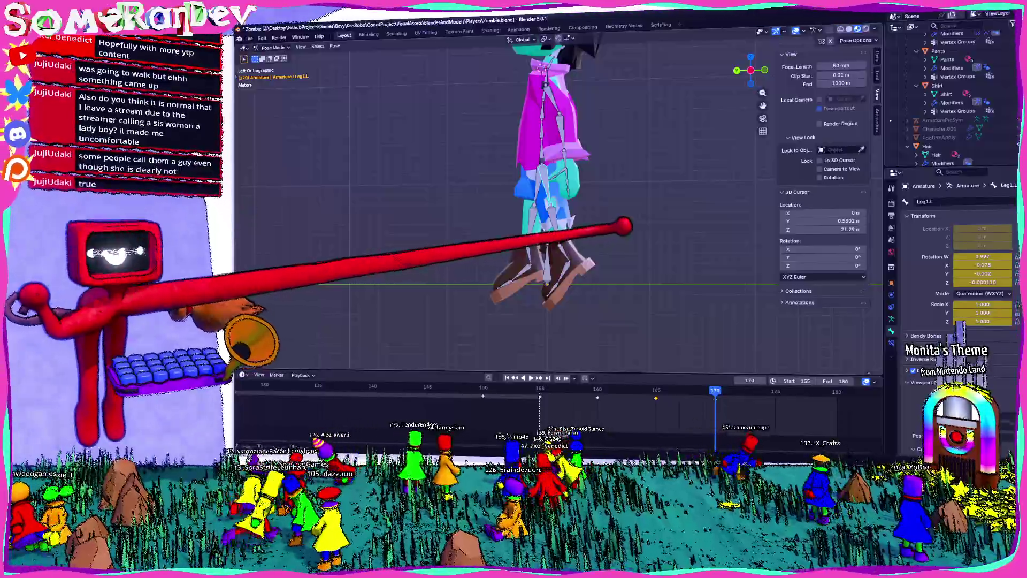
key("r")
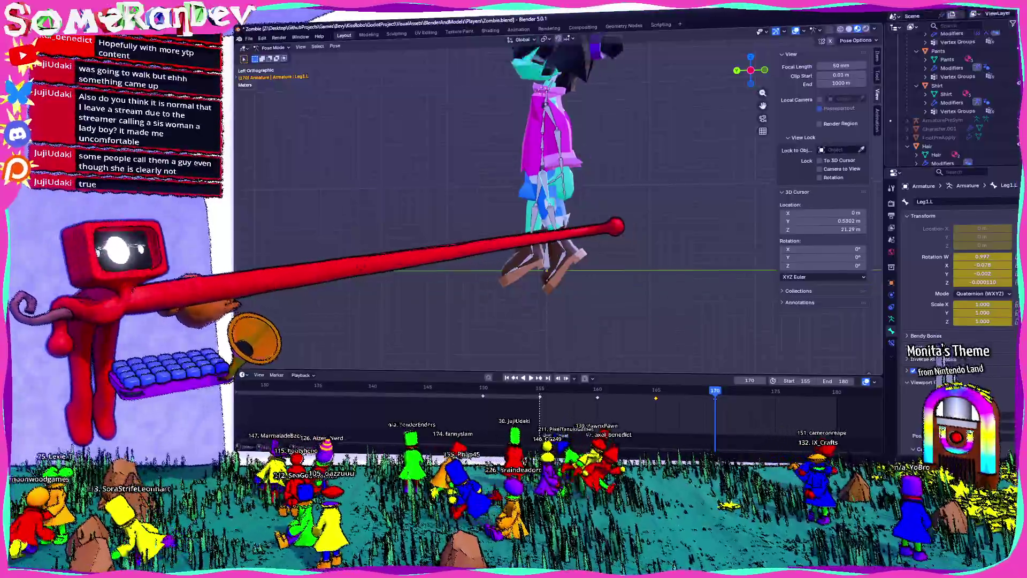
key("Escape")
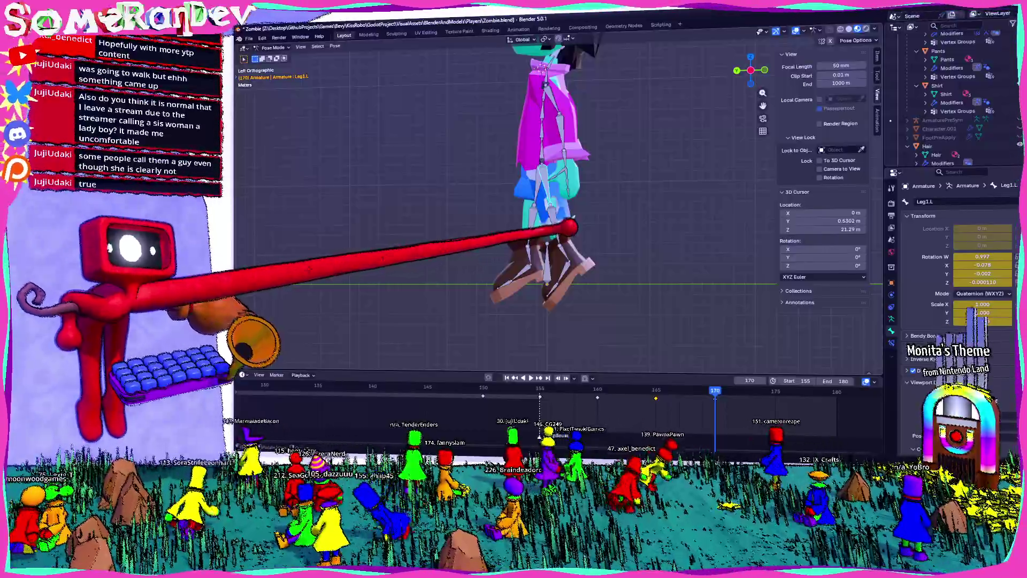
scroll(545, 201, "up", 2)
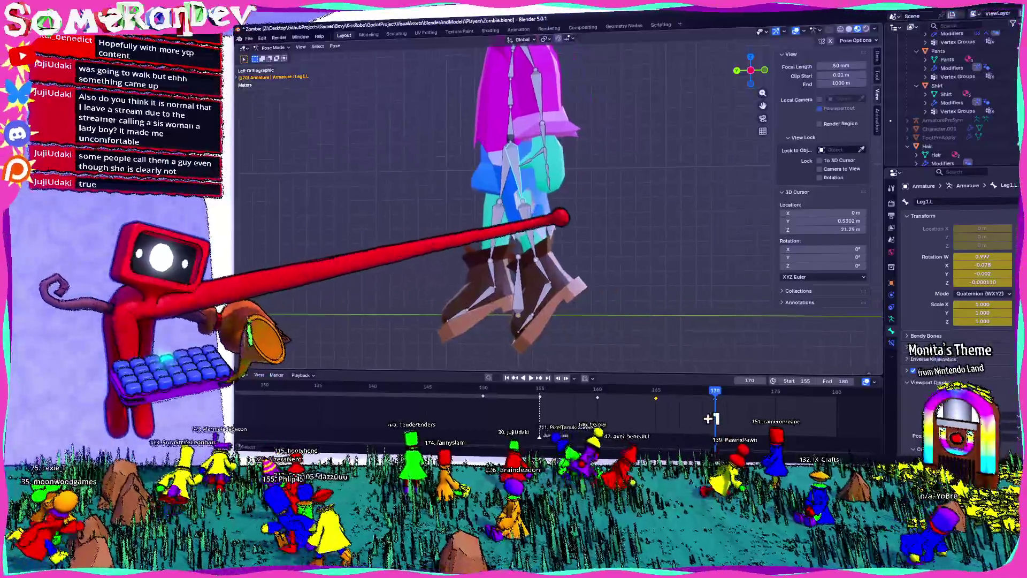
scroll(711, 394, "down", 3)
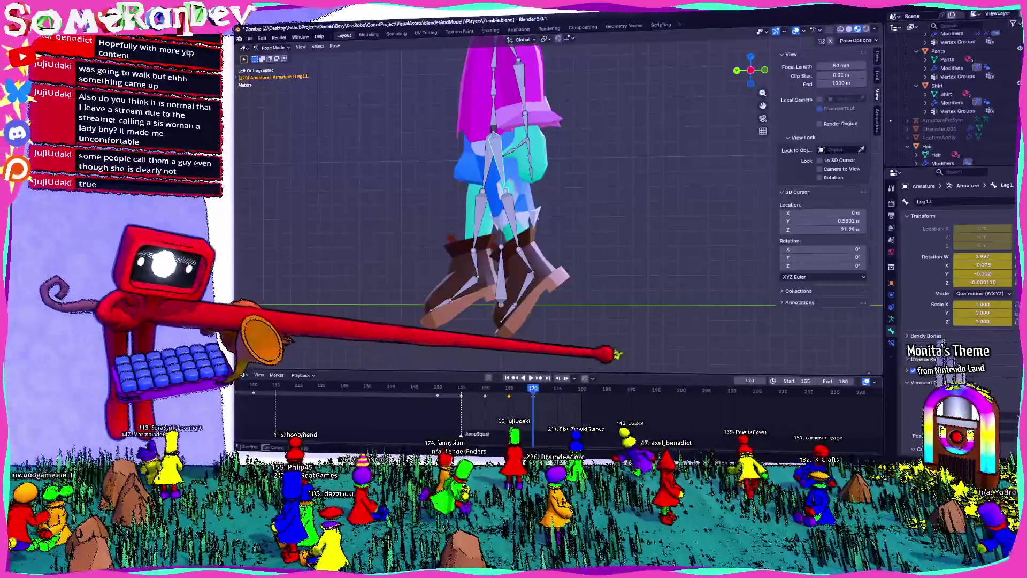
Play the jump animation twice, stopping near frames 170 and 145 to check the leg motion.
mouse_move(622, 371)
left_mouse_down()
mouse_move(634, 321)
mouse_move(634, 350)
left_mouse_up()
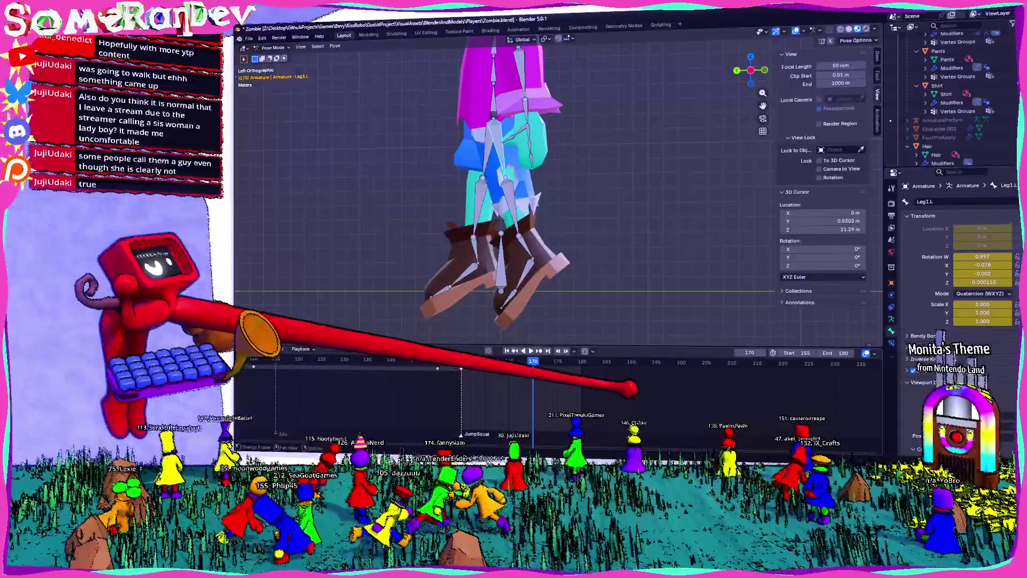
scroll(562, 393, "up", 2)
key("space")
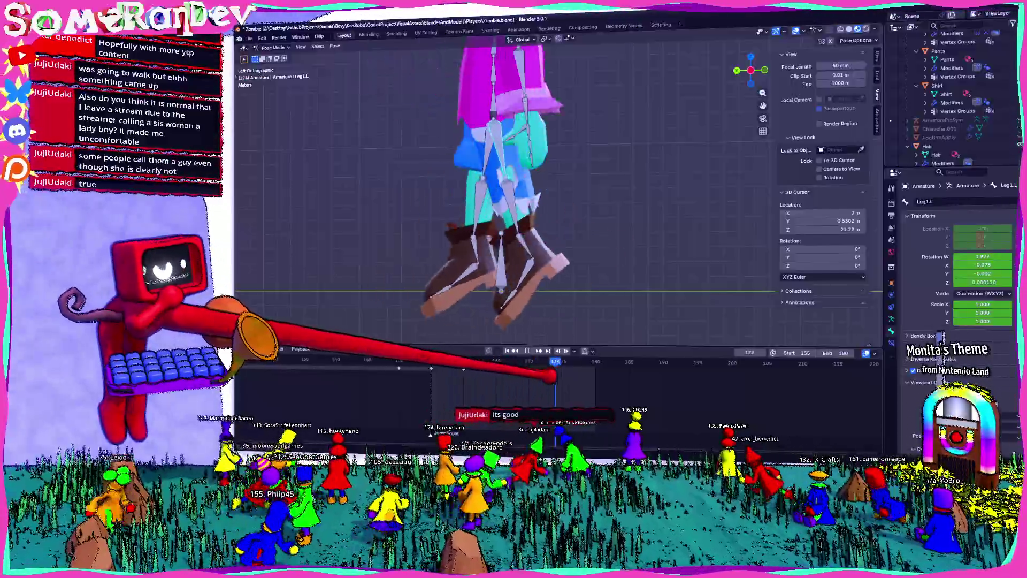
key("space")
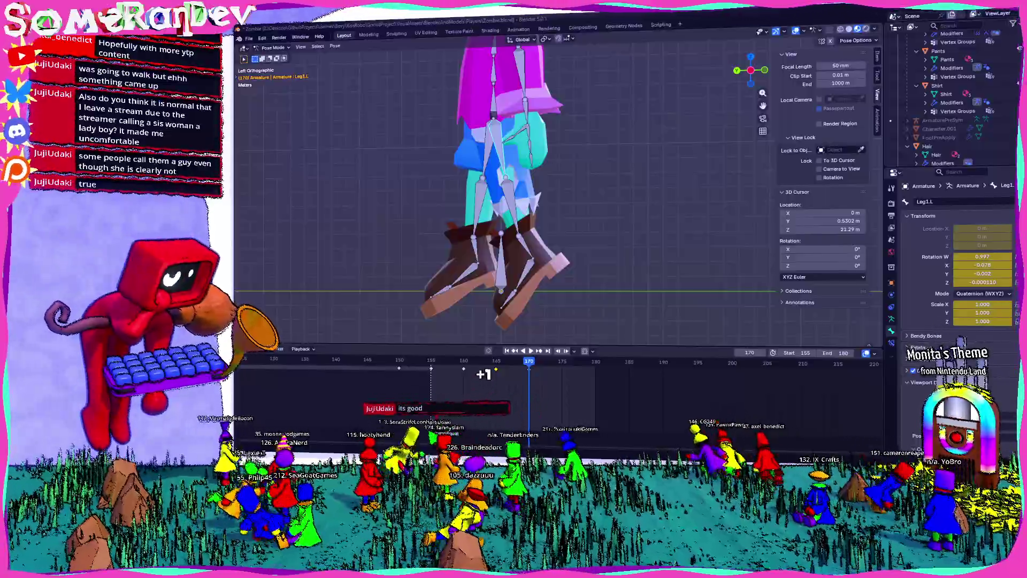
key("space")
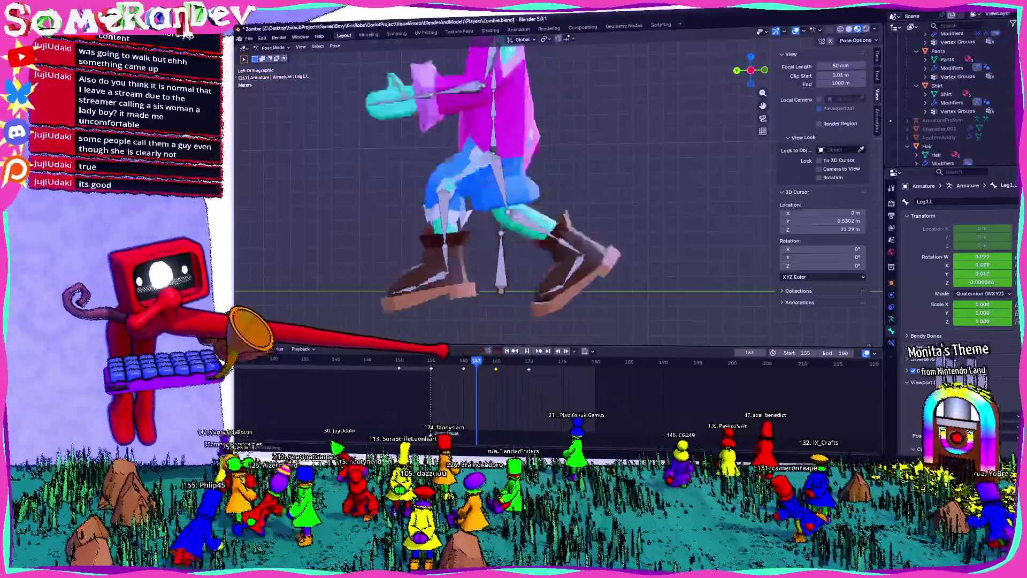
key("space")
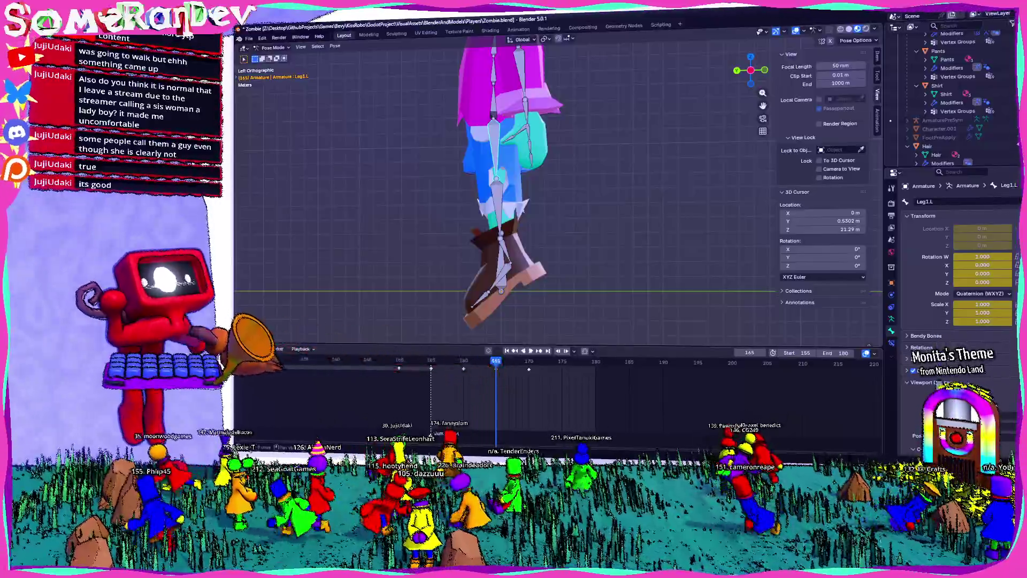
left_click(271, 348)
Add a marker named Jump at frame 165 and return the viewport to a perspective view.
left_click(297, 340)
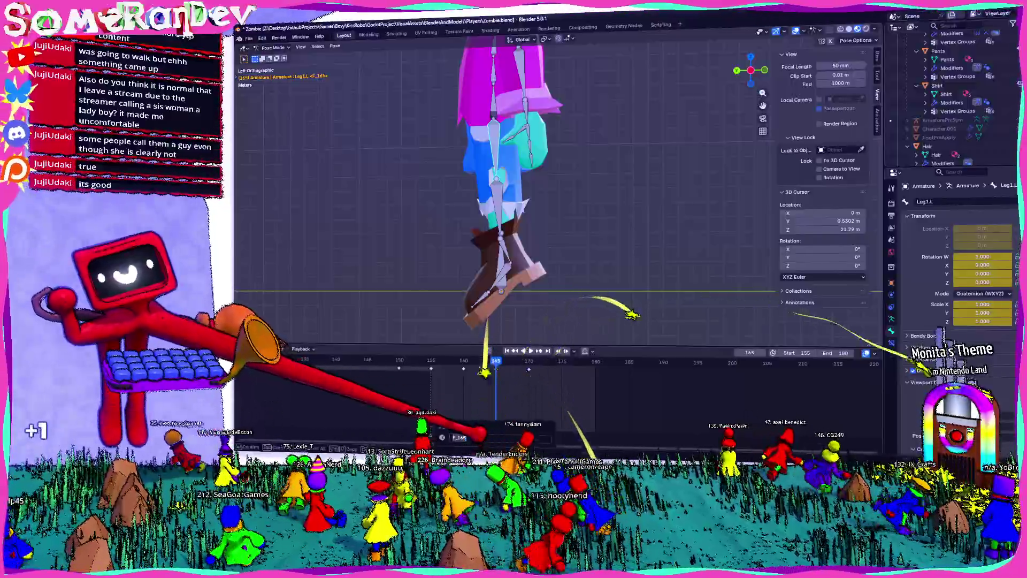
type("JumpSquat")
key("Return")
scroll(515, 393, "up", 1)
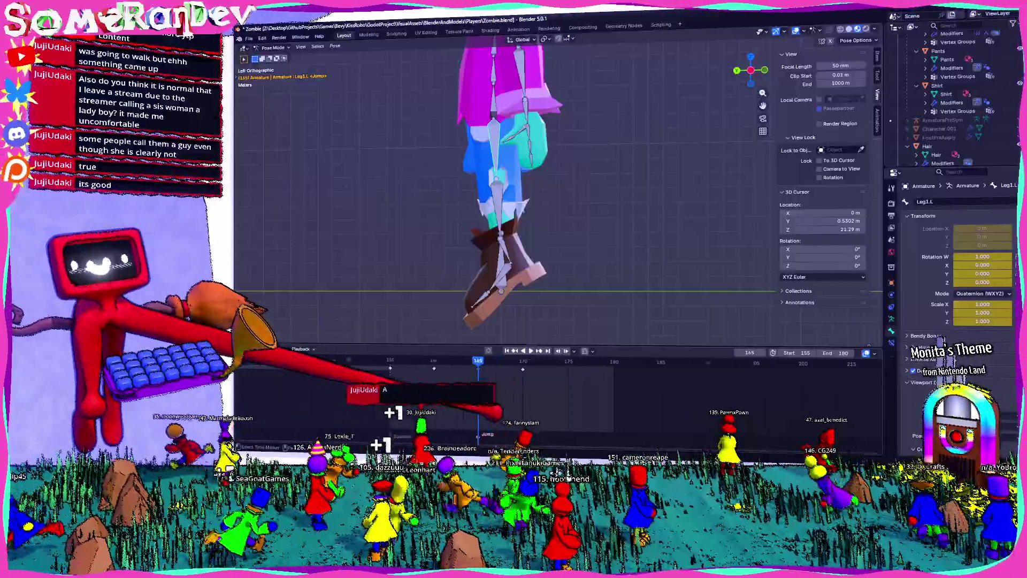
scroll(515, 393, "up", 2)
scroll(515, 393, "up", 2)
scroll(516, 393, "up", 1)
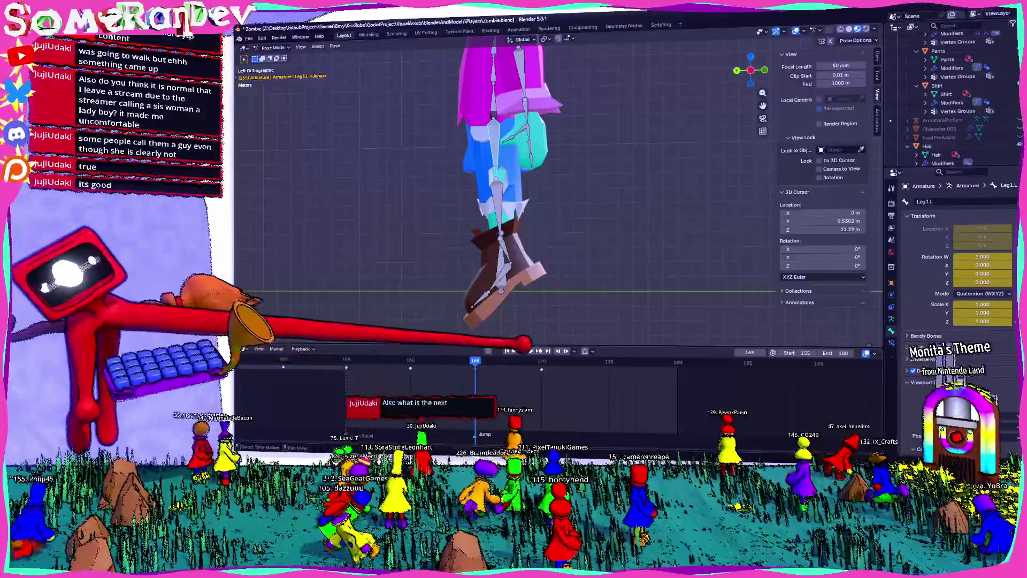
left_click_drag(562, 347, 562, 316)
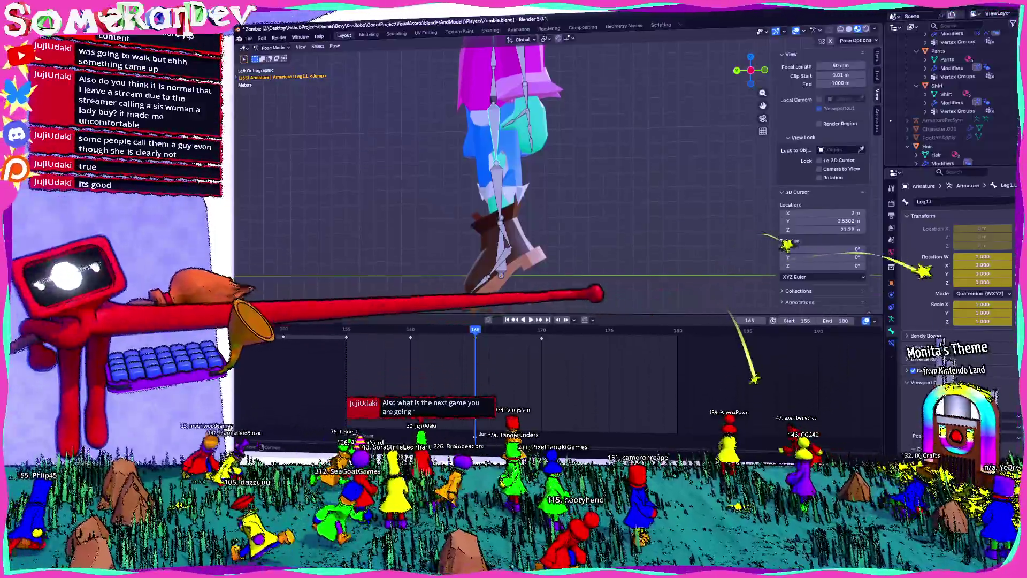
middle_click_drag(513, 201, 485, 159, "shift")
mouse_move(517, 229)
middle_mouse_down()
mouse_move(504, 165)
mouse_move(492, 230)
mouse_move(563, 192)
middle_mouse_up()
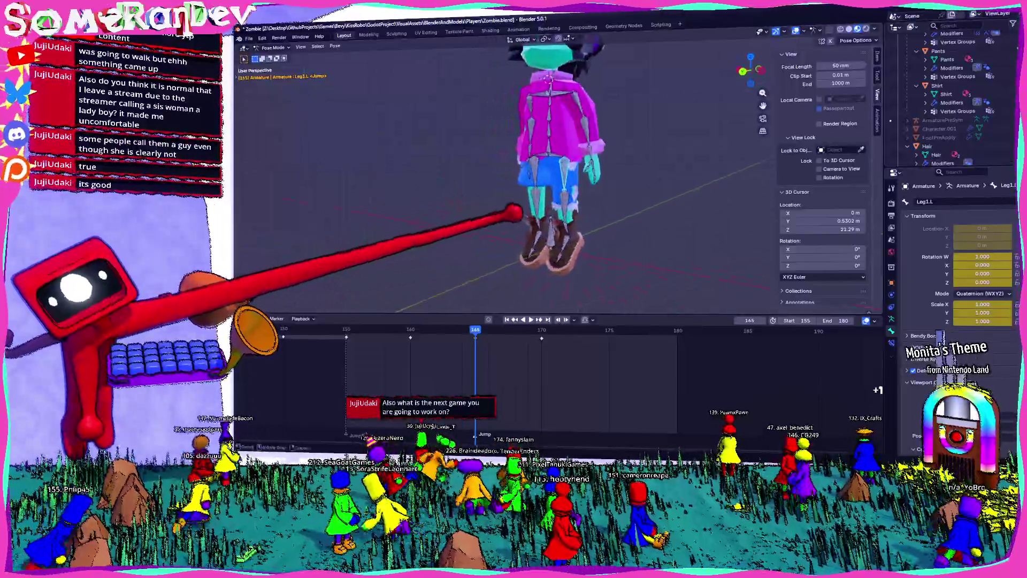
Confirm the keyed pose holds at frame 165, save Zombie.blend, and inspect the pose from several angles.
key("Right")
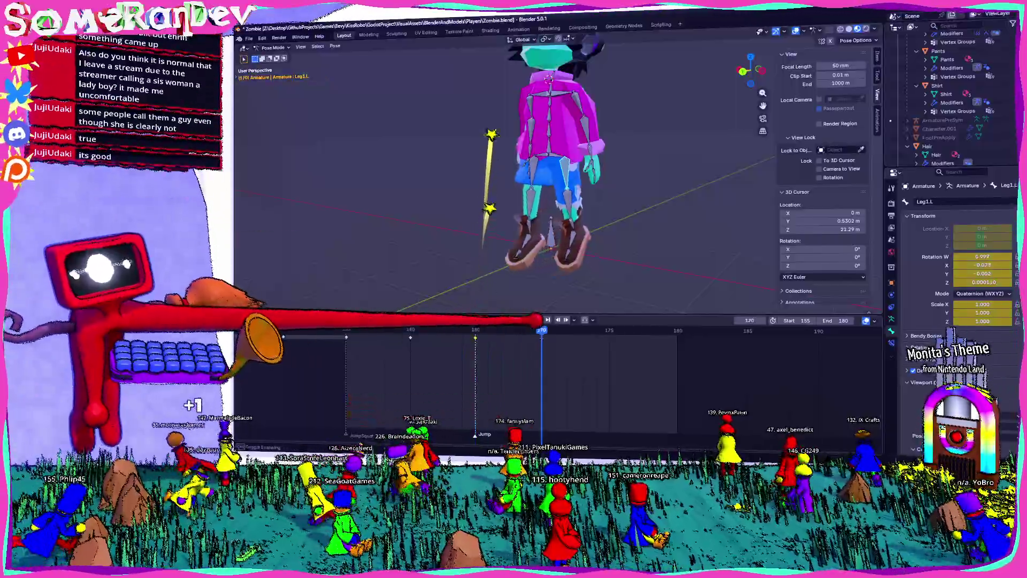
key("Left")
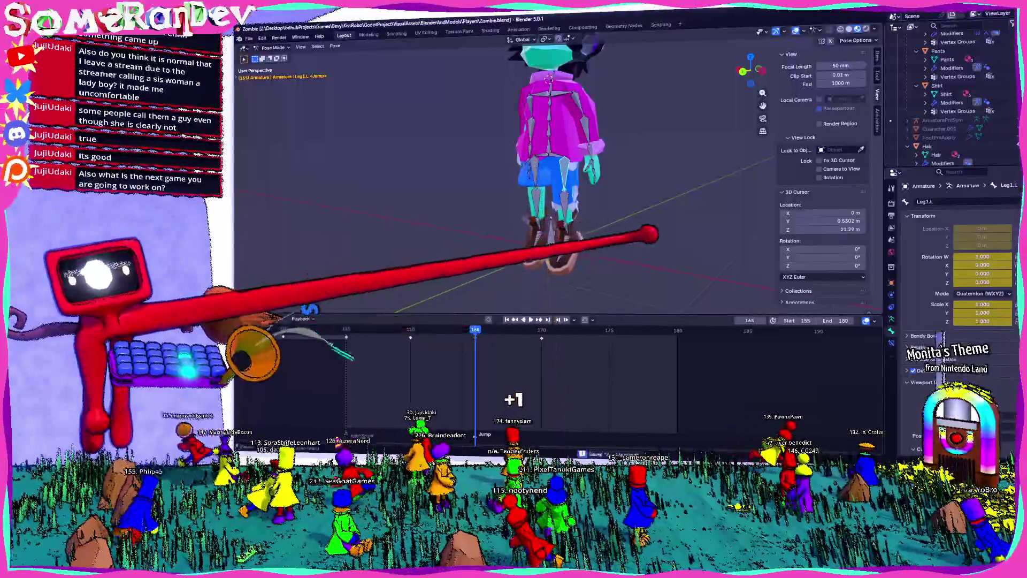
middle_click_drag(582, 217, 497, 237)
key("ctrl+s")
middle_click_drag(514, 184, 554, 169)
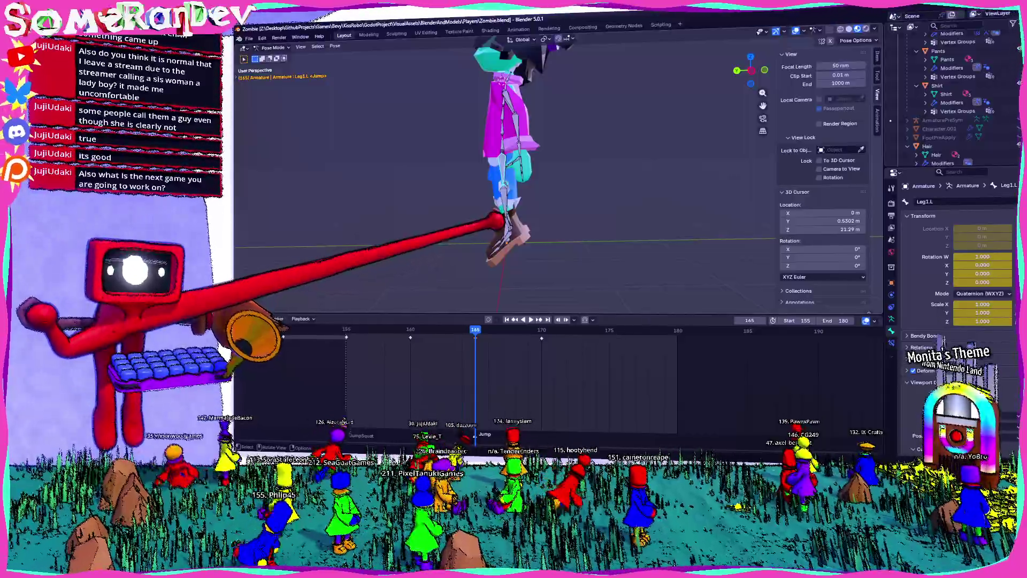
middle_click_drag(537, 213, 543, 224)
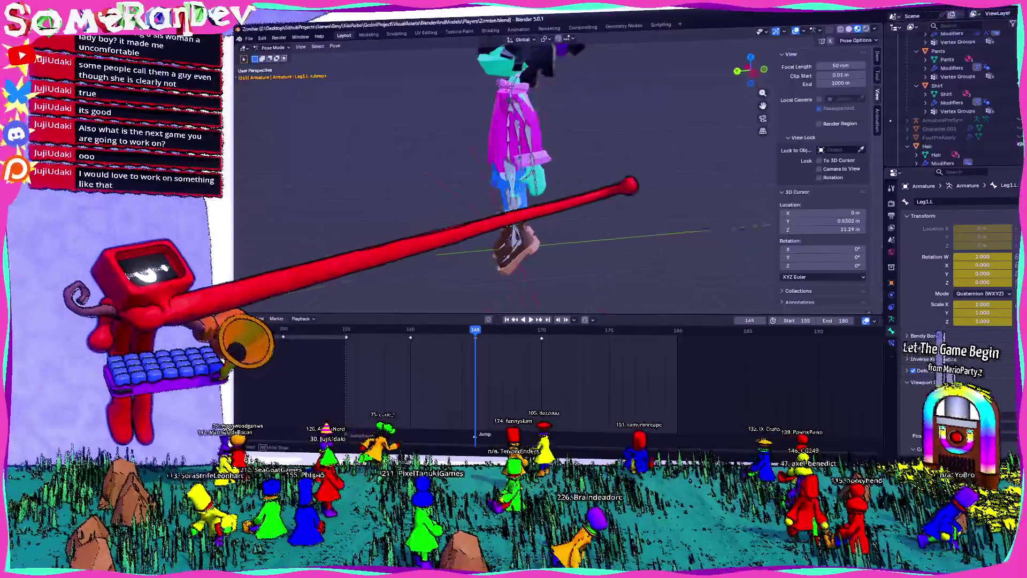
middle_click_drag(562, 185, 514, 161)
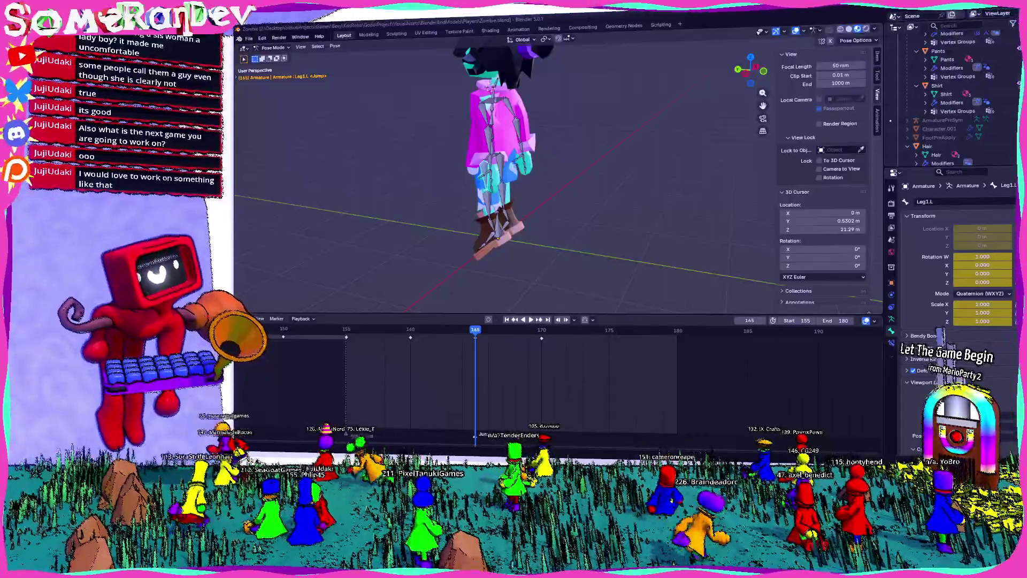
mouse_move(514, 177)
middle_mouse_down()
mouse_move(562, 161)
mouse_move(498, 161)
mouse_move(522, 160)
middle_mouse_up()
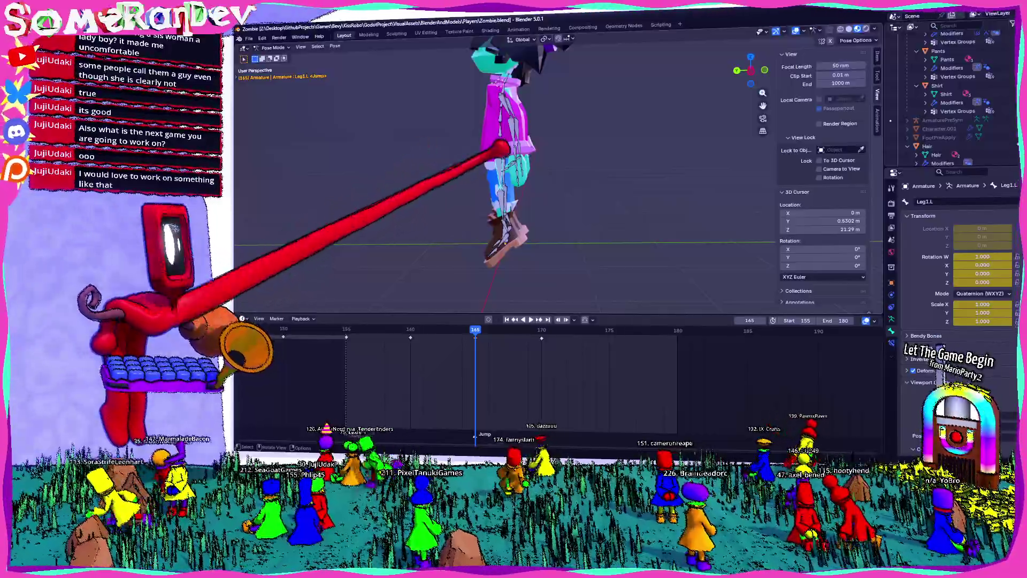
mouse_move(499, 150)
middle_mouse_down()
mouse_move(561, 156)
mouse_move(479, 170)
middle_mouse_up()
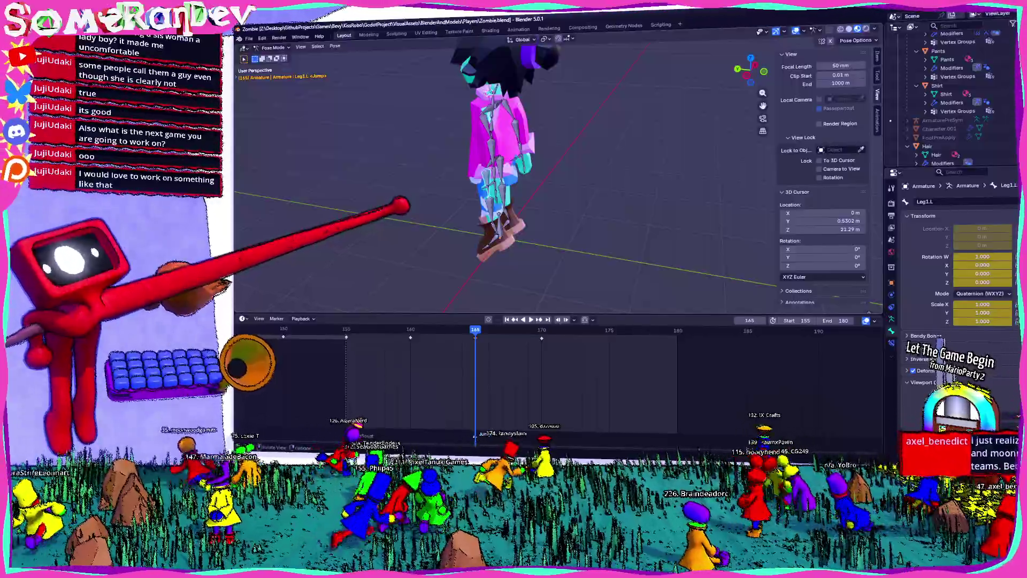
middle_click_drag(513, 177, 561, 208)
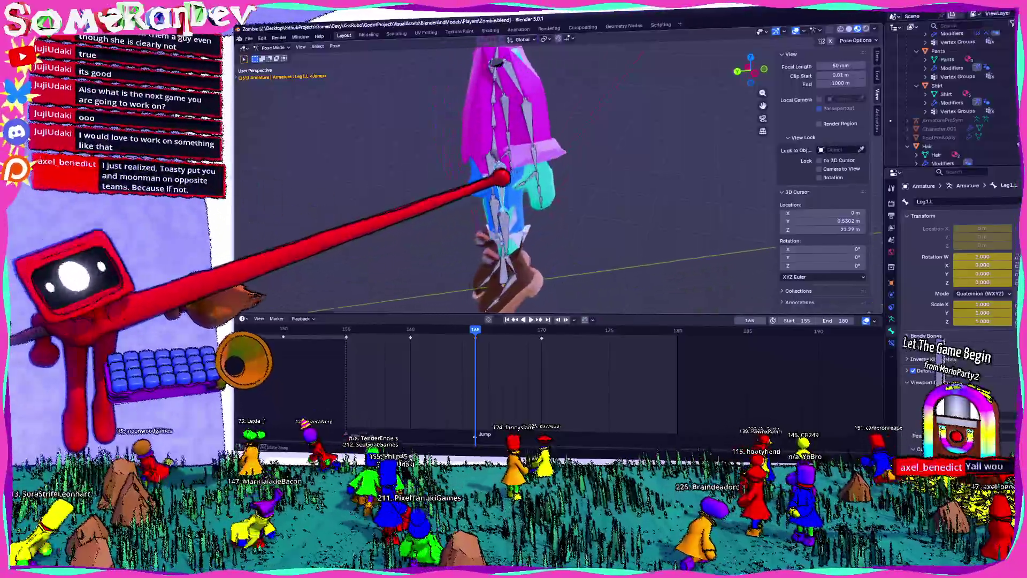
middle_click_drag(514, 176, 546, 193)
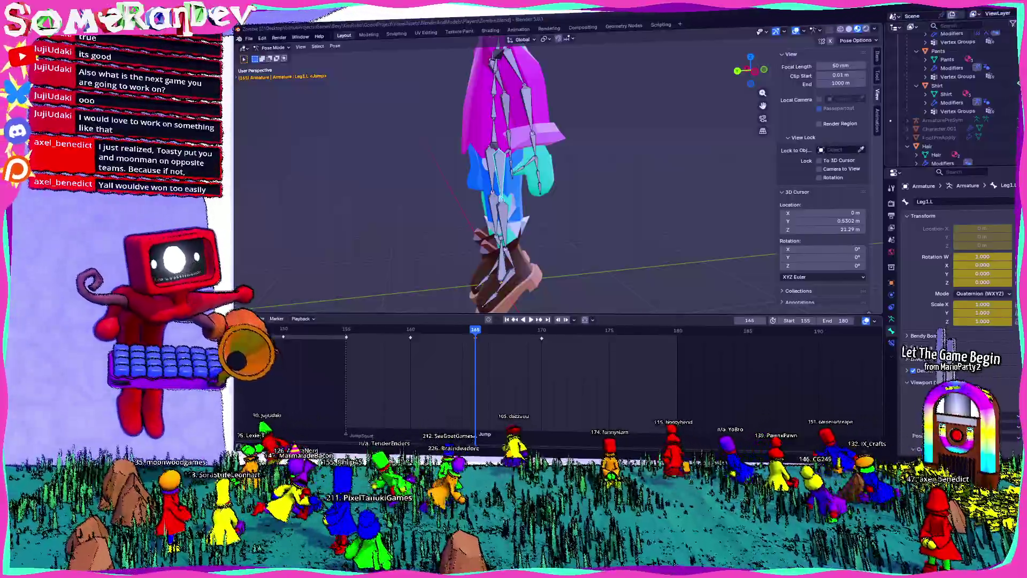
mouse_move(513, 177)
middle_mouse_down()
mouse_move(562, 160)
mouse_move(609, 184)
mouse_move(594, 177)
middle_mouse_up()
scroll(480, 205, "up", 4)
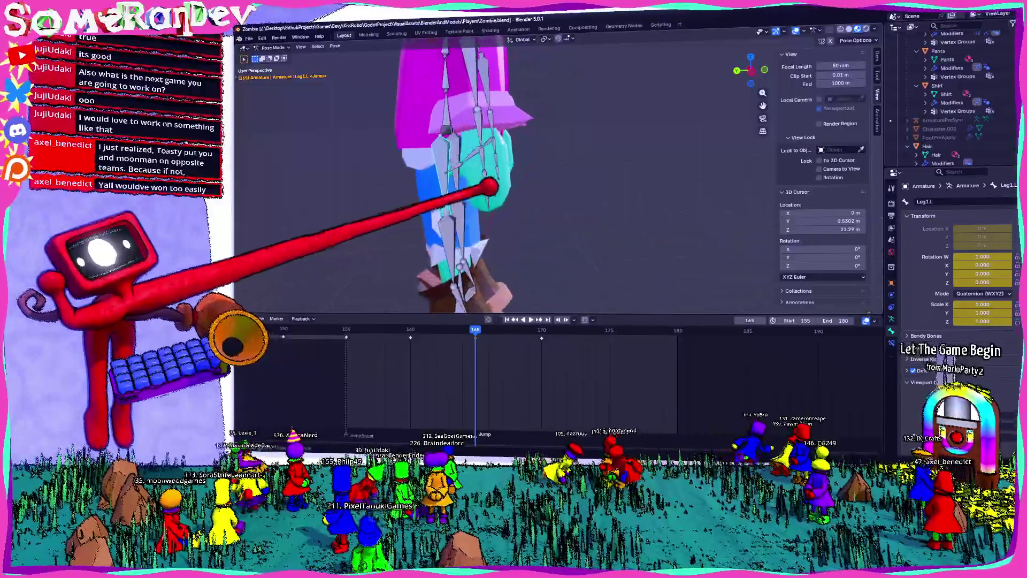
Play the jump animation once from a left side view of the zombie.
left_click(754, 49)
scroll(492, 137, "down", 3)
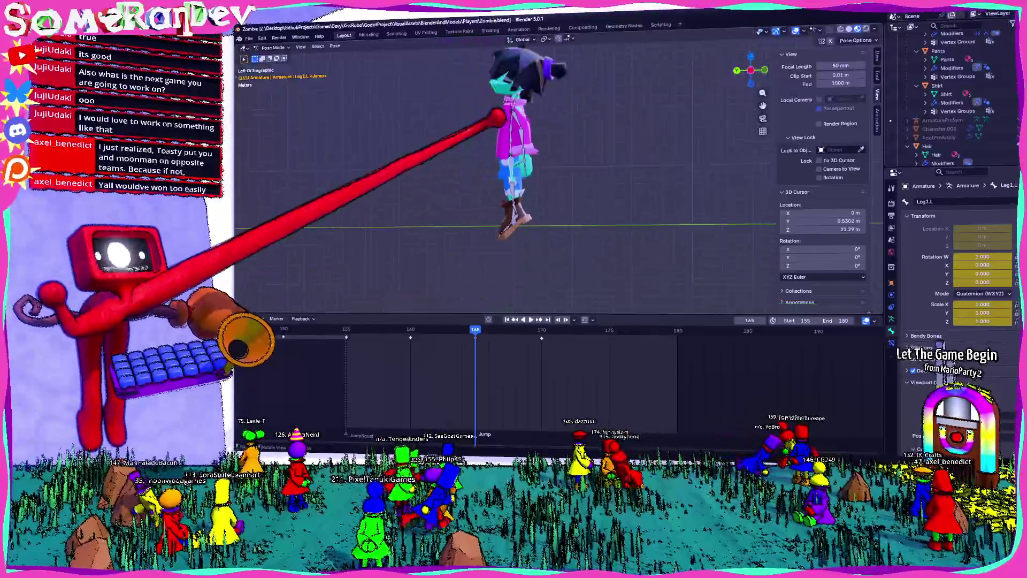
scroll(493, 161, "up", 3)
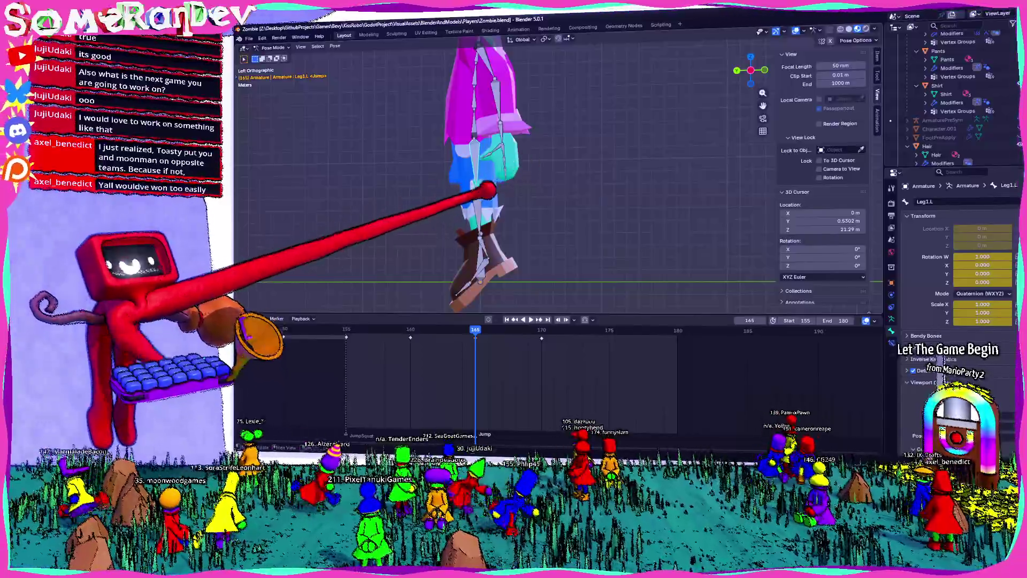
middle_click_drag(485, 190, 535, 190, "shift")
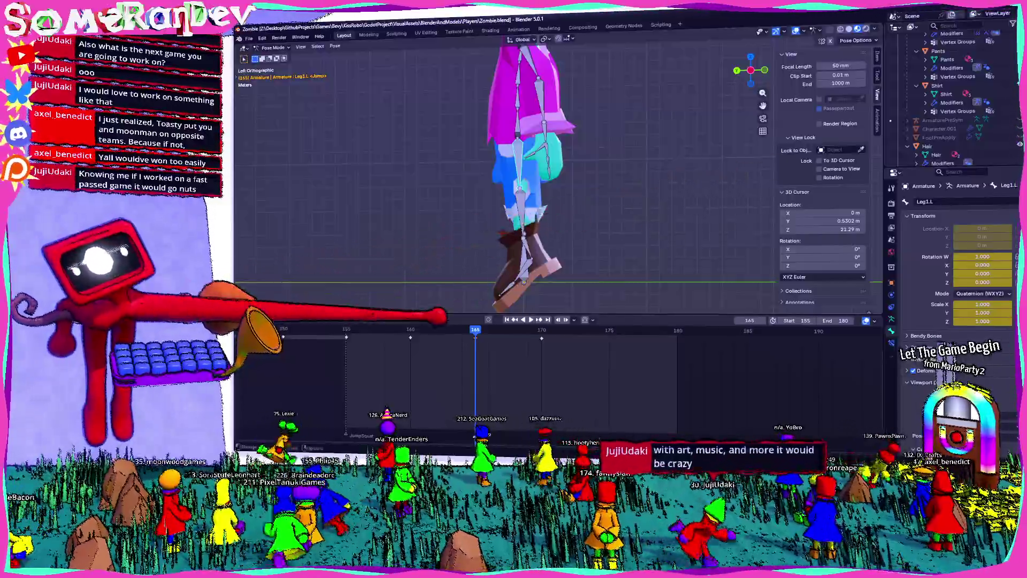
key("space")
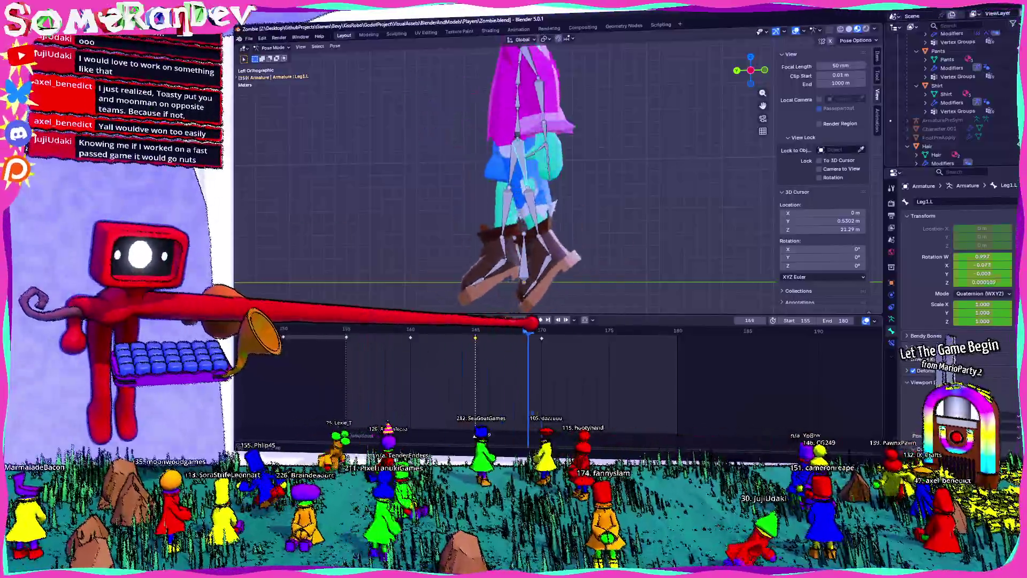
key("space")
Move the playhead to frame 175, past the Jump marker, and view the zombie three-quarter on.
middle_click_drag(396, 141, 584, 168)
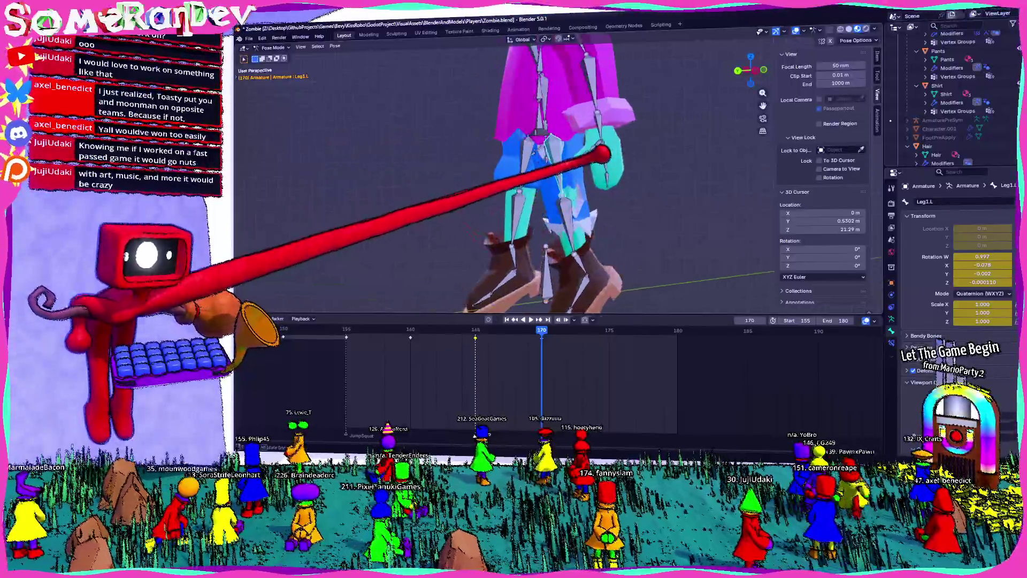
scroll(559, 314, "down", 3)
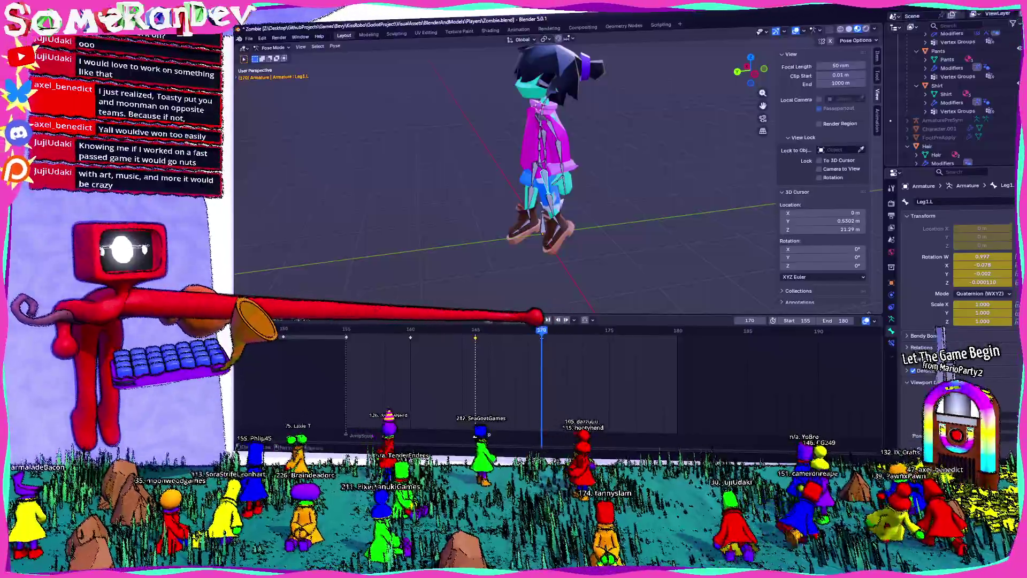
left_click_drag(539, 329, 610, 330)
mouse_move(516, 160)
middle_mouse_down()
mouse_move(598, 113)
mouse_move(474, 120)
middle_mouse_up()
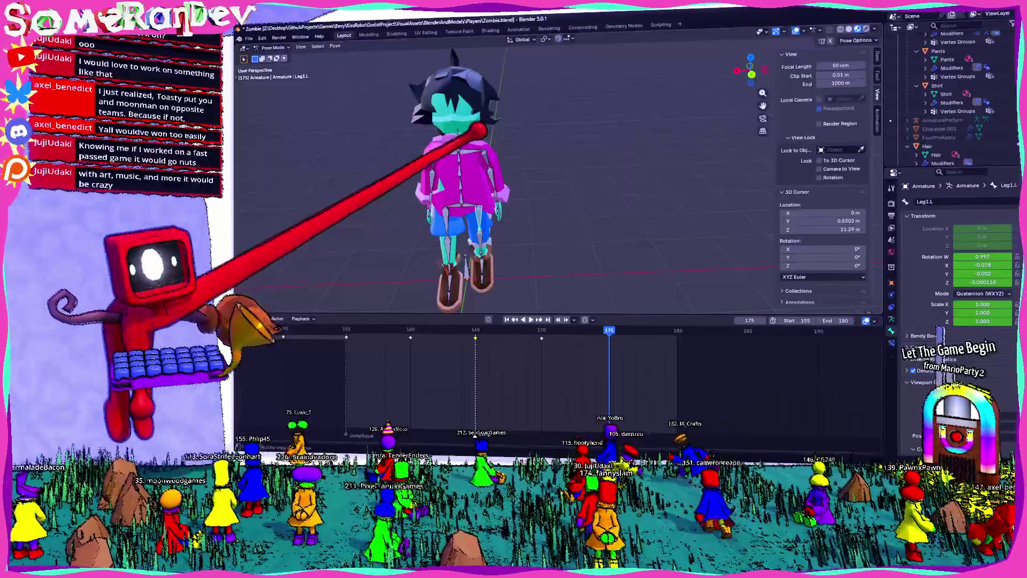
mouse_move(481, 121)
middle_mouse_down()
mouse_move(509, 160)
mouse_move(458, 165)
mouse_move(515, 126)
mouse_move(482, 169)
mouse_move(458, 172)
mouse_move(506, 161)
mouse_move(482, 193)
mouse_move(513, 209)
mouse_move(466, 176)
middle_mouse_up()
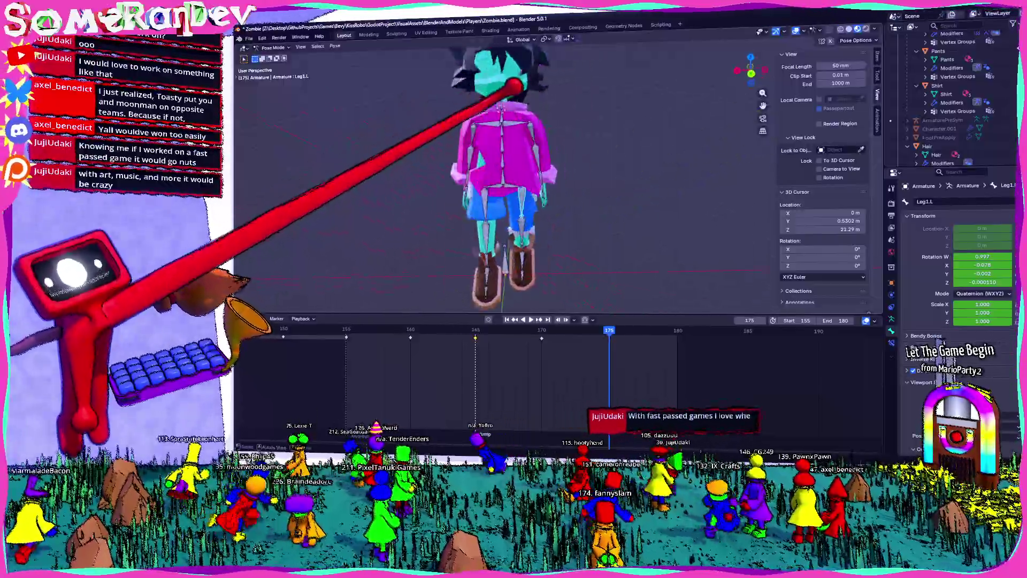
scroll(522, 176, "up", 2)
scroll(522, 177, "up", 2)
Rotate UpperArm.L and UpperArm.R upward from a back view so both arms are raised.
key("ctrl+KP_1")
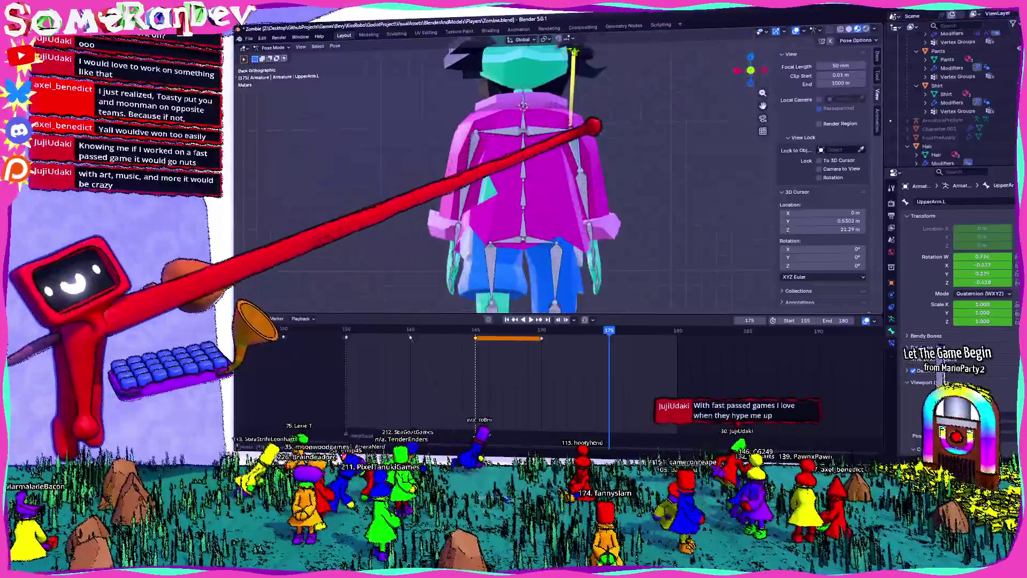
left_click(602, 193)
key("r")
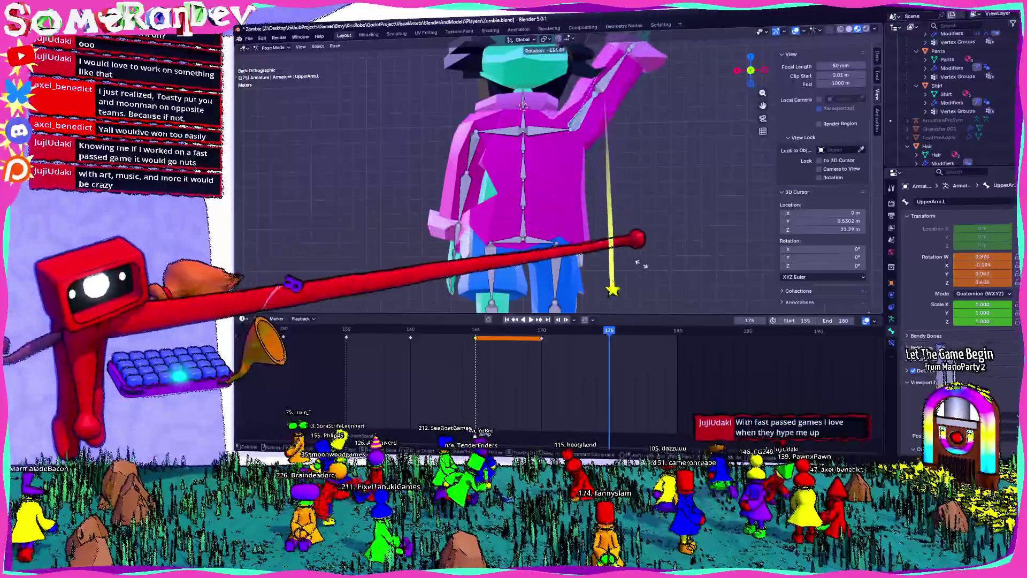
left_click(613, 267)
scroll(562, 200, "down", 2)
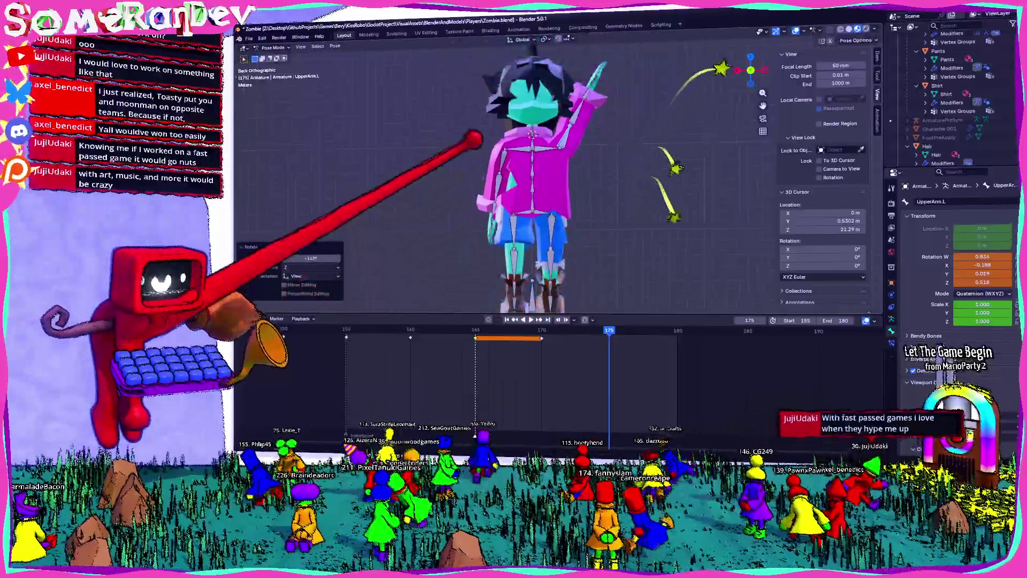
left_click(457, 164)
key("r")
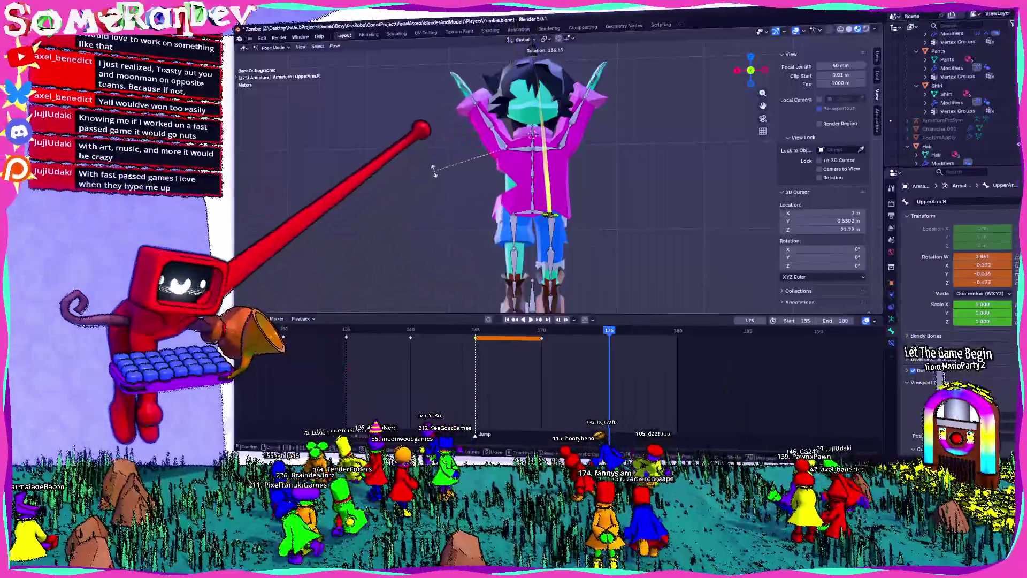
left_click(433, 171)
Adjust the raised arm angle from a side view and check it in perspective.
middle_click_drag(434, 170, 689, 115)
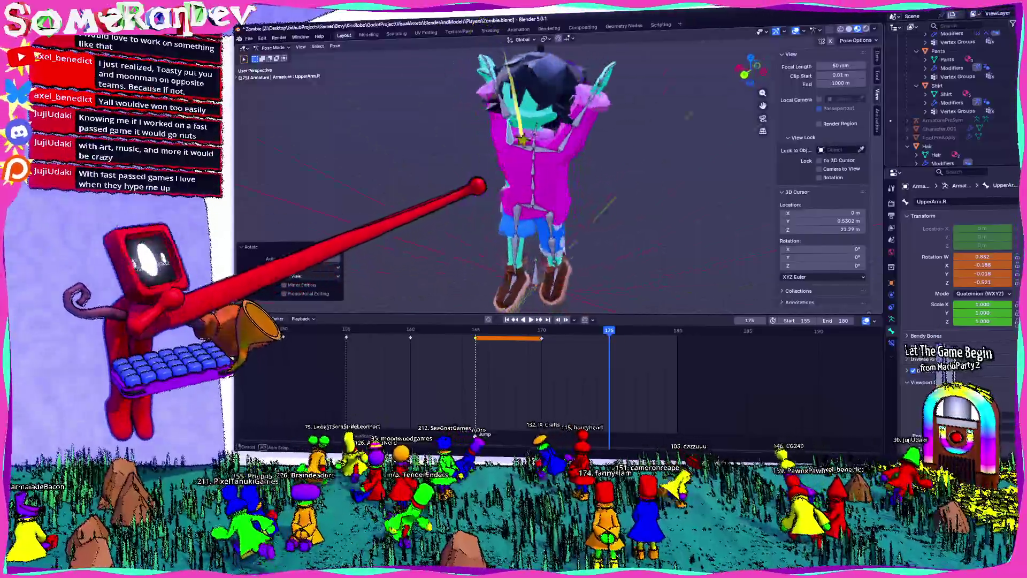
key("ctrl+KP_3")
key("r")
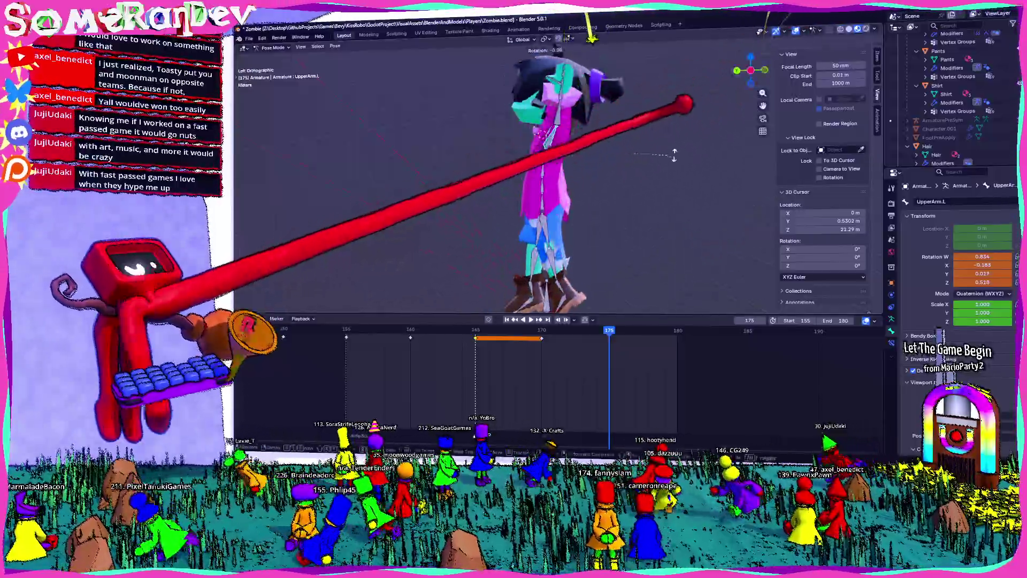
left_click(674, 155)
middle_click_drag(674, 156, 722, 169)
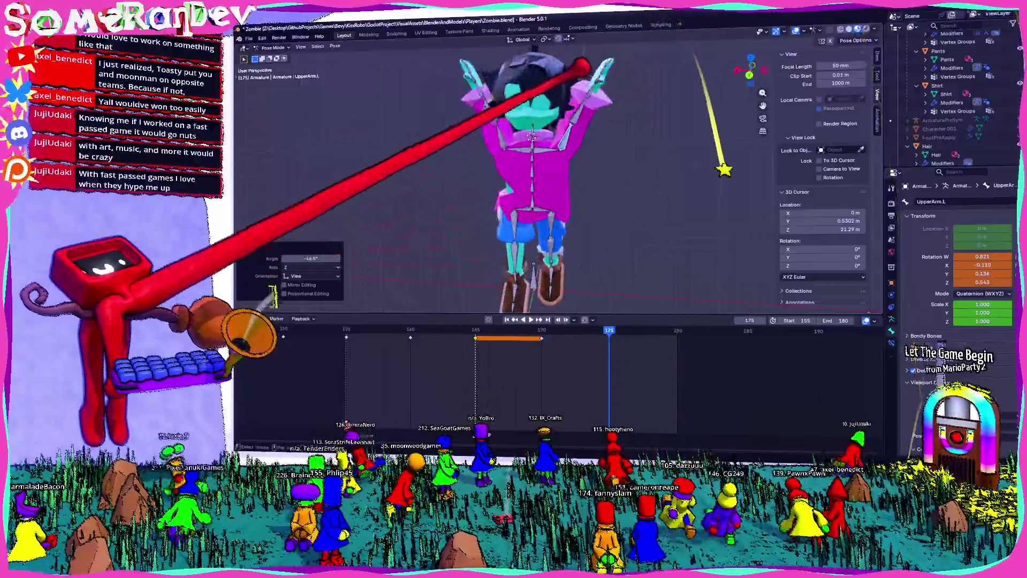
Clear the arm rotation via Pose > Clear Transform, then re-rotate UpperArm.L straight overhead.
left_click(595, 81)
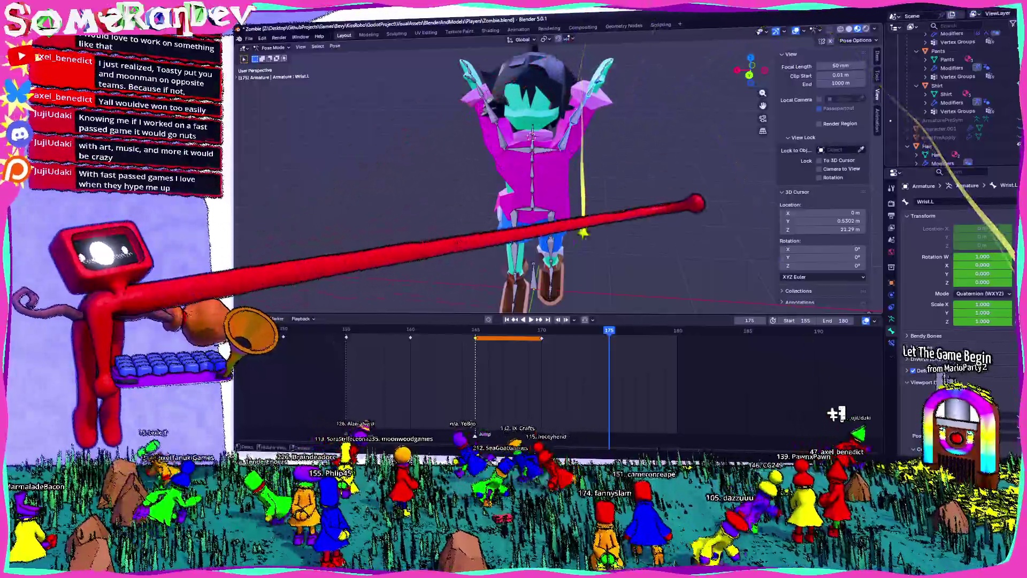
left_click(334, 46)
mouse_move(357, 62)
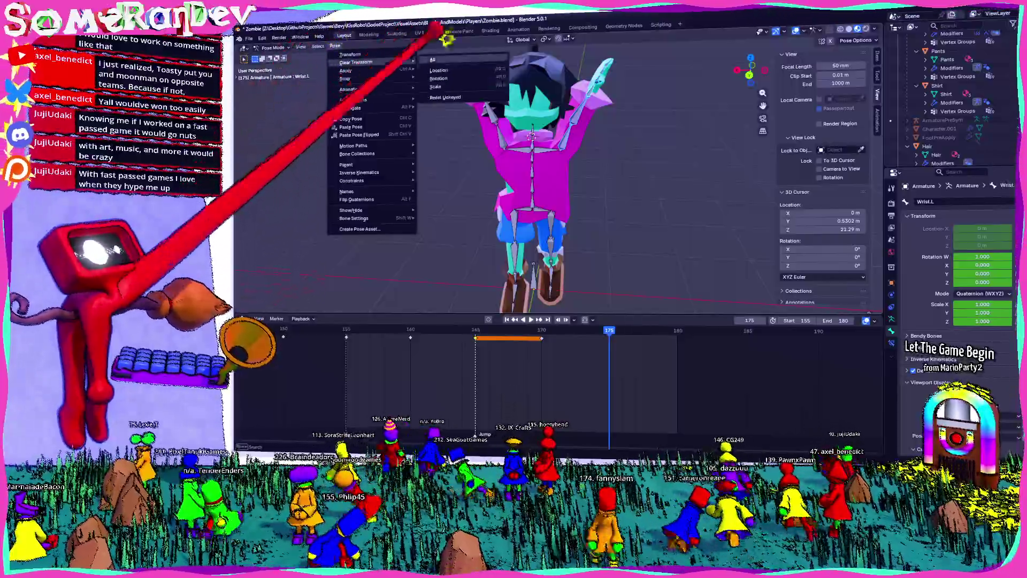
left_click(438, 78)
key("KP_1")
left_click(609, 146)
key("r")
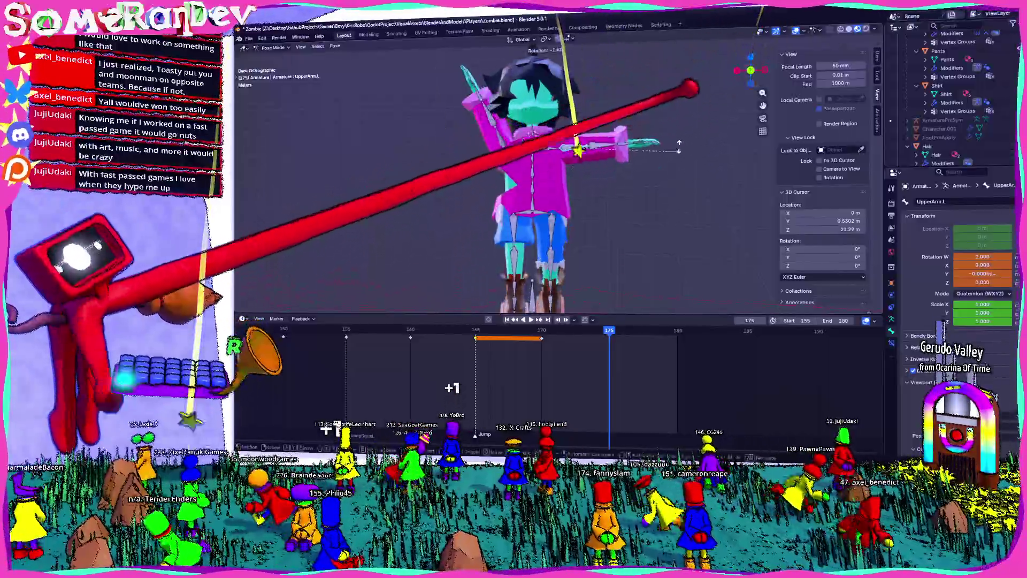
left_click(593, 36)
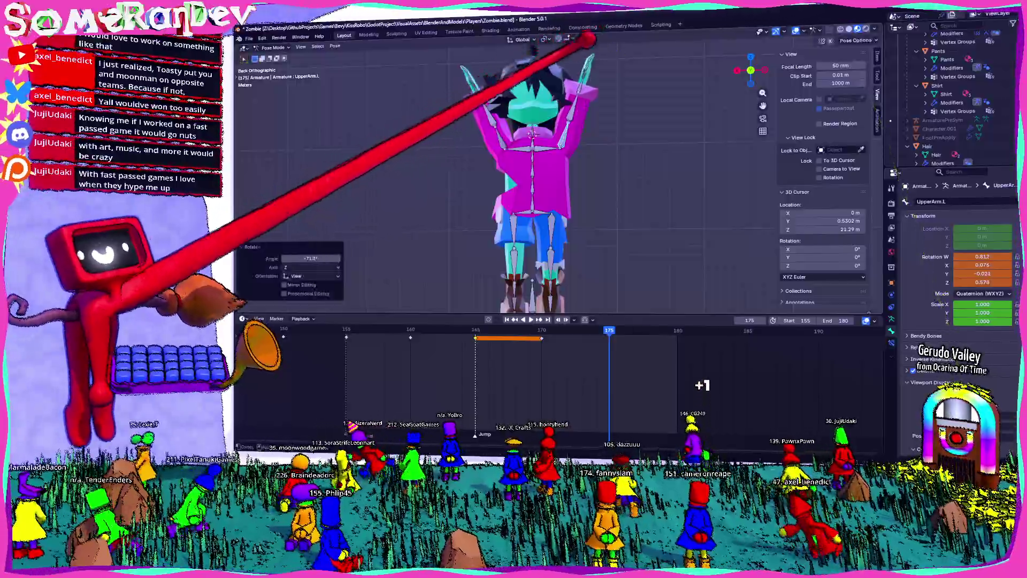
scroll(586, 32, "up", 4)
Rotate the Fingers2.L bone to curl the left fingers.
left_click(609, 108)
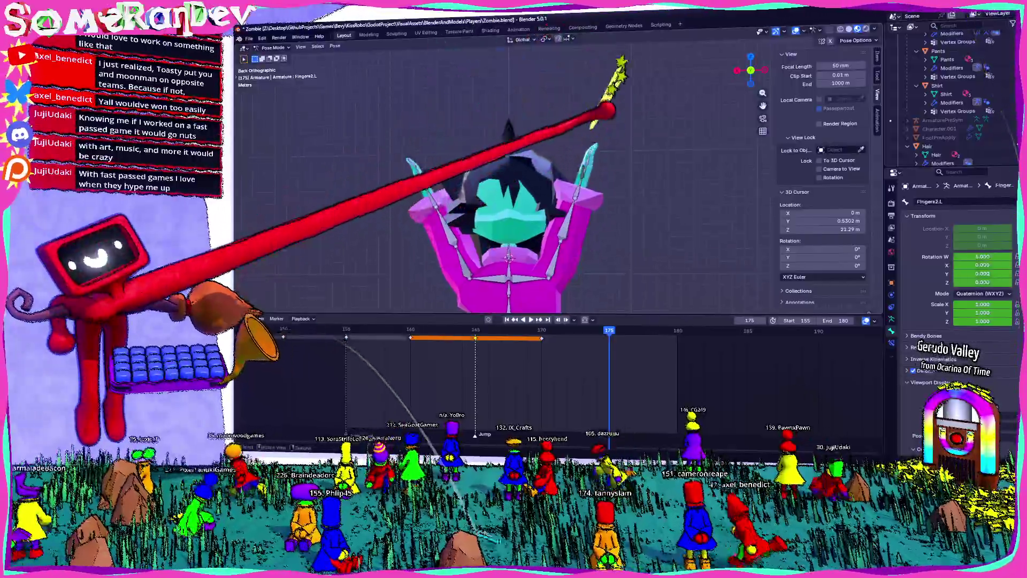
scroll(607, 97, "down", 3)
key("r")
left_click(568, 186)
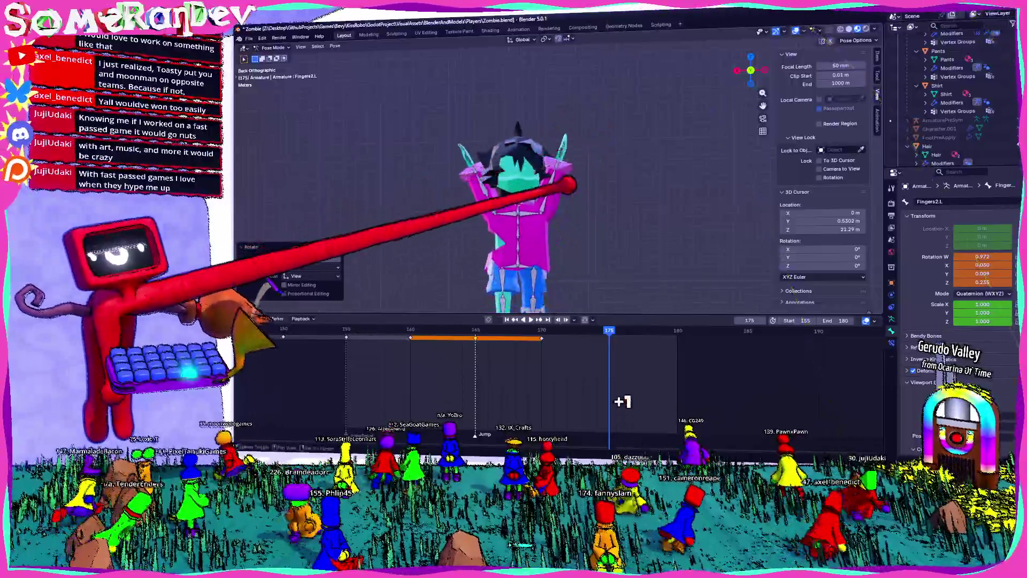
Shorten the pose hold to frames 165–170 in the Dope Sheet and review the keyframes around the zombie.
left_click(611, 330)
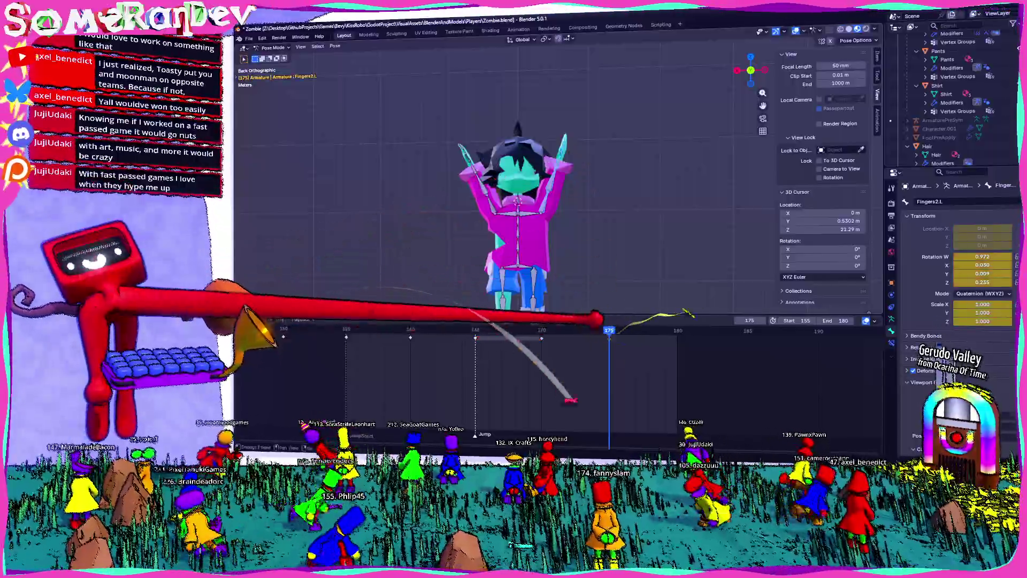
right_click(572, 321)
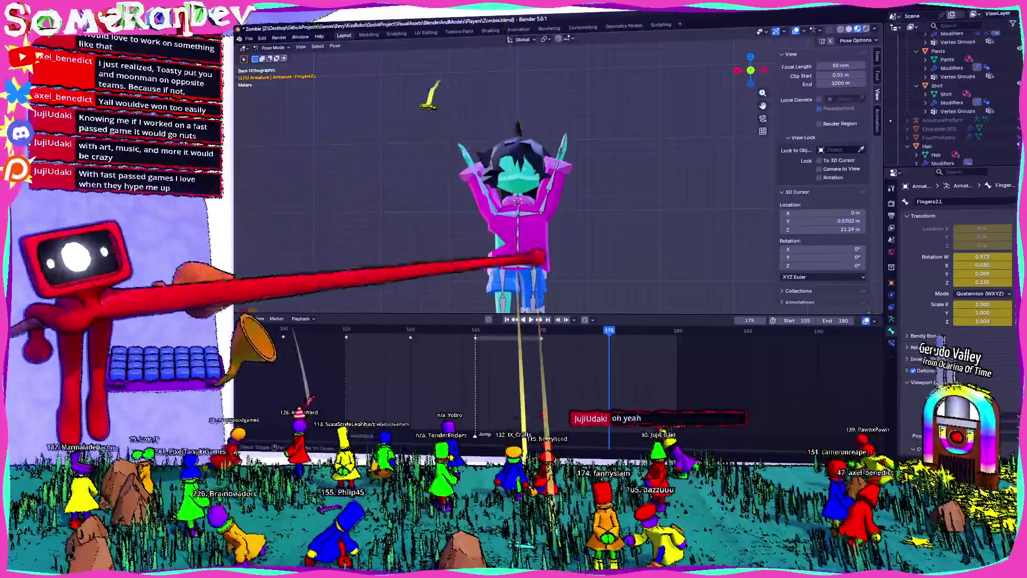
right_click(582, 365)
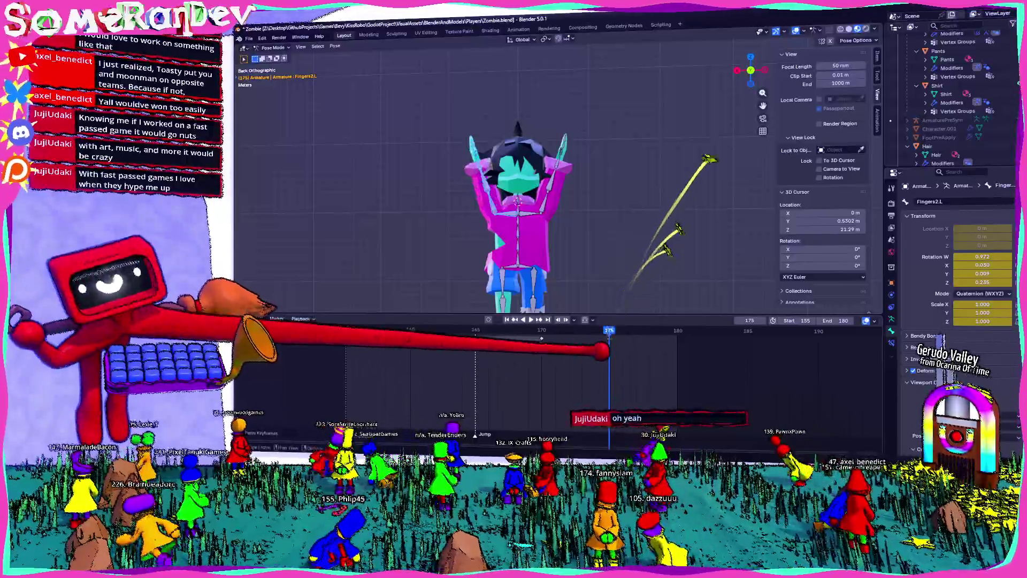
mouse_move(514, 201)
middle_mouse_down()
mouse_move(561, 208)
mouse_move(562, 164)
middle_mouse_up()
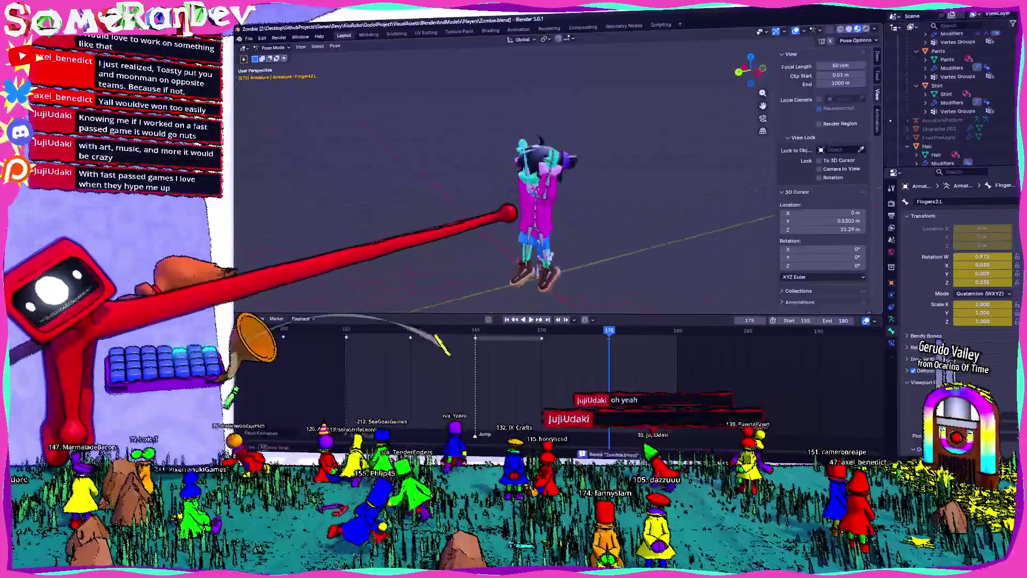
scroll(546, 172, "up", 3)
middle_click_drag(522, 201, 562, 185)
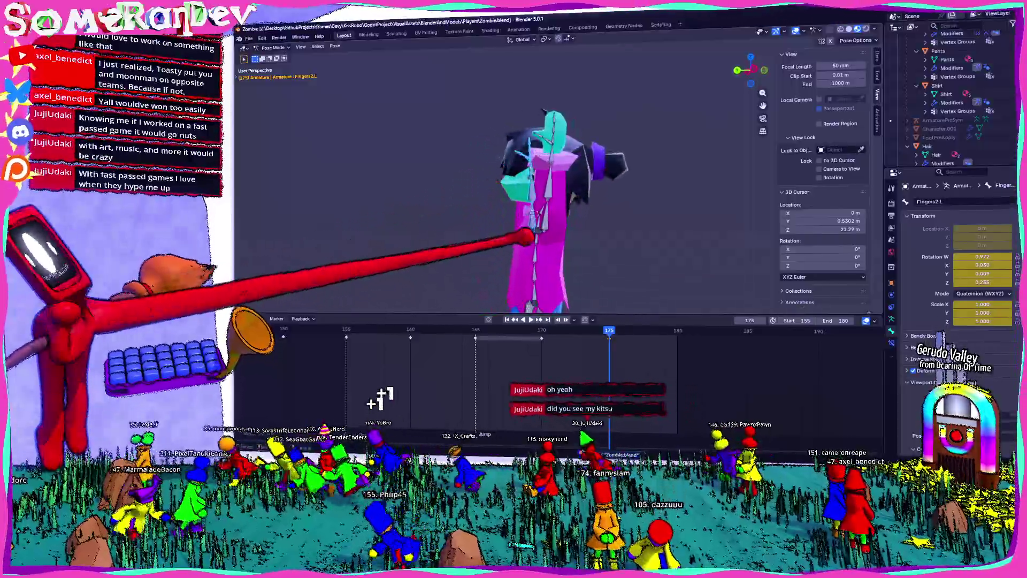
left_click(546, 184)
Rotate the Chest2 bone from a left side view to tilt the zombie's chest.
key("ctrl+KP_3")
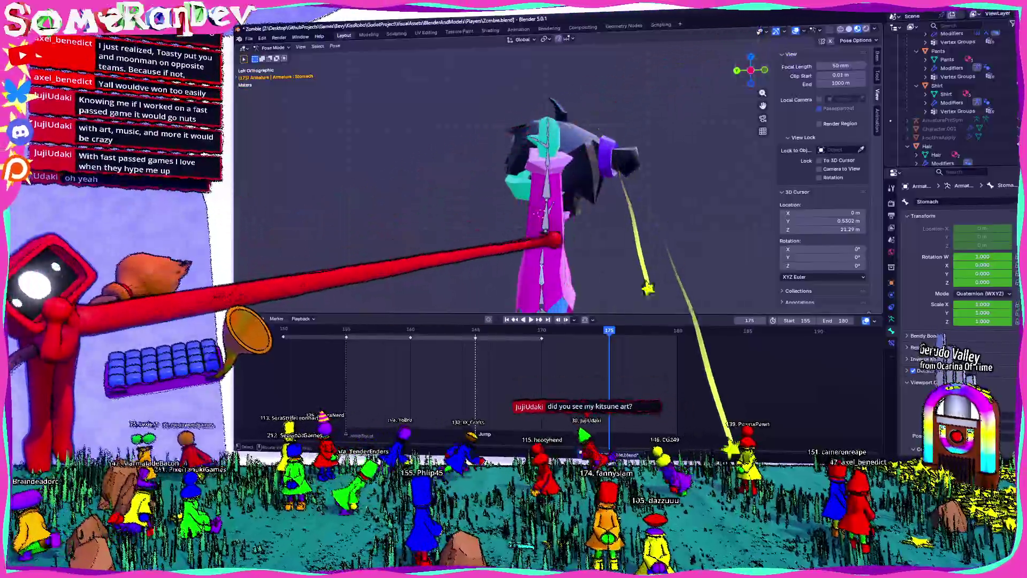
left_click(594, 153)
left_click(546, 160)
key("r")
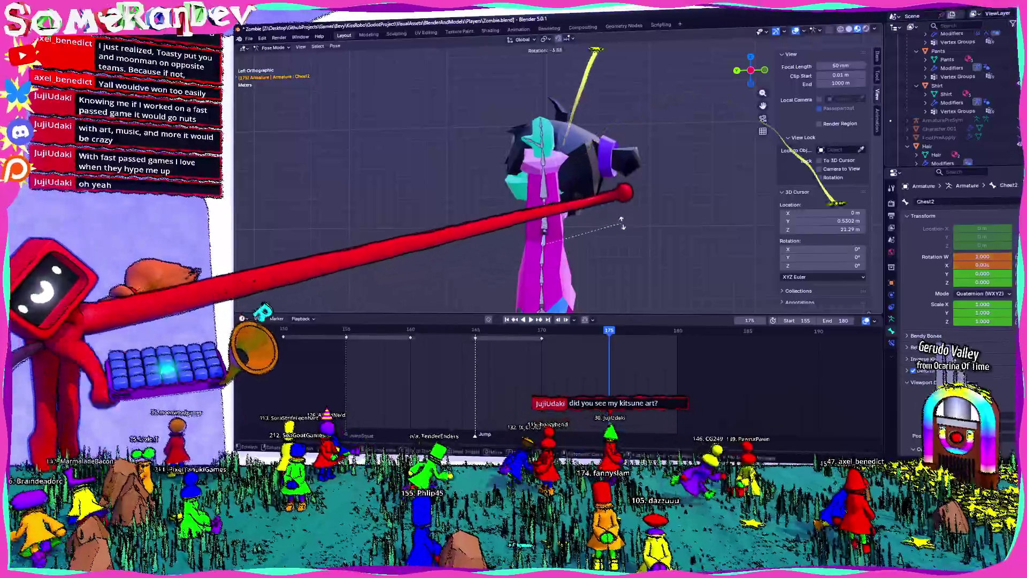
left_click(762, 35)
Turn the head at the Neck2 bone, refine the raised-arms pose, then switch over to Godot.
left_click(553, 172)
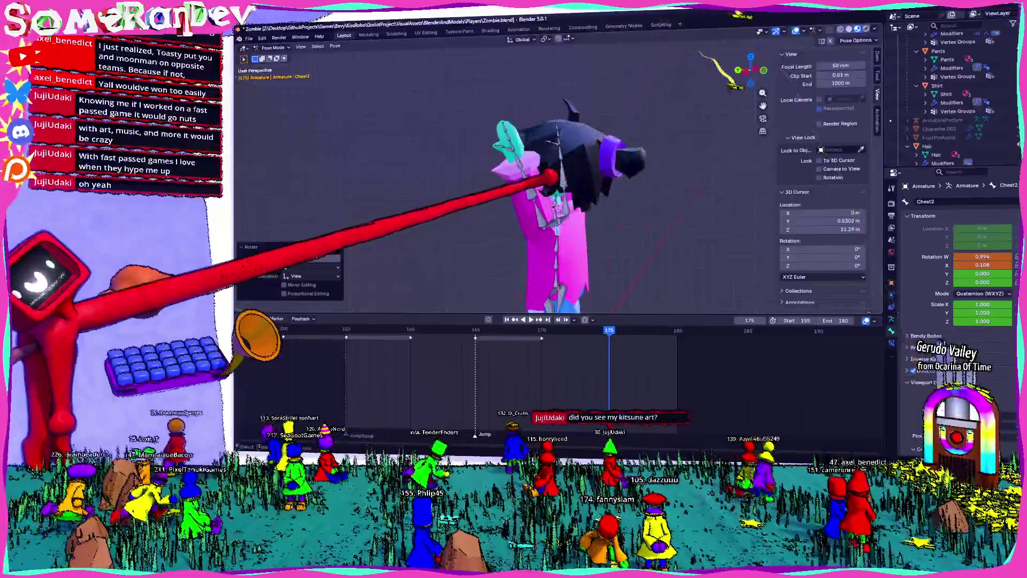
middle_click_drag(618, 92, 771, 20)
key("r")
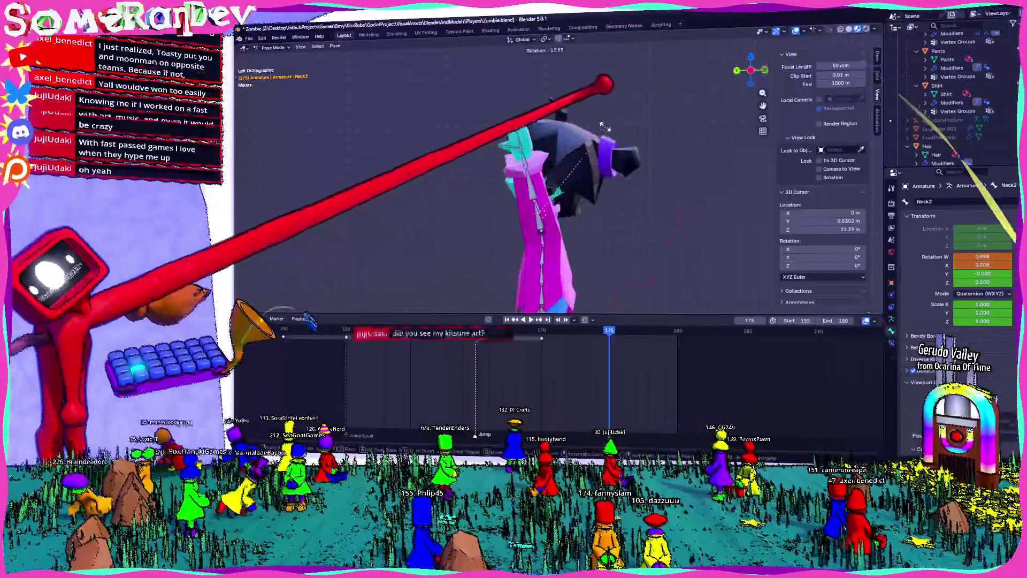
left_click(598, 104)
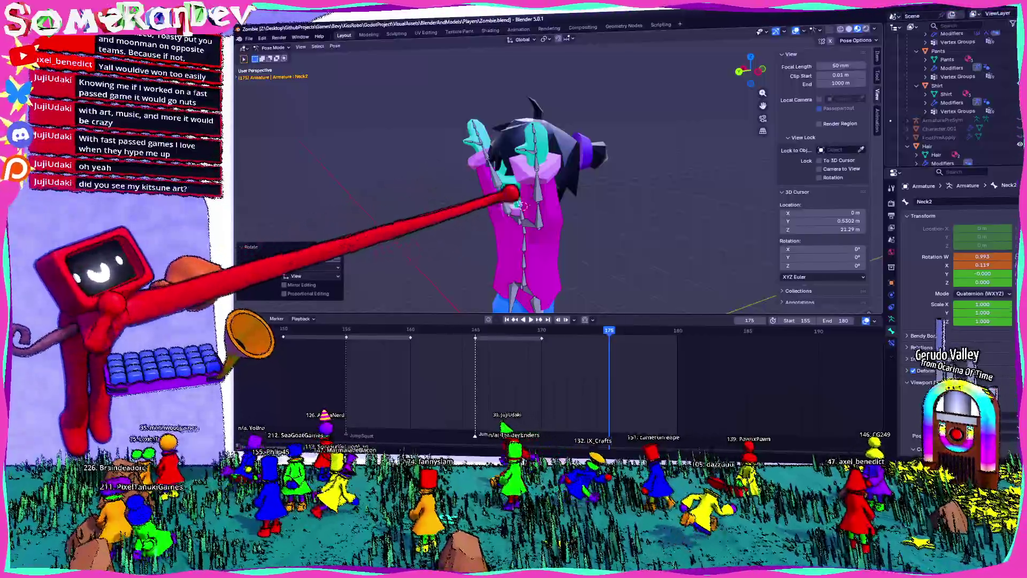
key("r")
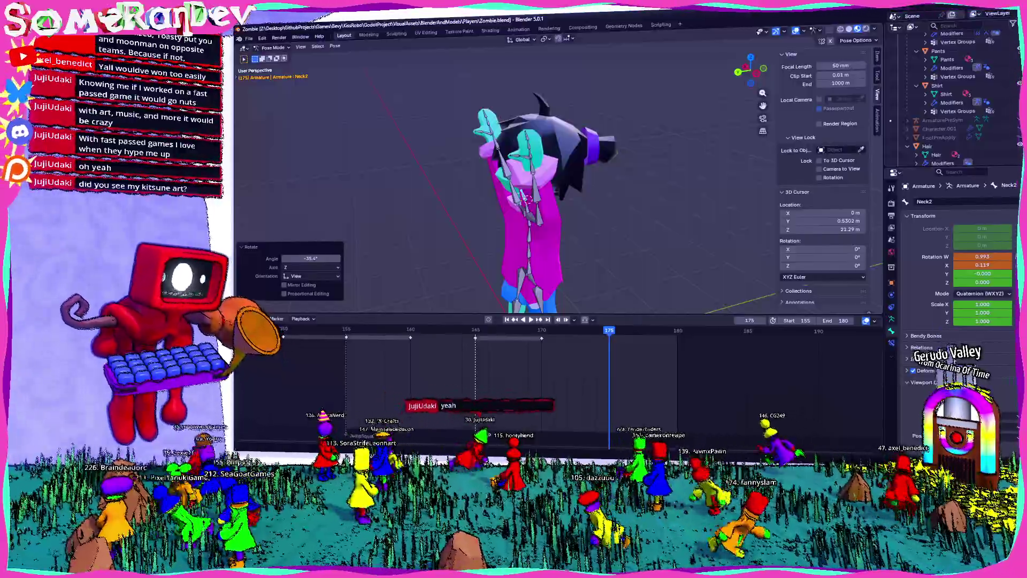
key("r")
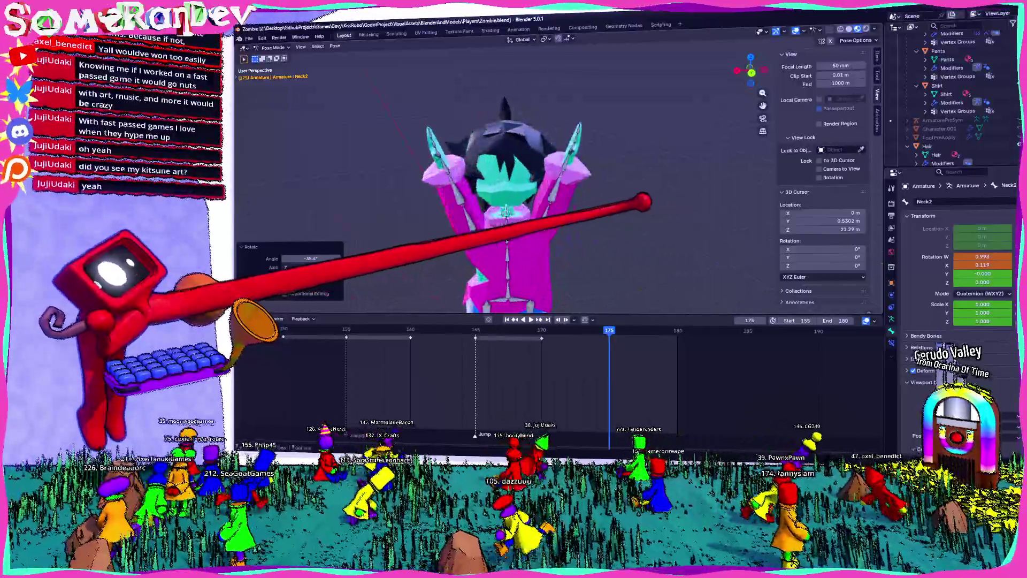
left_click(566, 190)
mouse_move(566, 190)
middle_mouse_down()
mouse_move(621, 191)
mouse_move(584, 46)
middle_mouse_up()
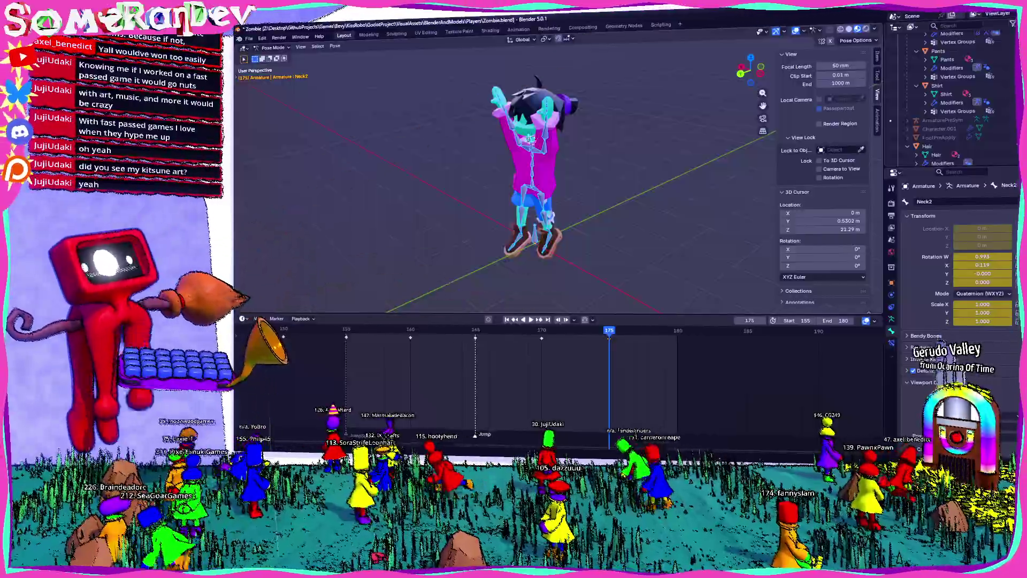
key("alt+Tab")
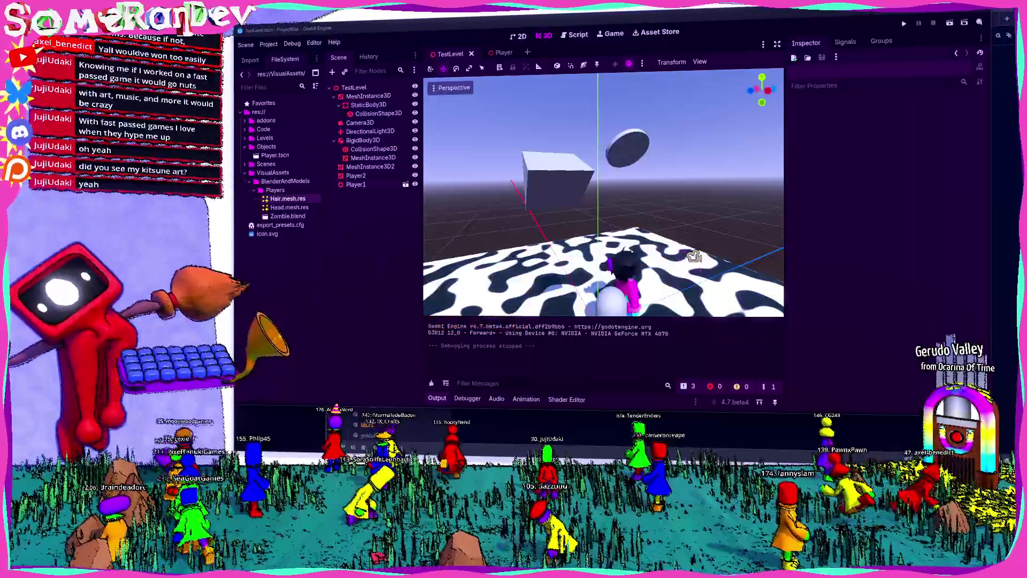
Play the Player.blend animation for reference with ShoulderL selected, then return to Zombie.blend.
key("alt+Tab")
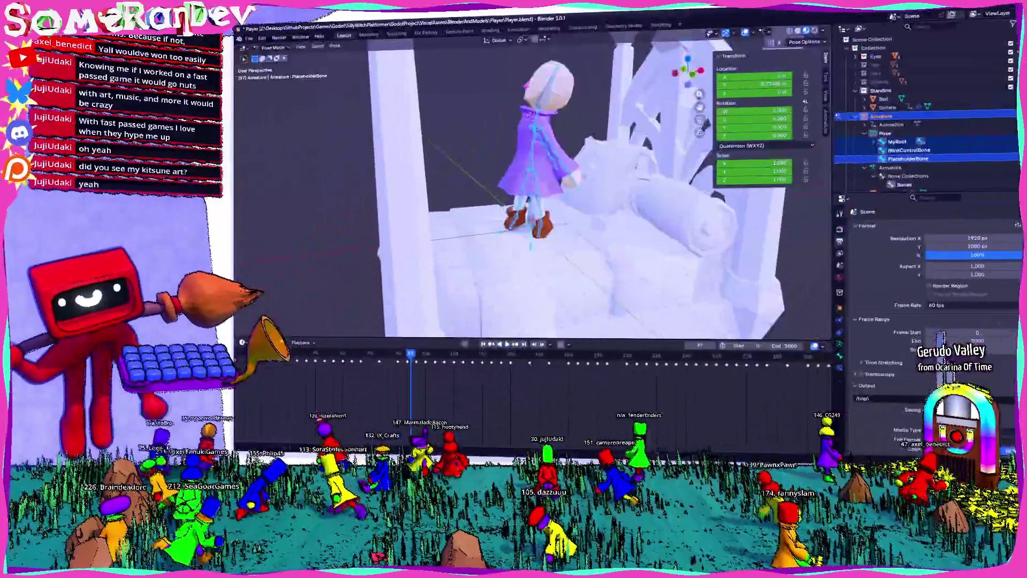
key("space")
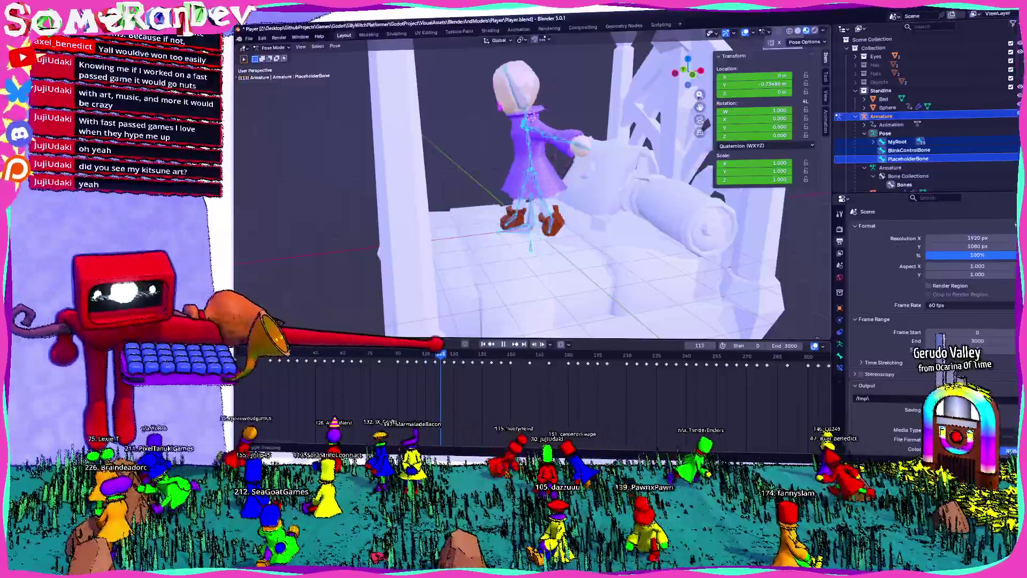
key("space")
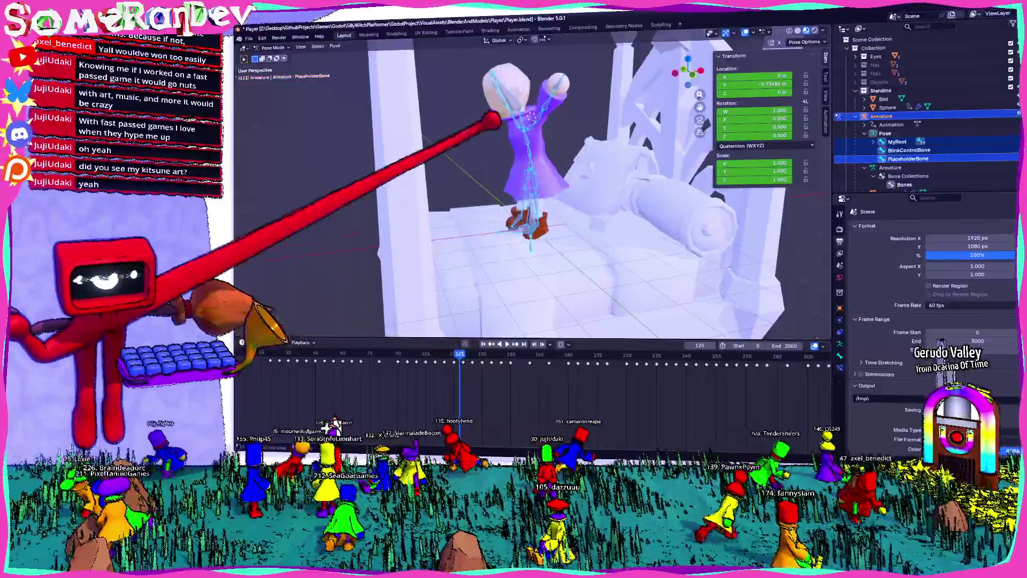
left_click(513, 84)
key("space")
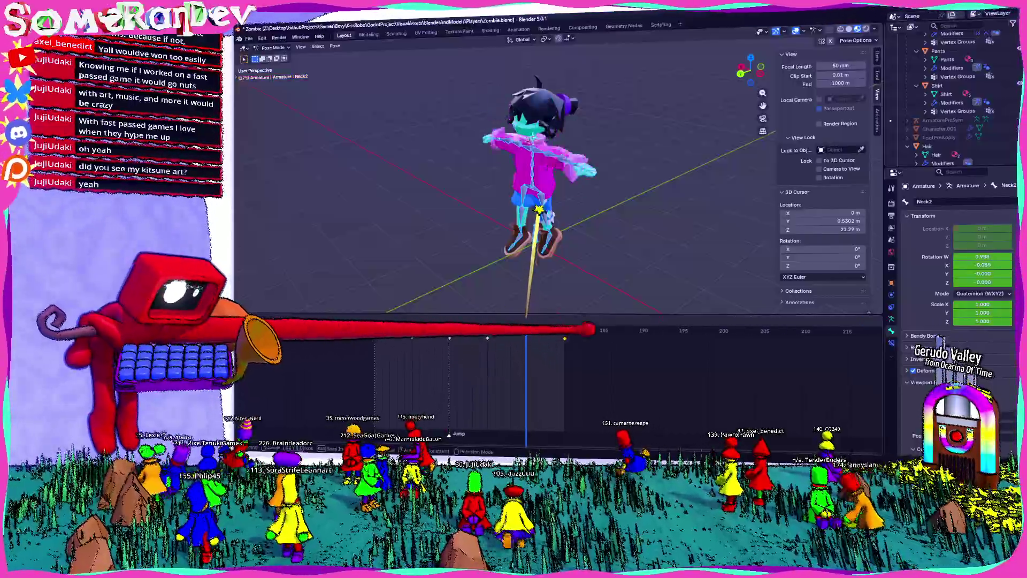
Scrub past frame 180 and rotate the Leg1.L and Leg1.R bones into a bent jump pose.
mouse_move(527, 331)
left_mouse_down()
mouse_move(470, 330)
mouse_move(641, 330)
left_mouse_up()
key("space")
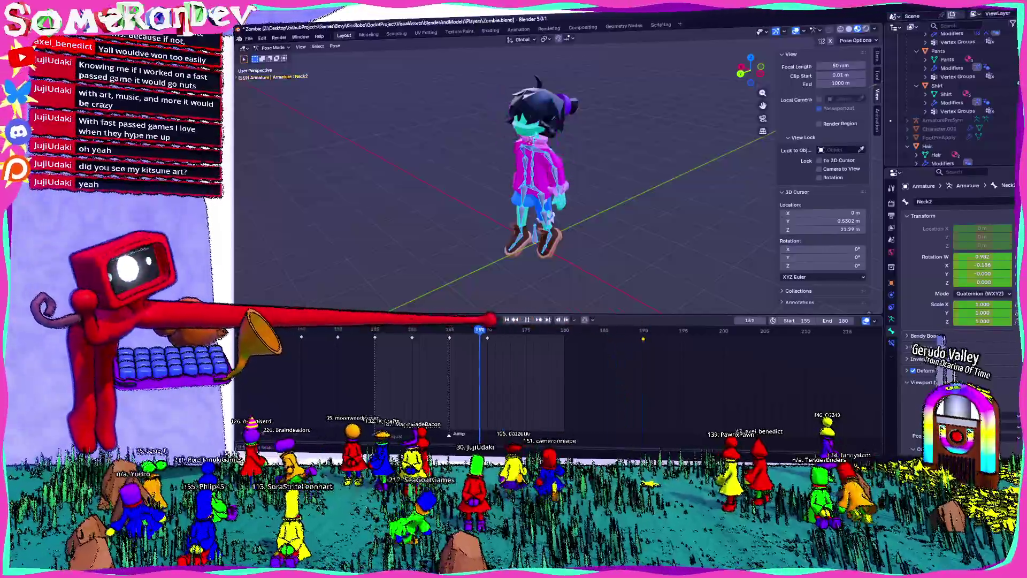
scroll(513, 177, "up", 3)
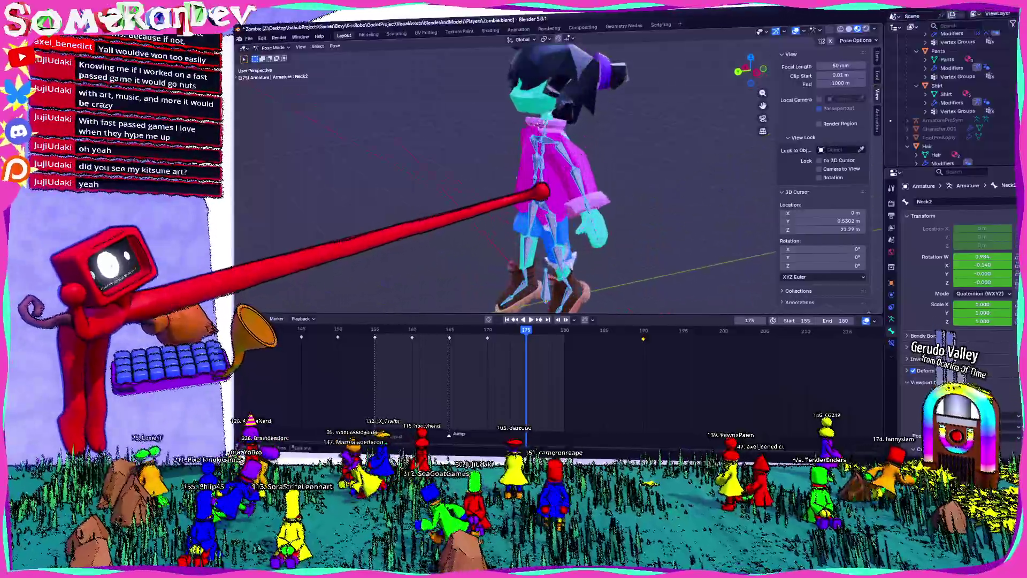
left_click(562, 256)
key("ctrl+KP_3")
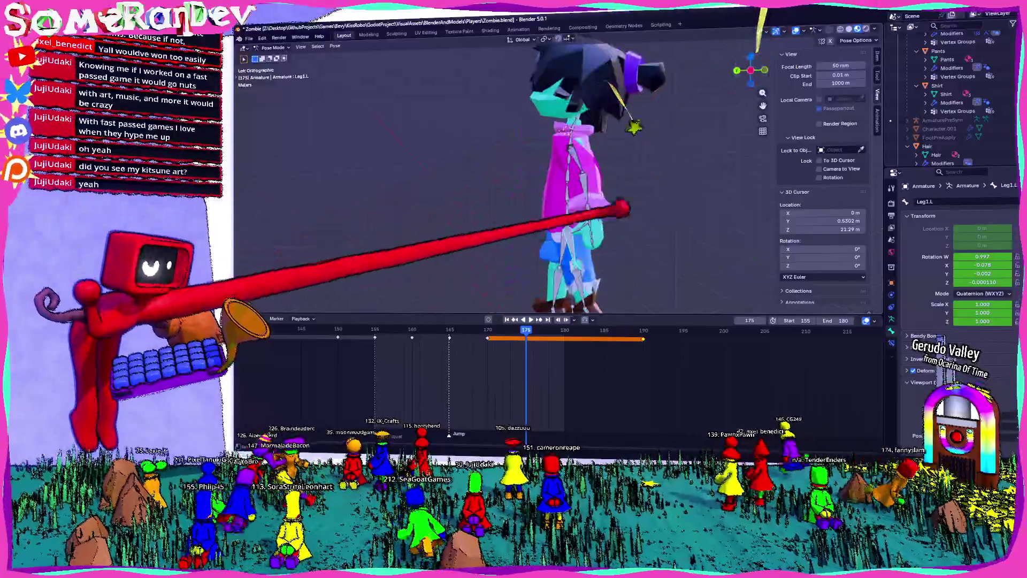
key("r")
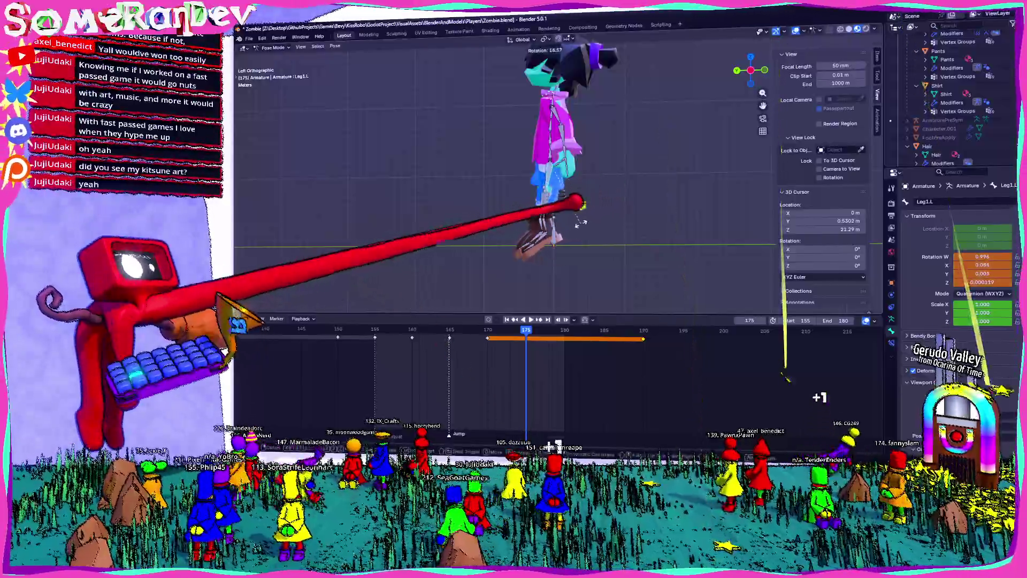
key("Return")
key("r")
key("Return")
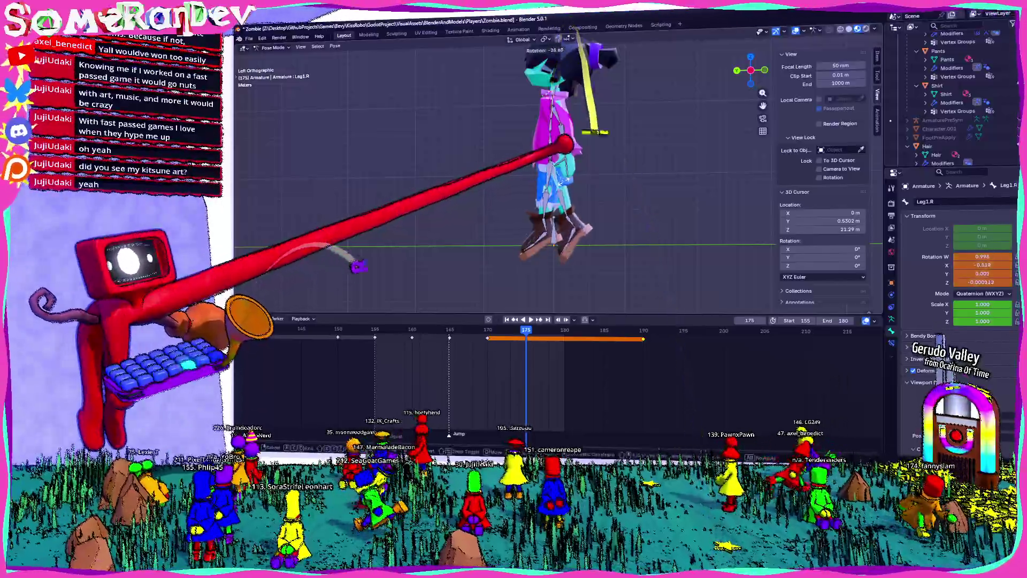
Keyframe the new leg pose, step to frame 180, and save Zombie.blend.
key("i")
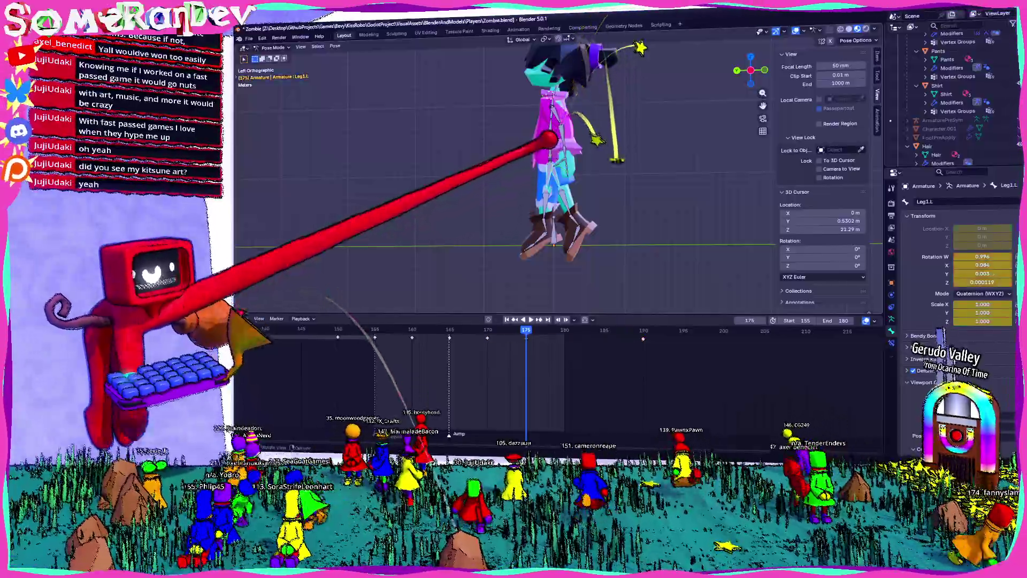
key("Right")
key("Right")
key("Right")
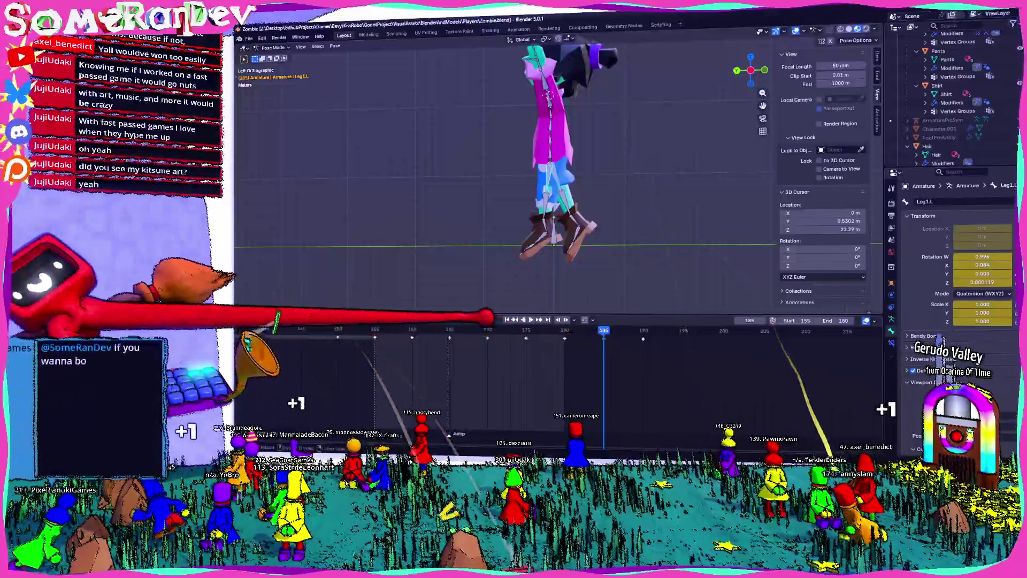
key("ctrl+s")
left_click_drag(595, 337, 651, 337)
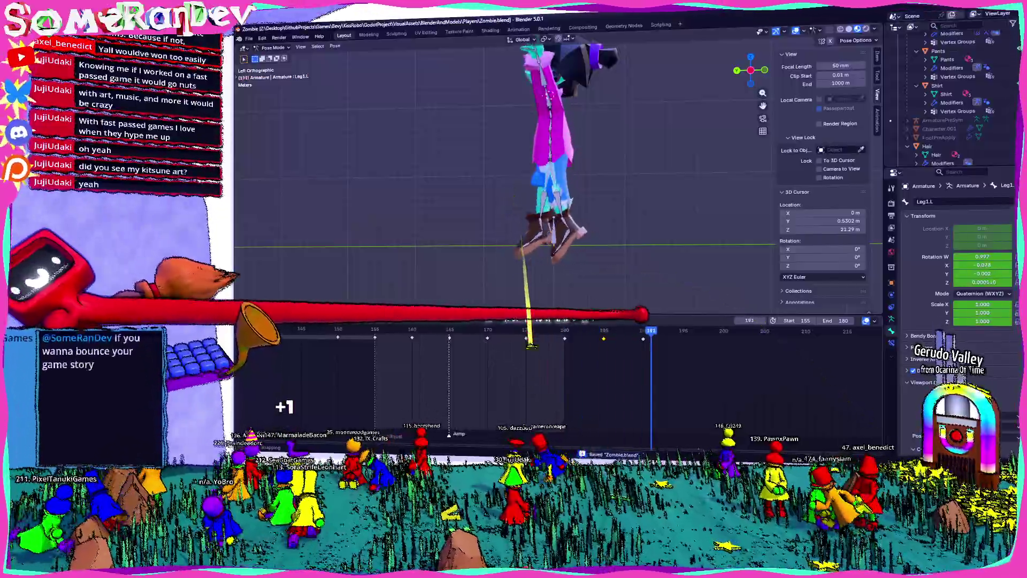
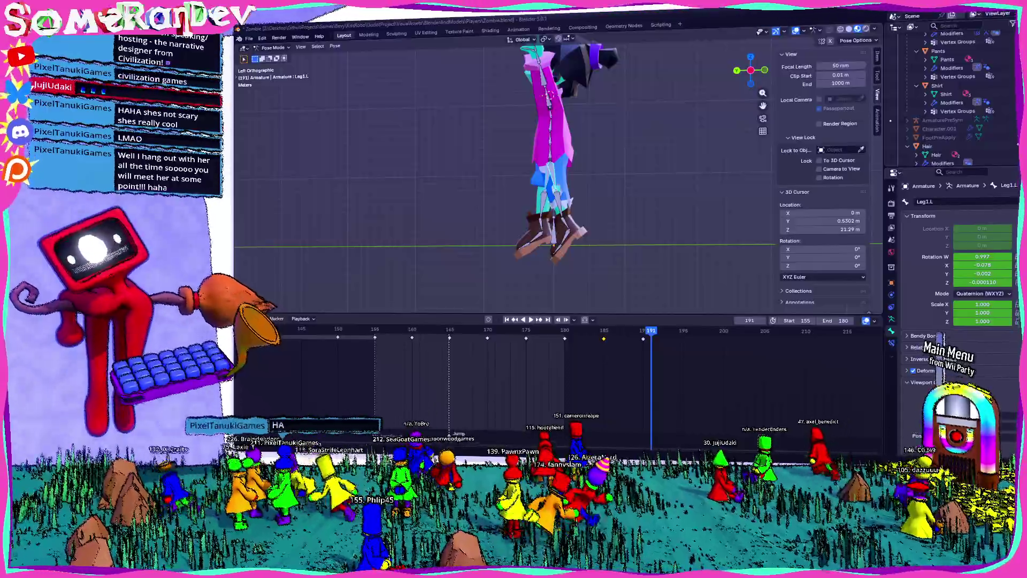
scroll(539, 369, "down", 3)
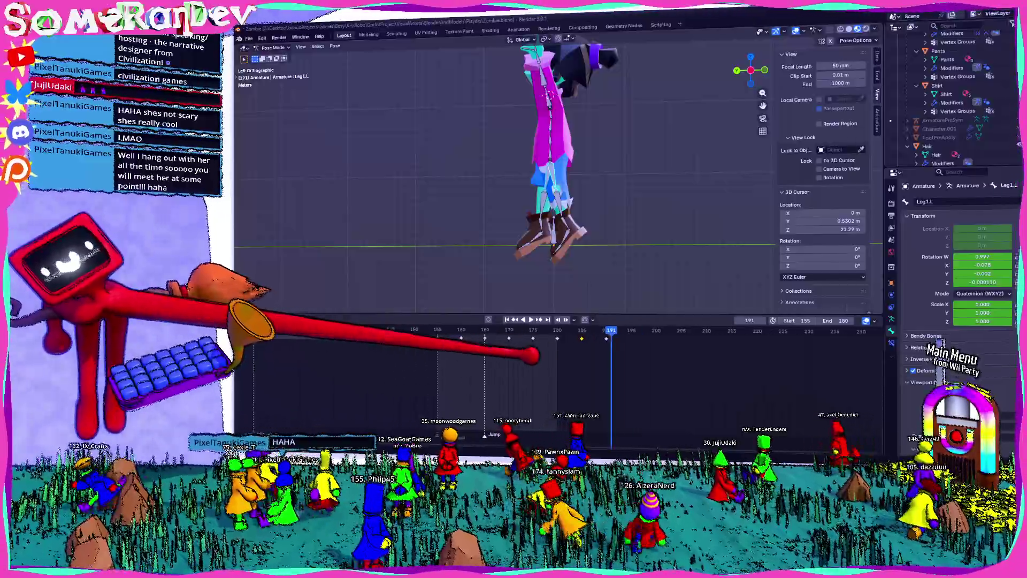
Scrub the jump between frames 179 and 193 from several angles, settling on frame 190.
left_click_drag(473, 328, 621, 328)
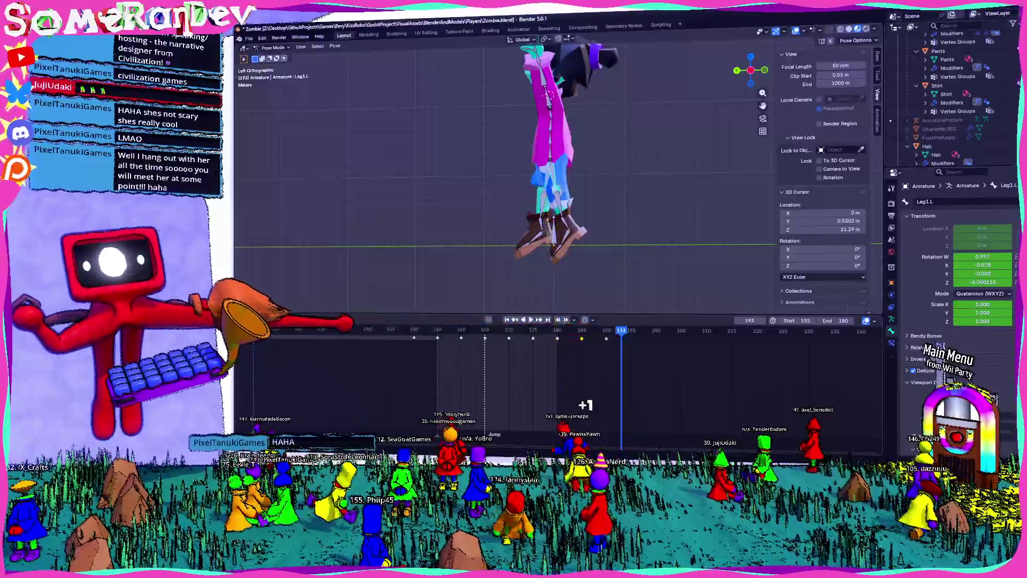
middle_click_drag(514, 176, 562, 193)
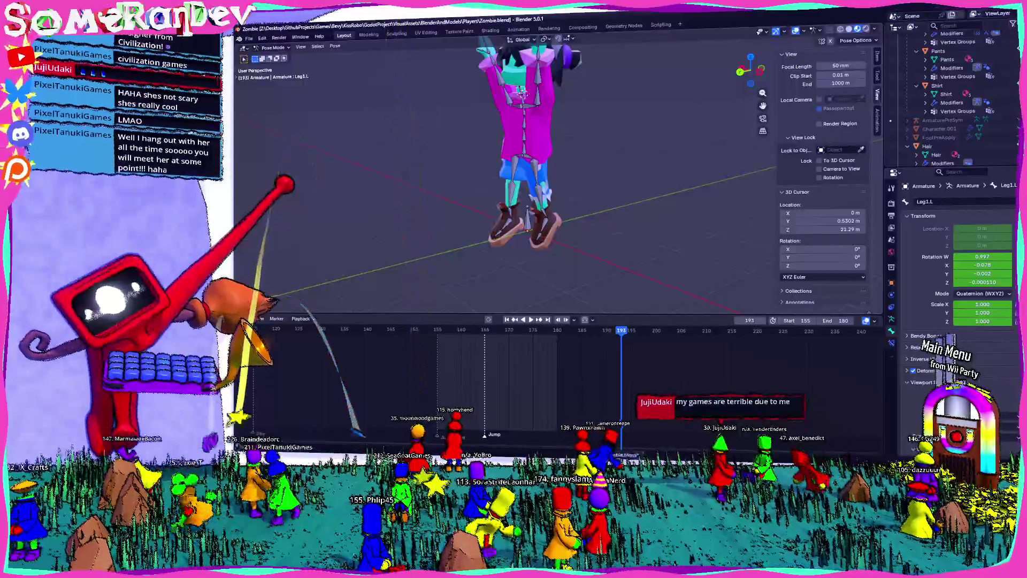
middle_click_drag(514, 177, 566, 186)
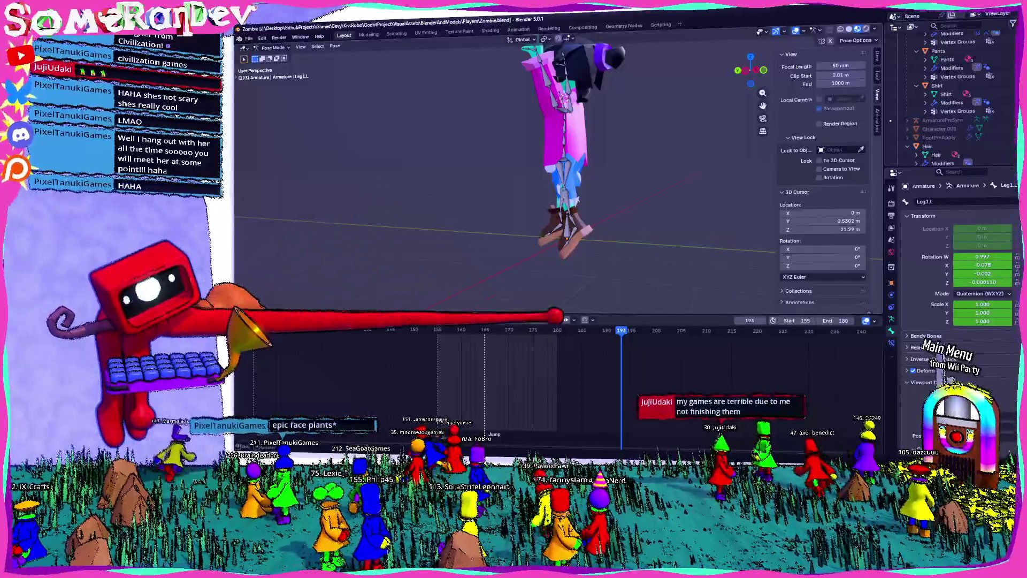
left_click(552, 325)
left_click_drag(554, 326, 581, 325)
mouse_move(401, 172)
middle_mouse_down()
mouse_move(596, 178)
mouse_move(482, 206)
mouse_move(612, 335)
middle_mouse_up()
scroll(522, 161, "up", 3)
scroll(623, 193, "down", 3)
scroll(482, 206, "up", 2)
left_click(605, 330)
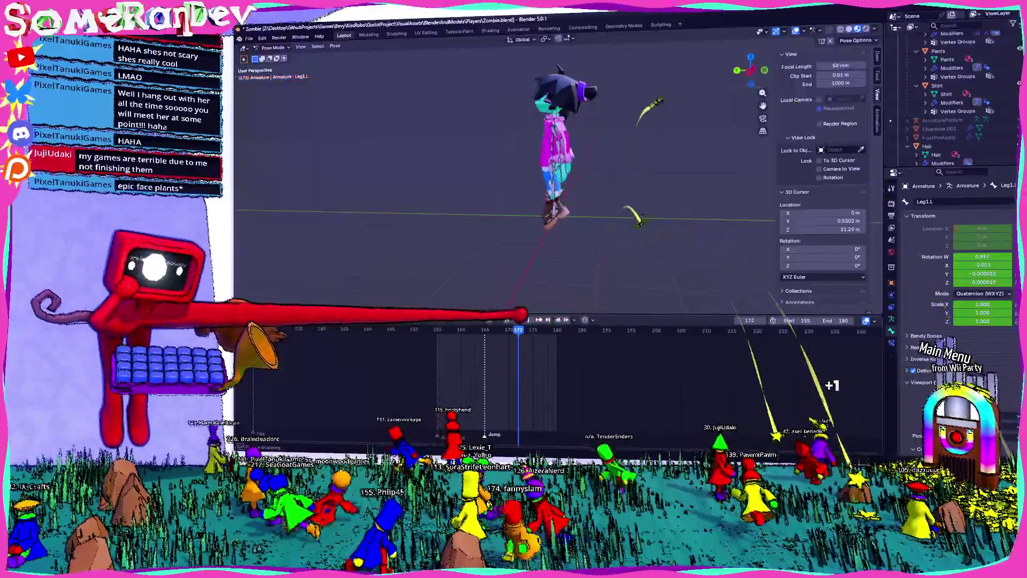
left_click_drag(606, 330, 615, 330)
middle_click_drag(615, 316, 571, 201)
scroll(571, 201, "up", 3)
scroll(493, 134, "up", 3)
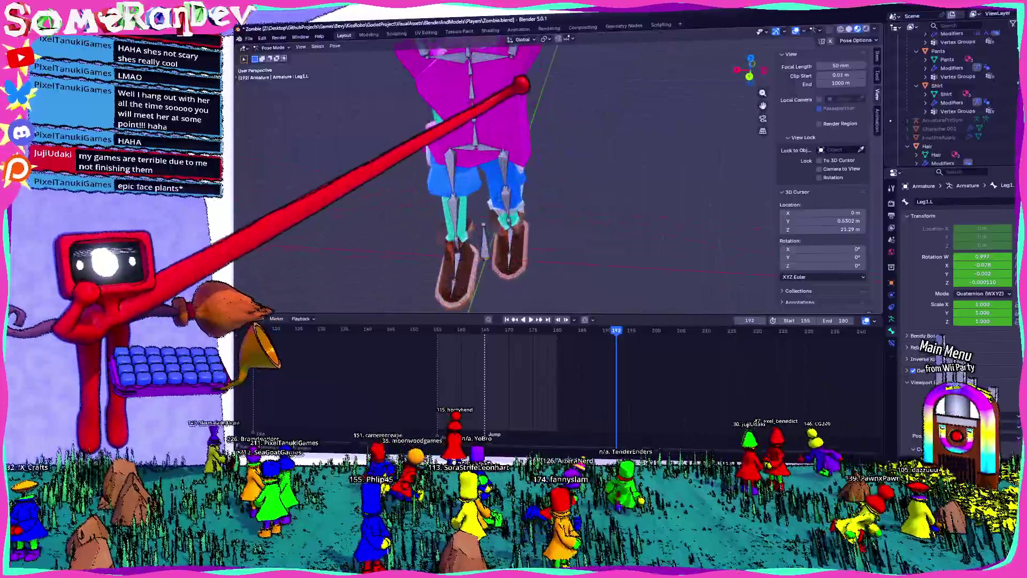
scroll(492, 68, "down", 4)
scroll(530, 176, "down", 3)
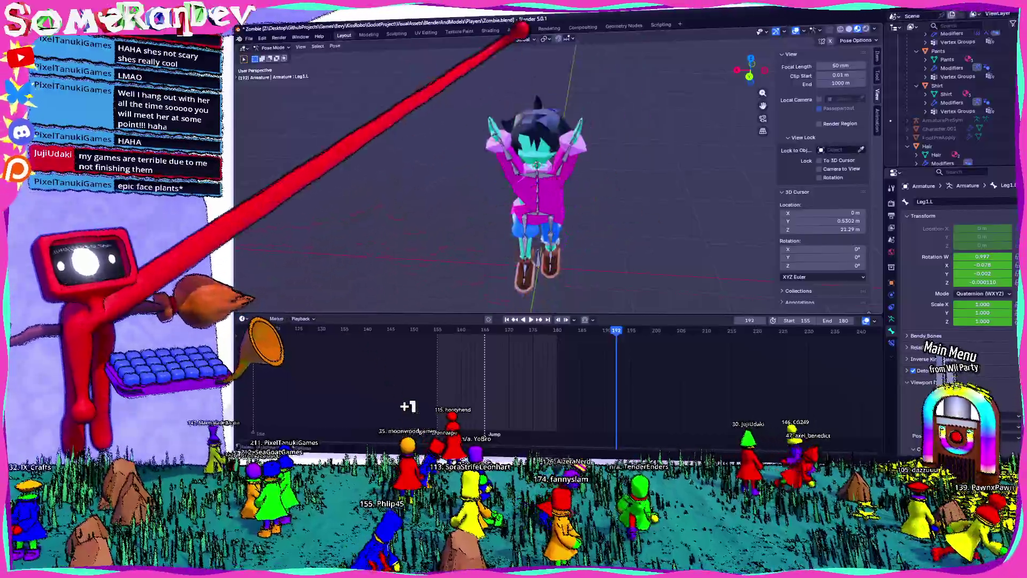
Save Zombie.blend and play the jump repeatedly to watch the arms rise from the side and front.
key("ctrl+s")
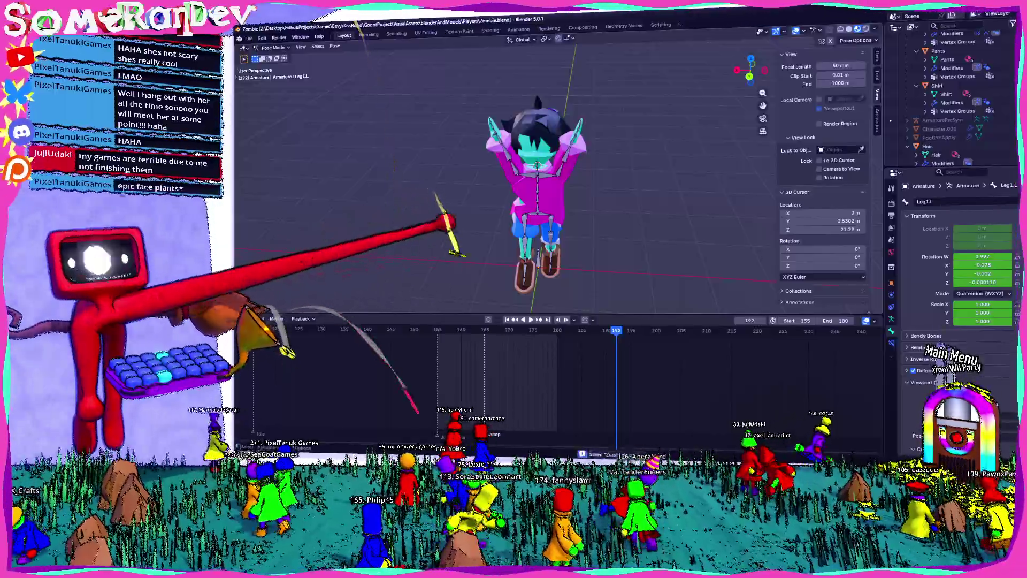
mouse_move(529, 177)
middle_mouse_down()
mouse_move(481, 180)
mouse_move(530, 176)
middle_mouse_up()
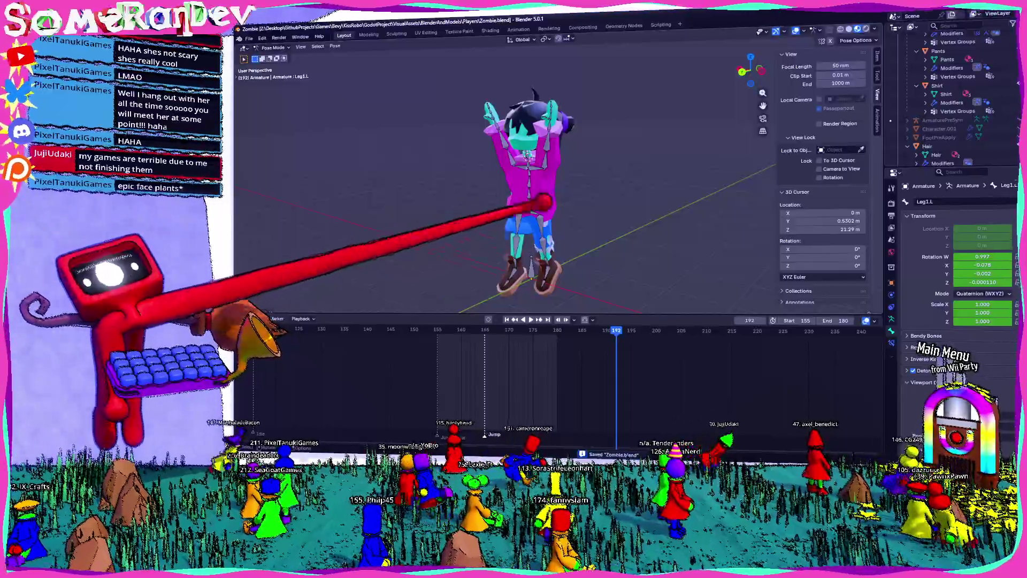
middle_click_drag(530, 176, 482, 181)
key("space")
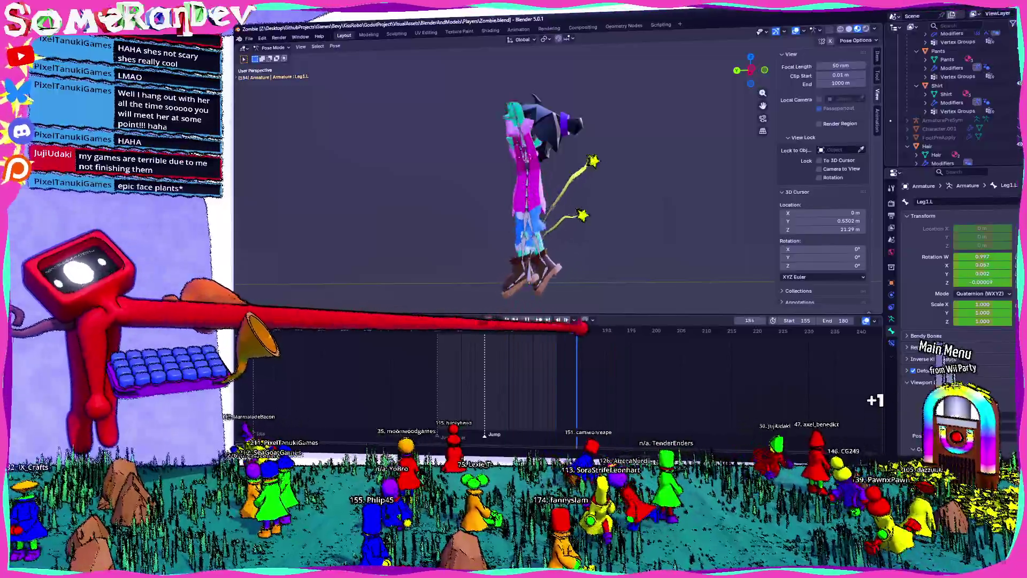
scroll(514, 177, "up", 5)
middle_click_drag(481, 181, 530, 176)
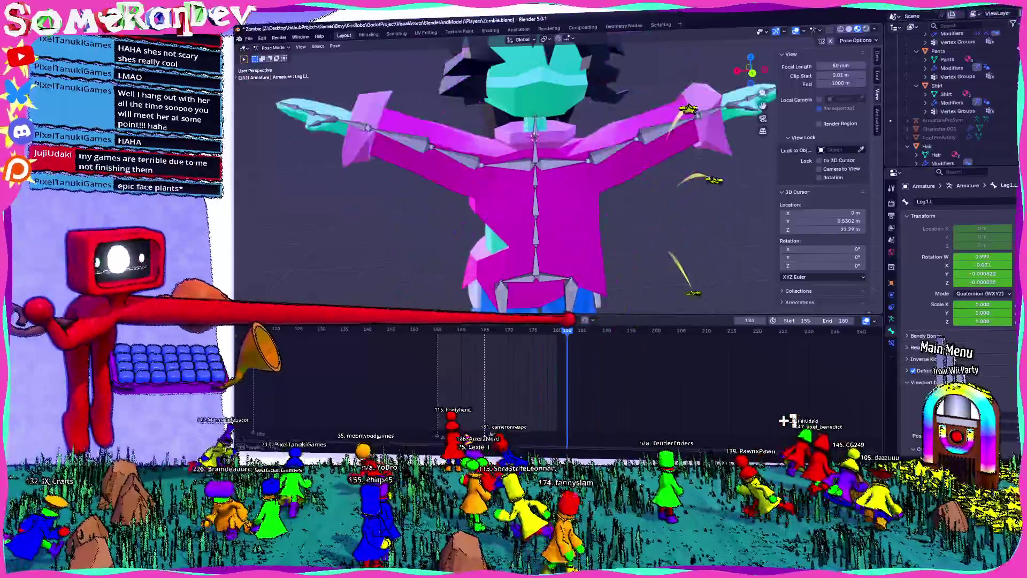
mouse_move(514, 177)
middle_mouse_down()
mouse_move(481, 201)
mouse_move(530, 144)
middle_mouse_up()
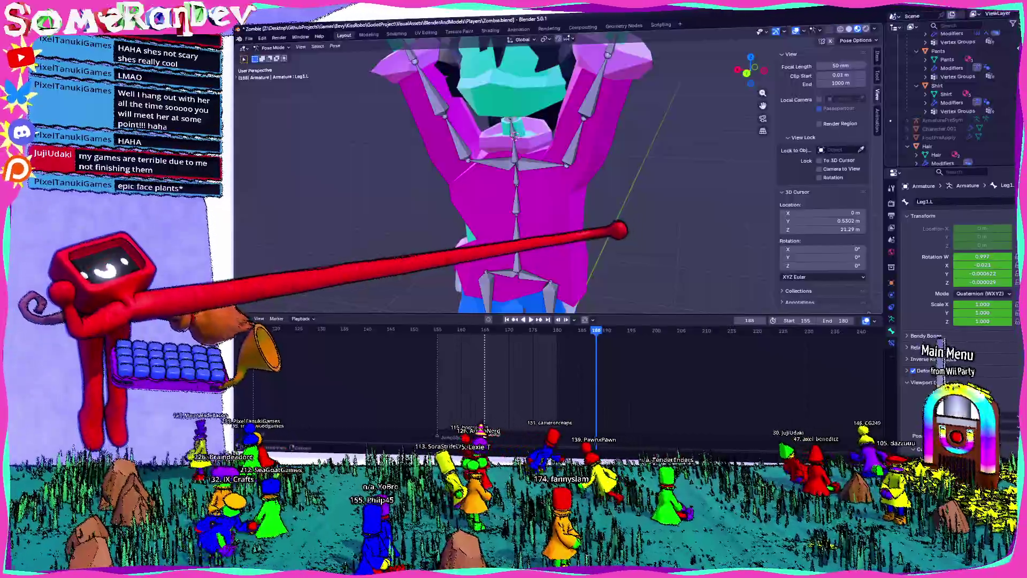
key("space")
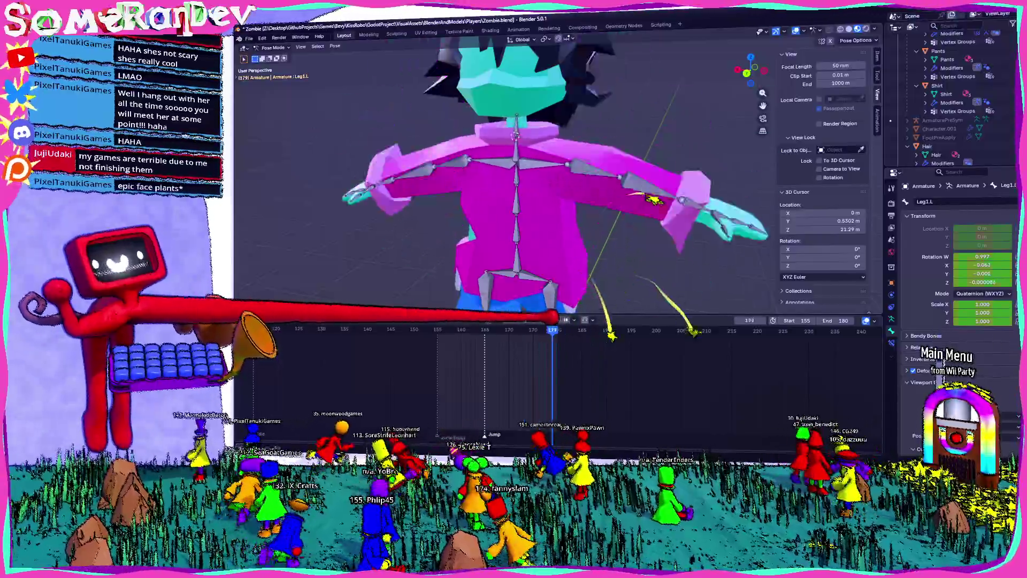
key("space")
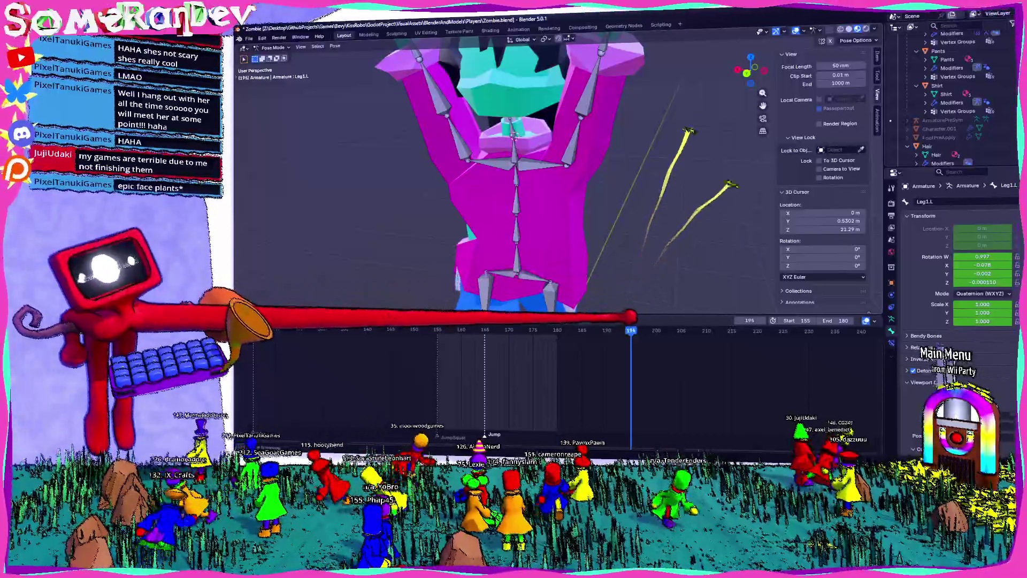
key("space")
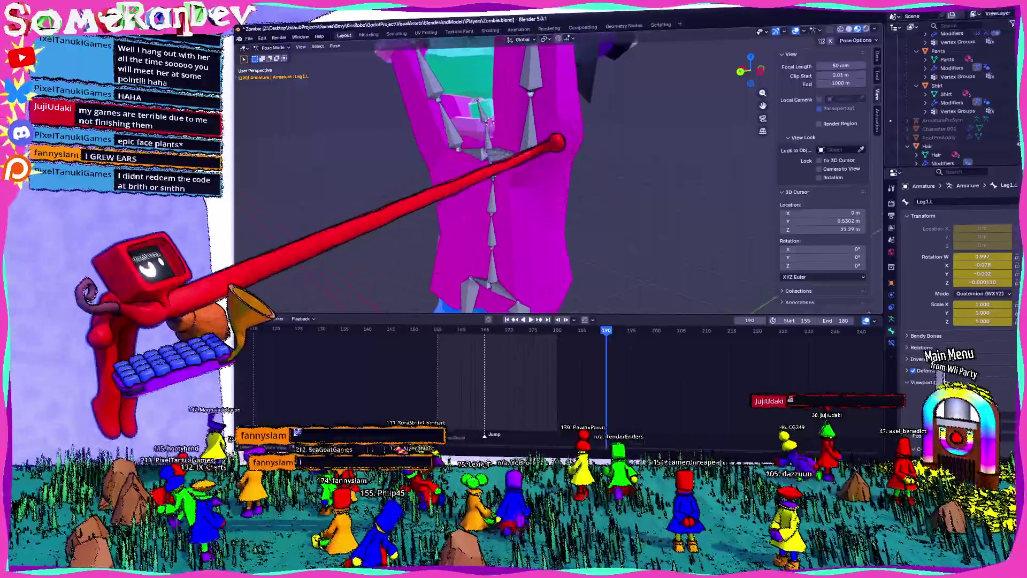
scroll(603, 175, "down", 3)
scroll(580, 168, "down", 3)
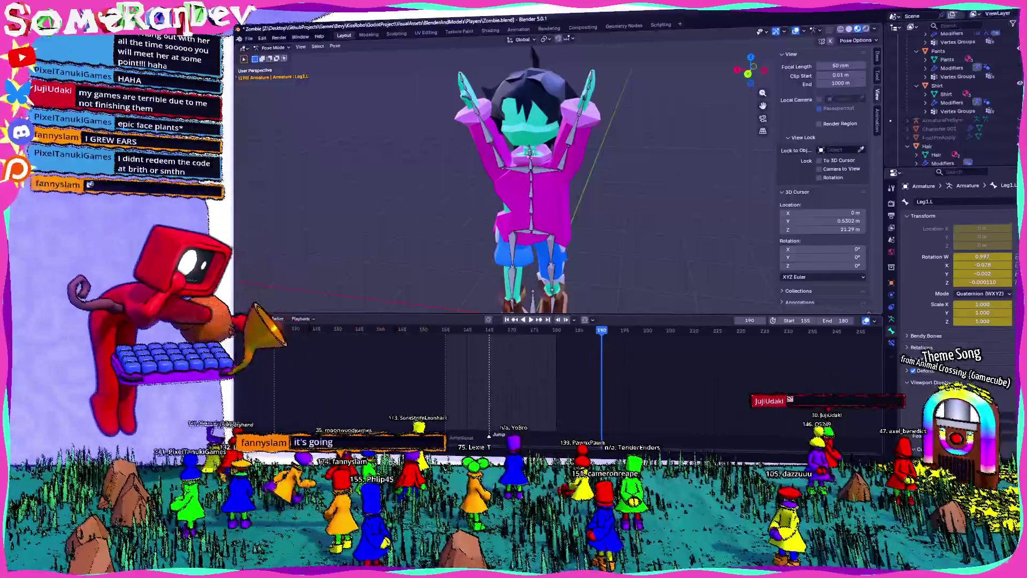
key("space")
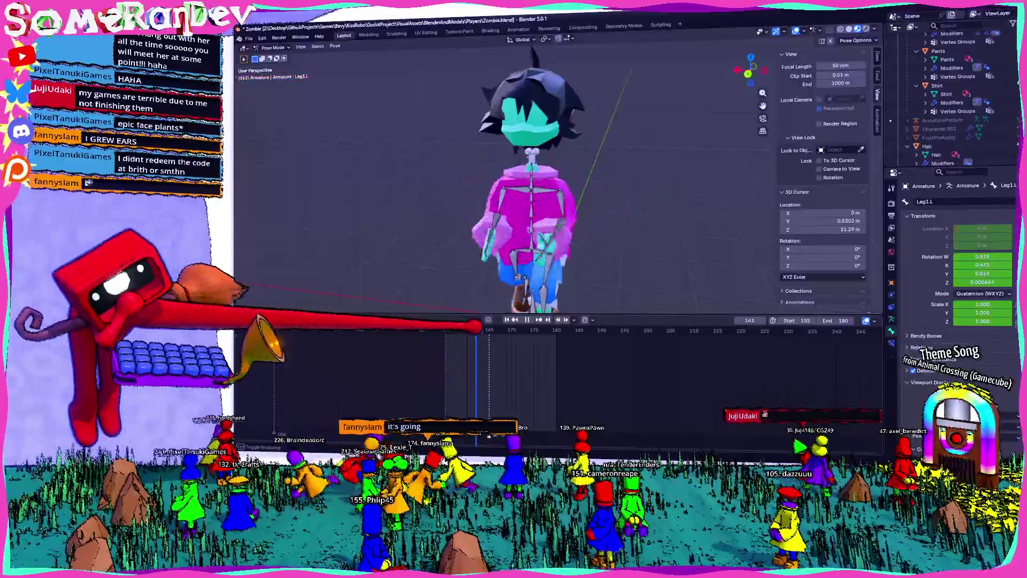
key("space")
middle_click_drag(513, 201, 562, 193)
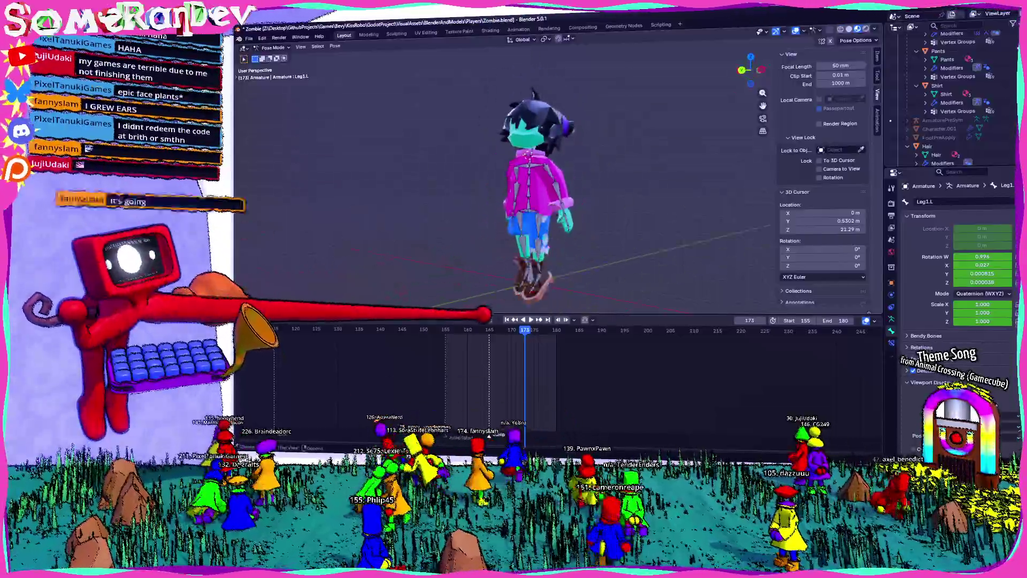
key("space")
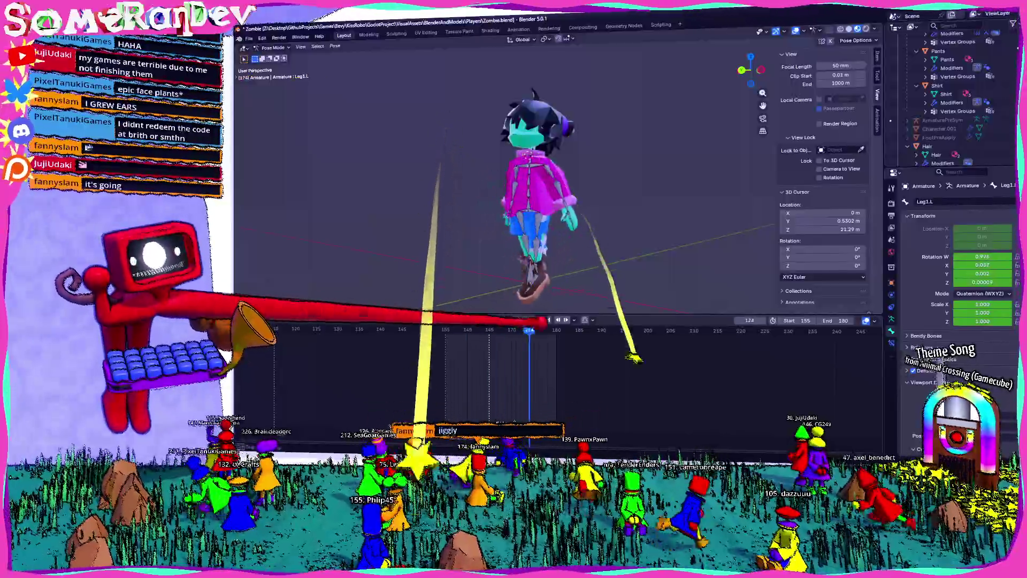
middle_click_drag(514, 201, 562, 201)
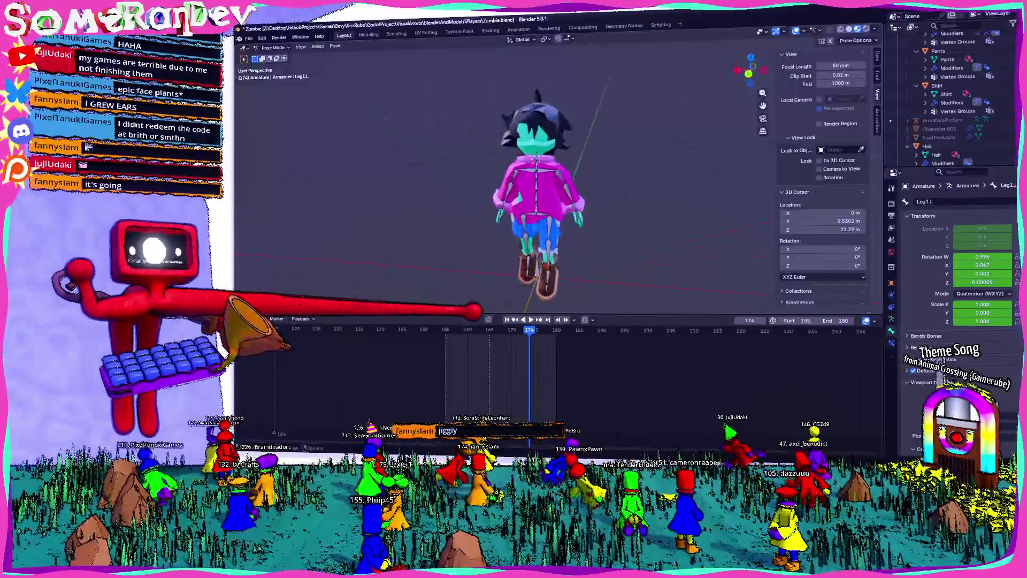
left_click_drag(517, 330, 552, 329)
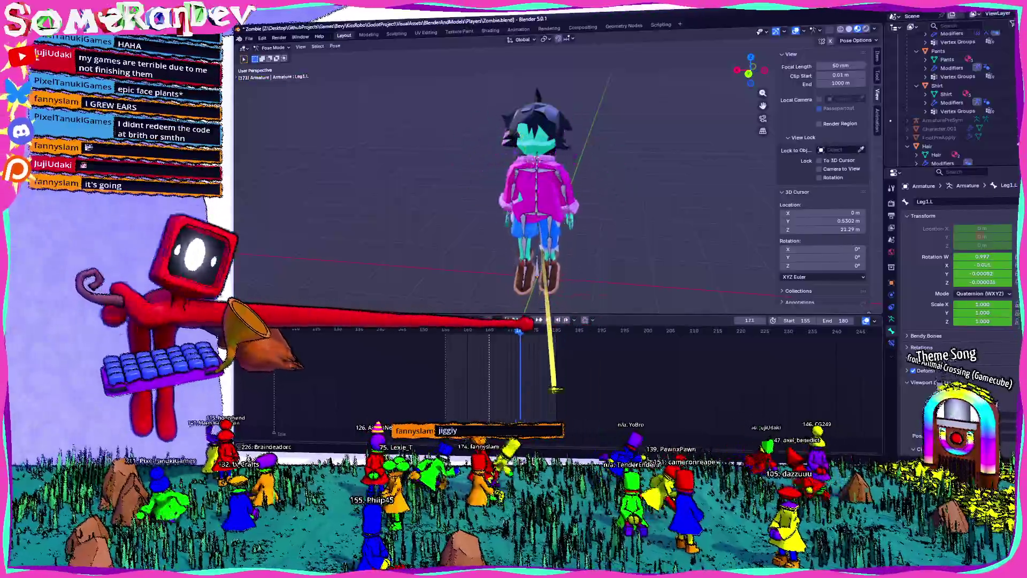
middle_click_drag(514, 185, 610, 184)
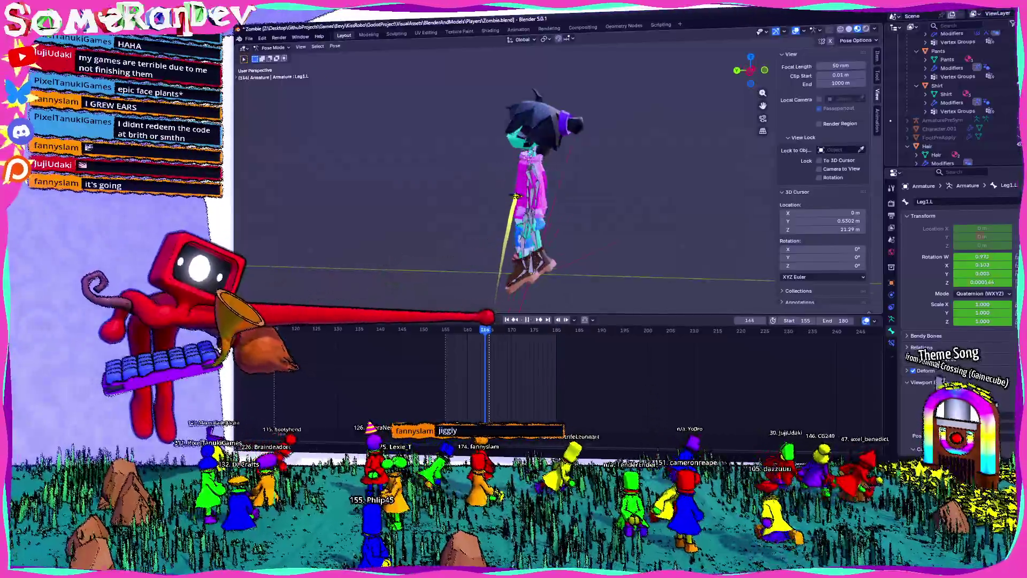
key("space")
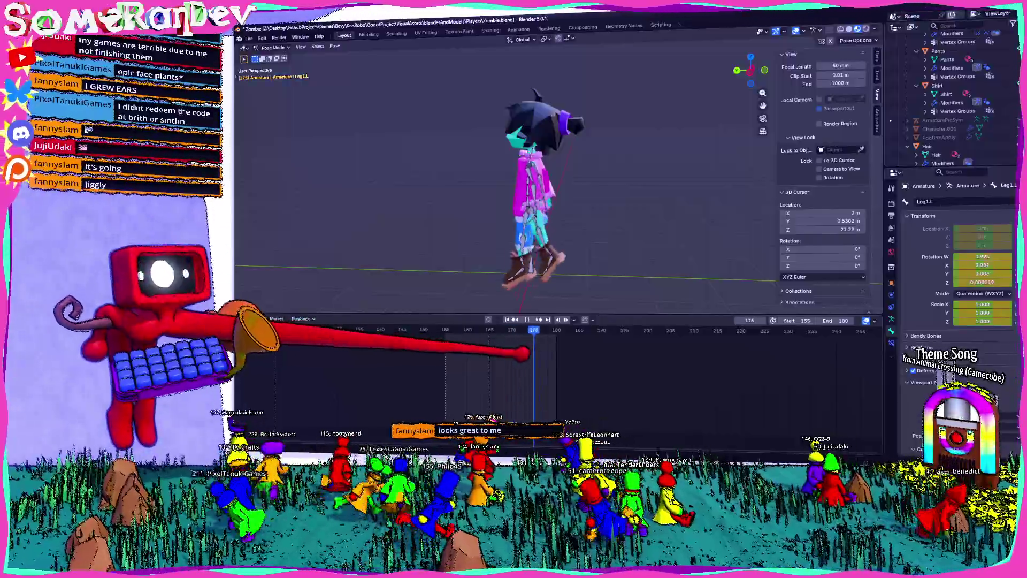
key("Escape")
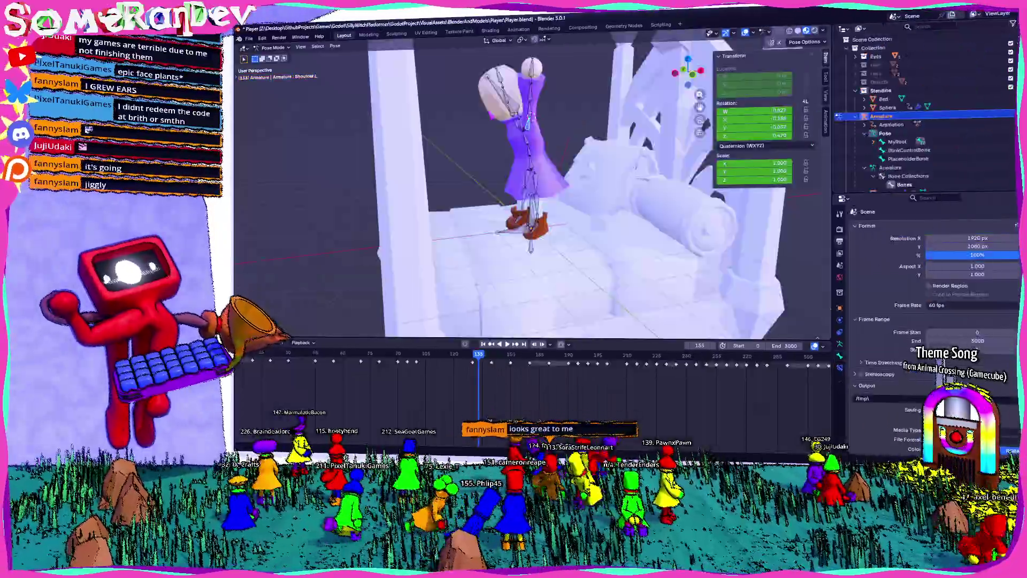
Play the Player character's animation, pausing at frame 100, viewing it frontally and from above.
key("space")
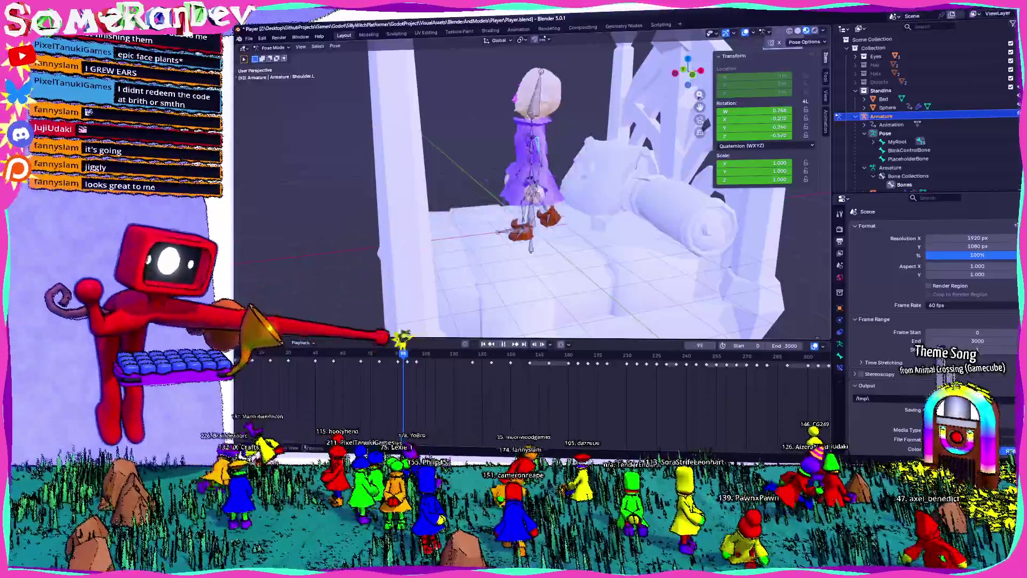
key("space")
key("Down")
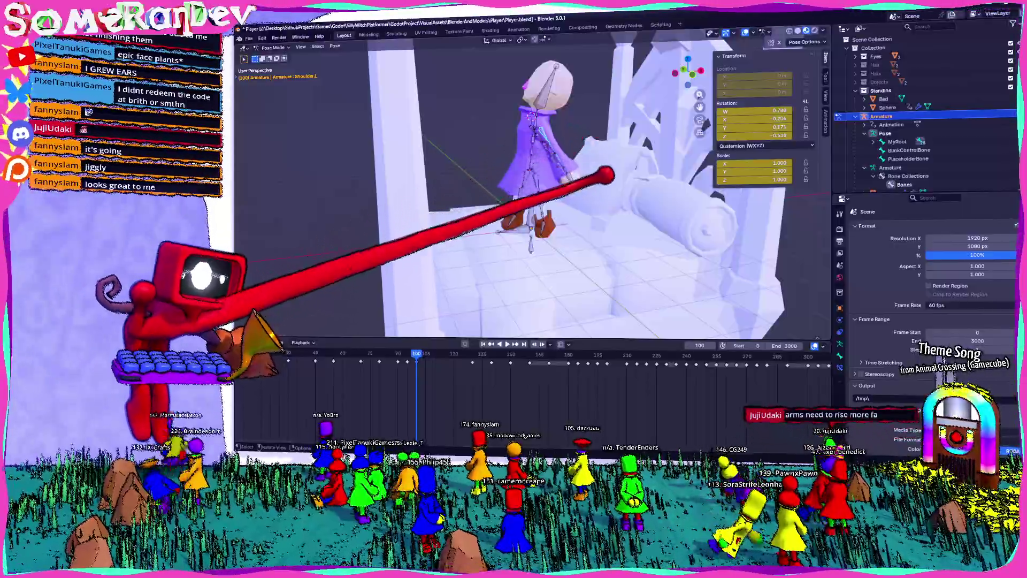
key("w")
middle_click_drag(615, 156, 554, 81)
scroll(529, 185, "up", 4)
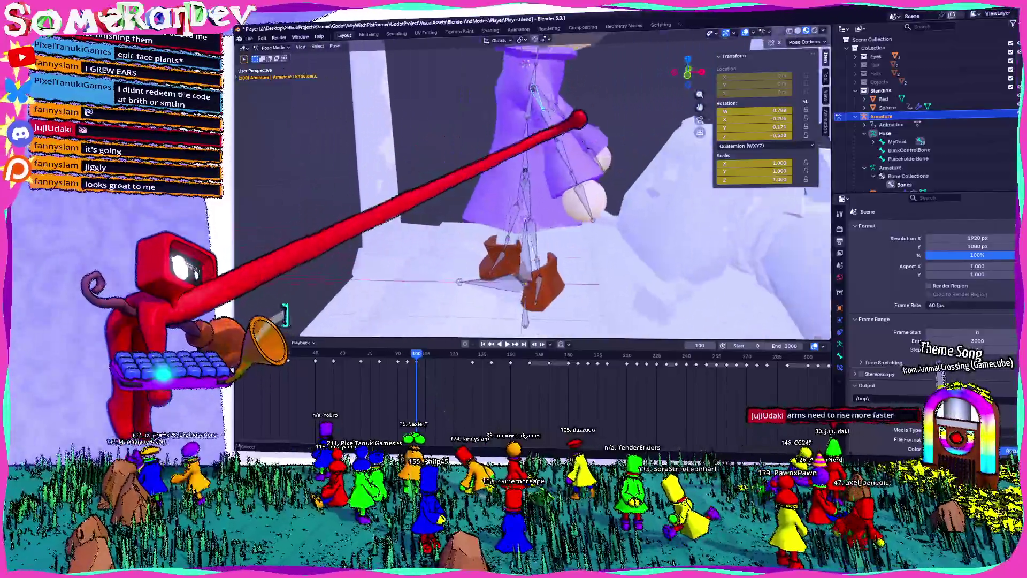
key("space")
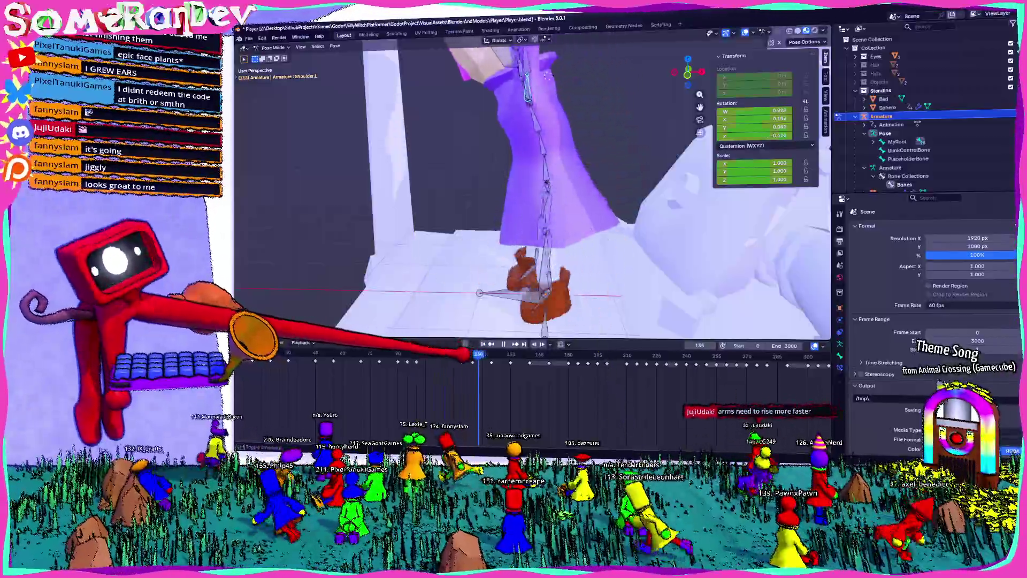
scroll(530, 184, "down", 5)
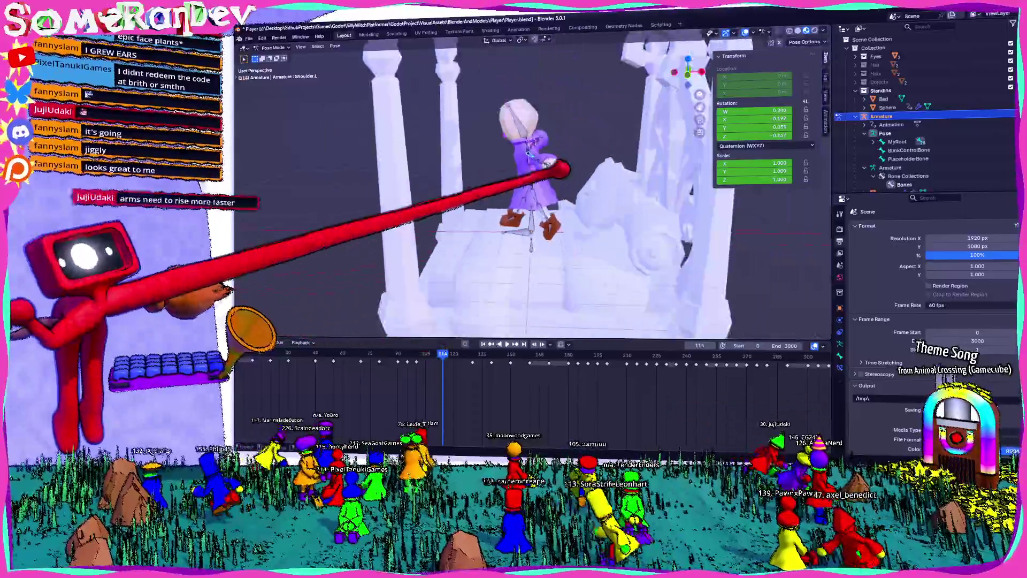
middle_click_drag(482, 201, 562, 161)
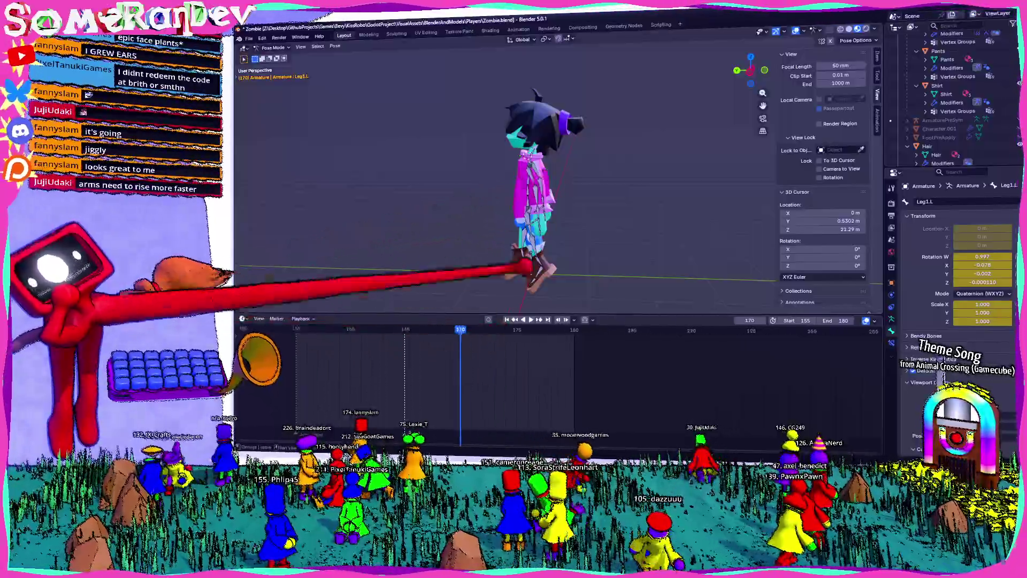
middle_click_drag(526, 269, 592, 172)
left_click(522, 160)
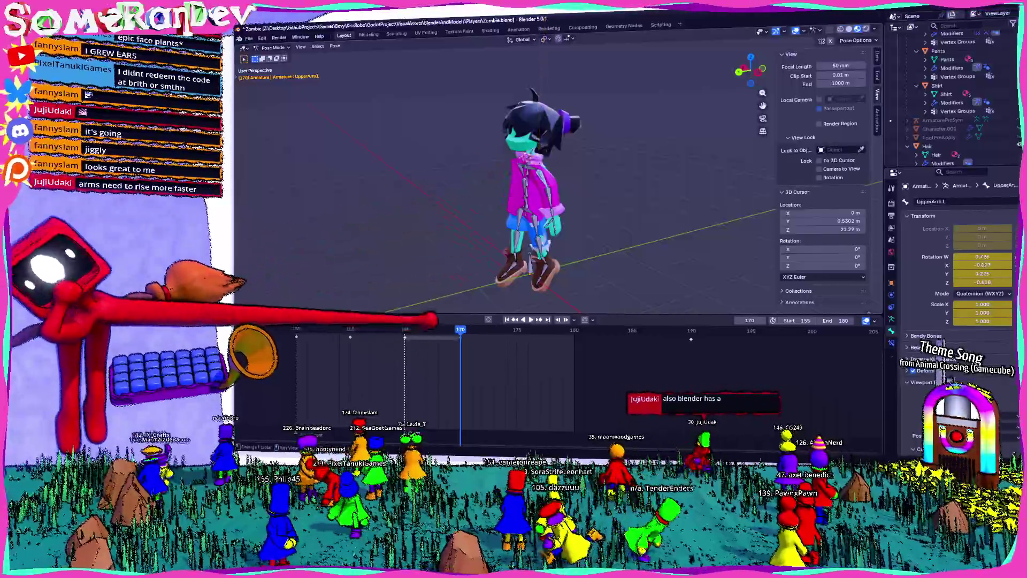
key("Left")
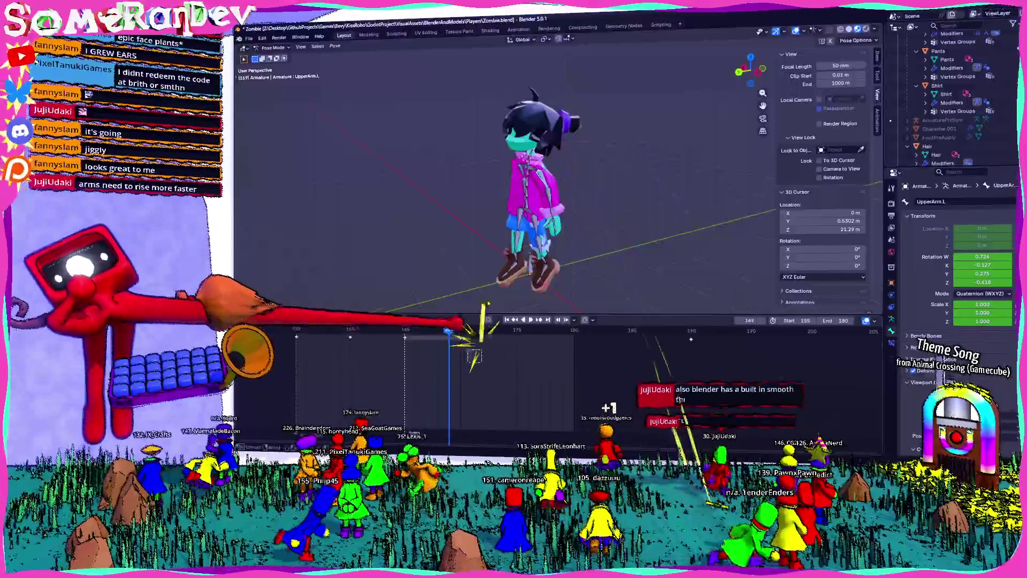
middle_click_drag(530, 200, 578, 200)
left_click(513, 172)
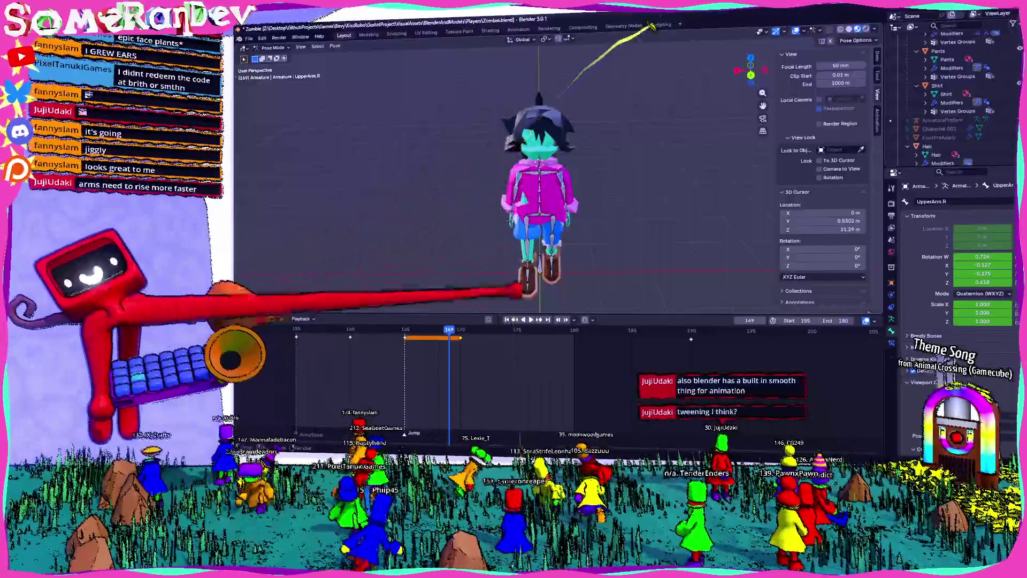
key("Left")
middle_click_drag(492, 277, 493, 292)
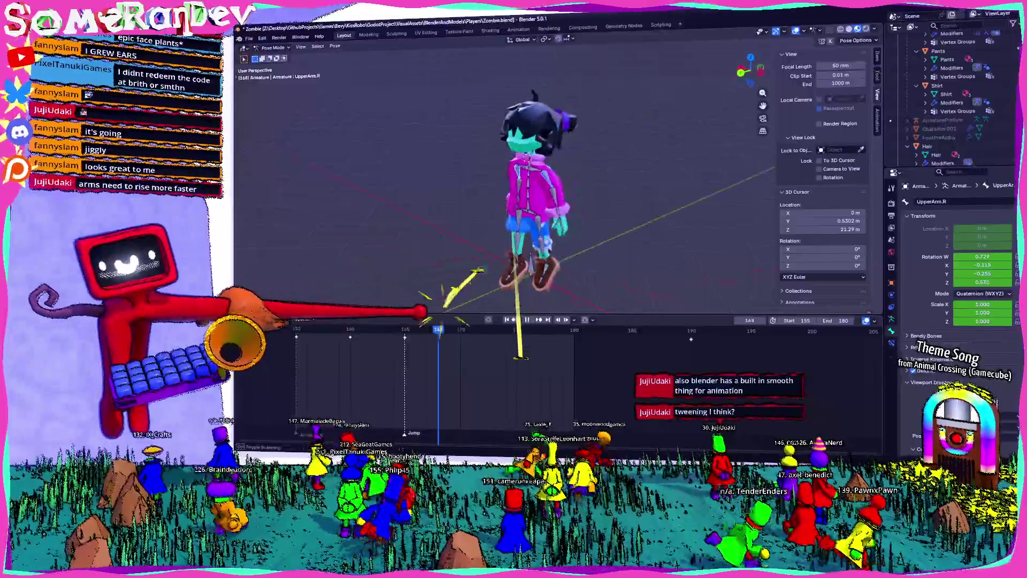
key("Right")
key("Right")
key("Right")
key("Right")
key("Right")
key("Right")
key("Right")
key("Right")
key("Right")
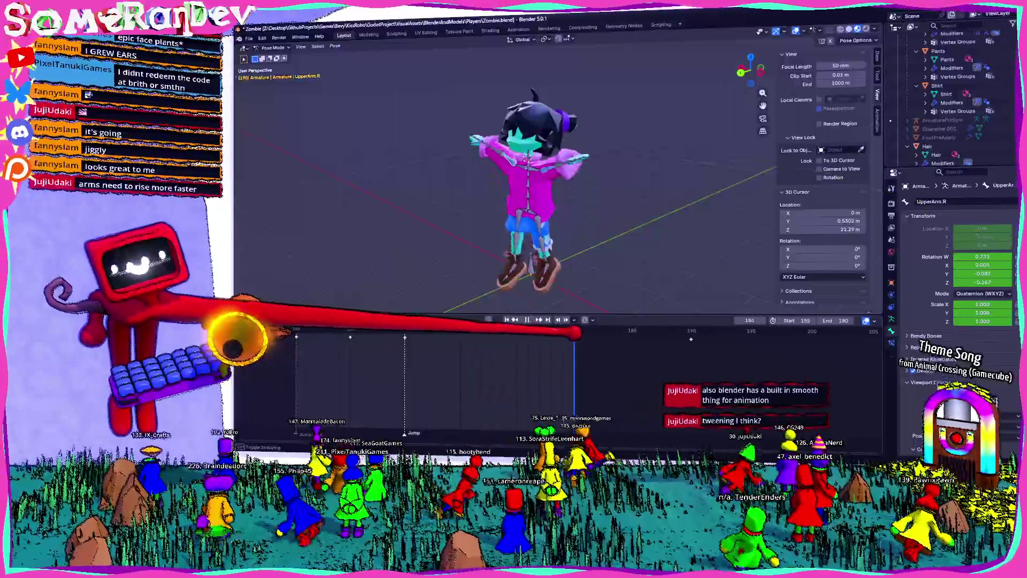
key("Left")
key("Left")
key("Left")
key("Left")
key("Left")
key("Left")
key("Left")
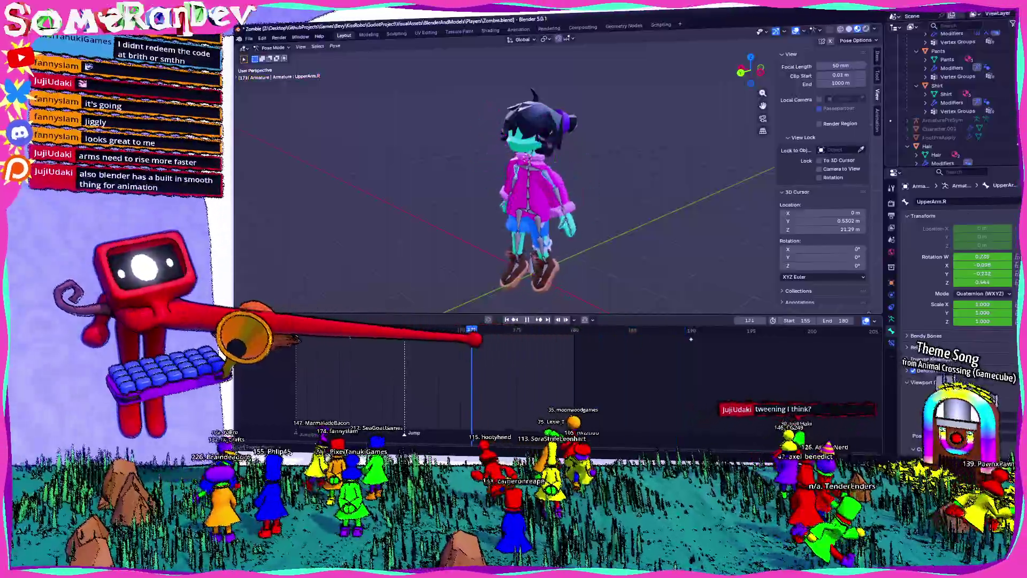
key("Right")
key("Right")
key("Right")
key("Left")
key("Left")
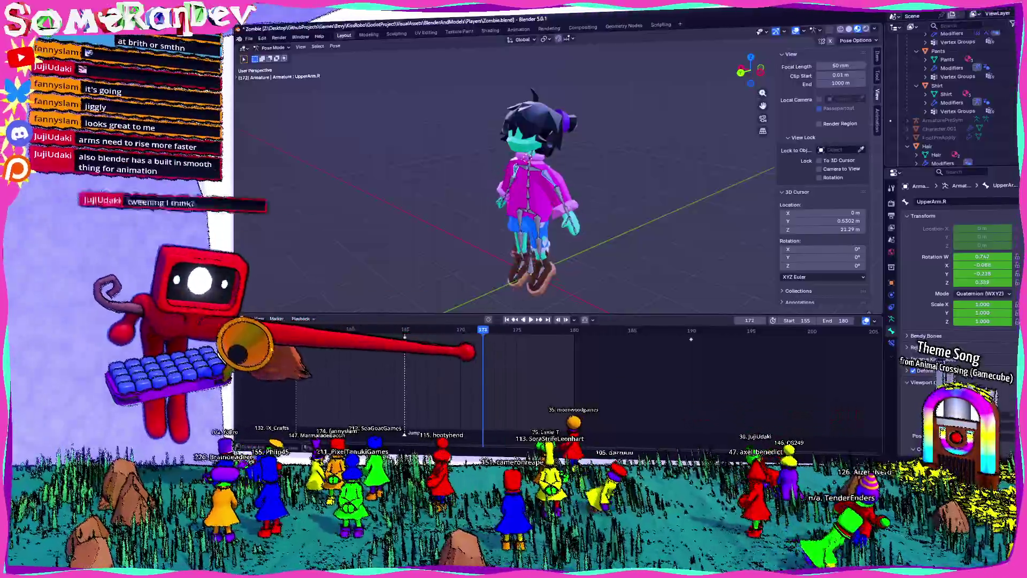
scroll(521, 177, "up", 3)
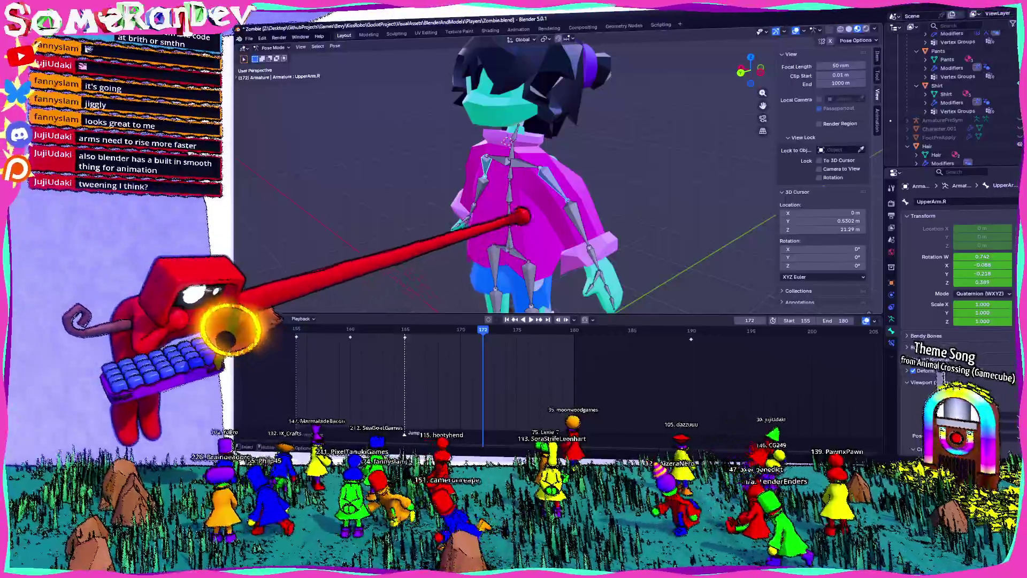
scroll(522, 176, "down", 4)
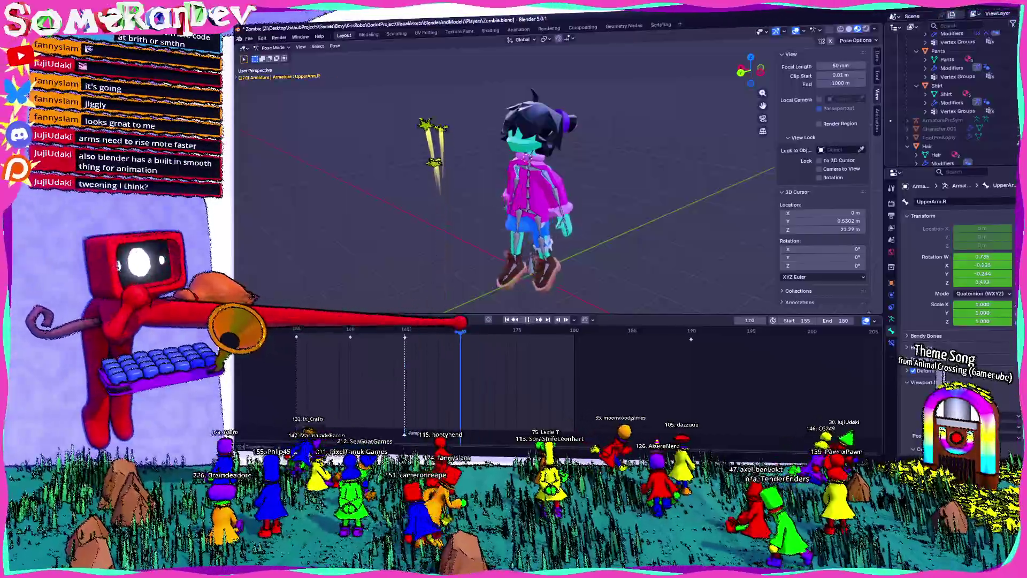
middle_click_drag(521, 201, 522, 181)
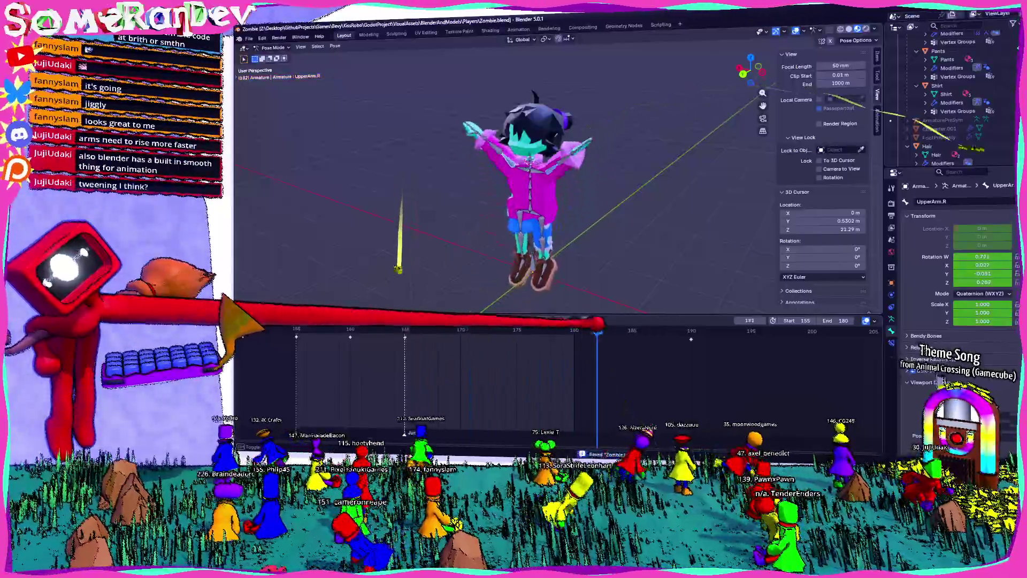
middle_click_drag(529, 200, 529, 161)
scroll(529, 176, "up", 2)
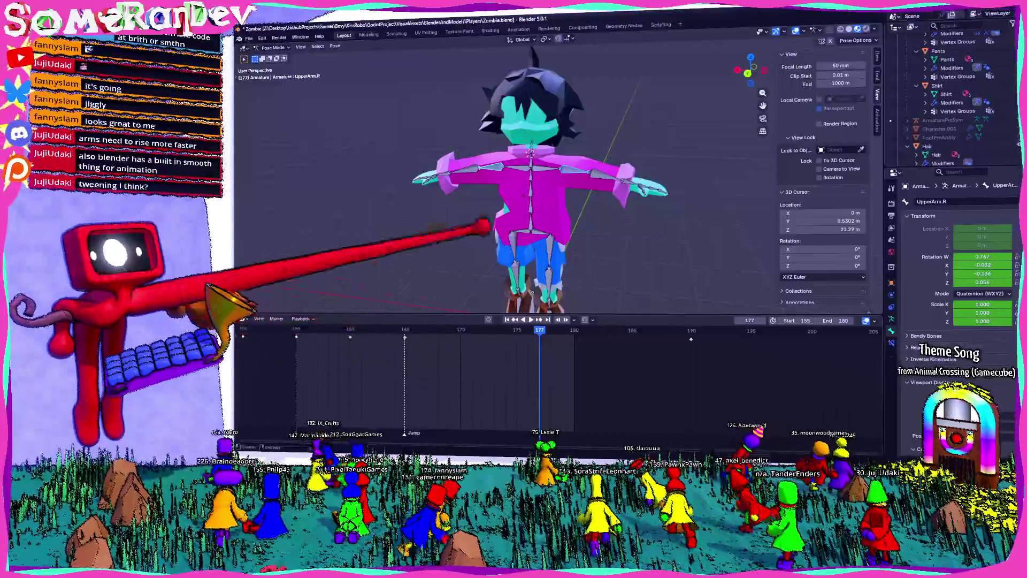
scroll(530, 176, "up", 2)
key("space")
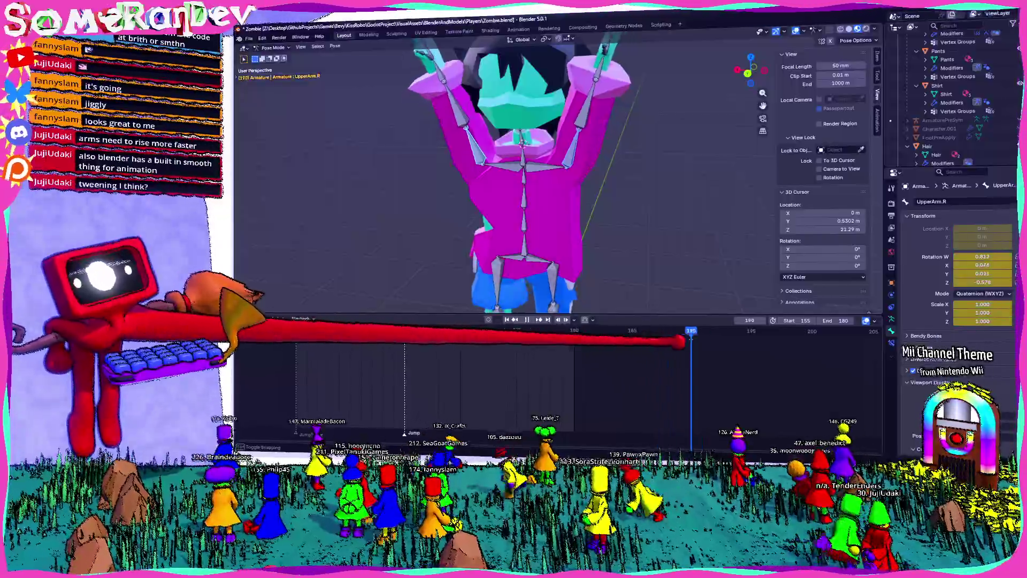
scroll(537, 177, "down", 3)
scroll(538, 177, "down", 3)
mouse_move(561, 211)
middle_mouse_down()
mouse_move(459, 206)
mouse_move(480, 265)
middle_mouse_up()
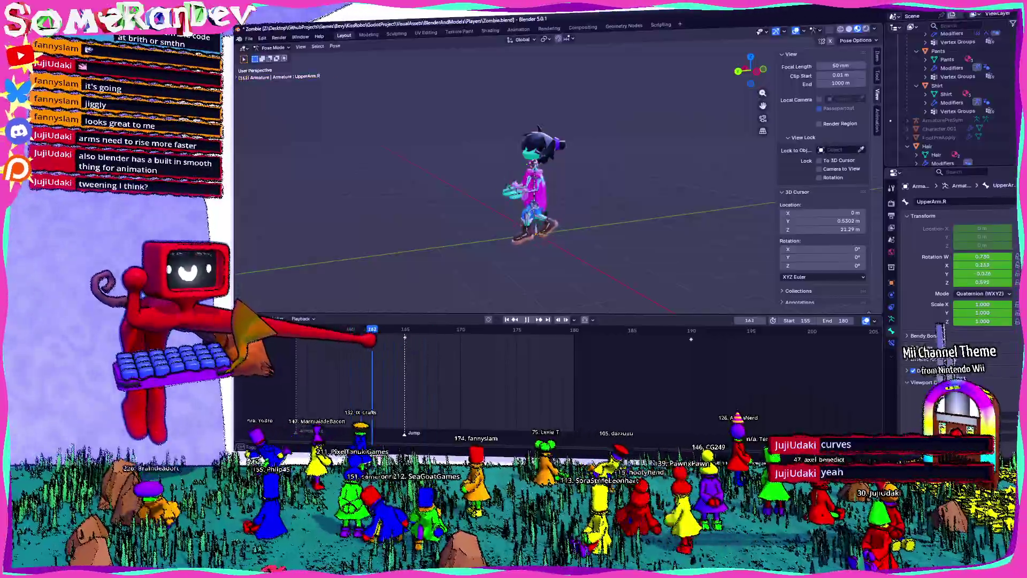
left_click_drag(373, 331, 393, 331)
scroll(529, 116, "up", 4)
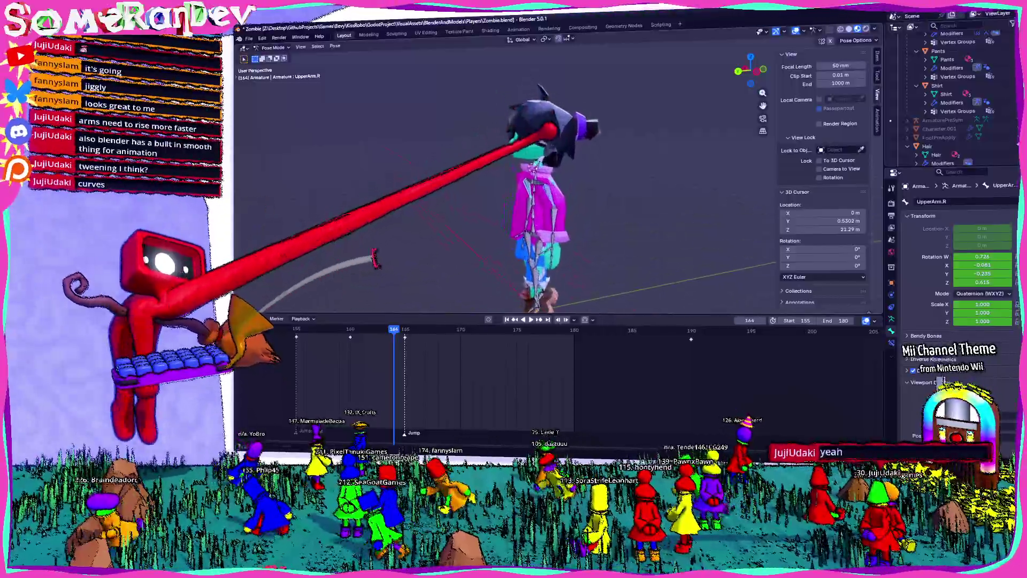
scroll(538, 176, "up", 3)
scroll(538, 177, "down", 2)
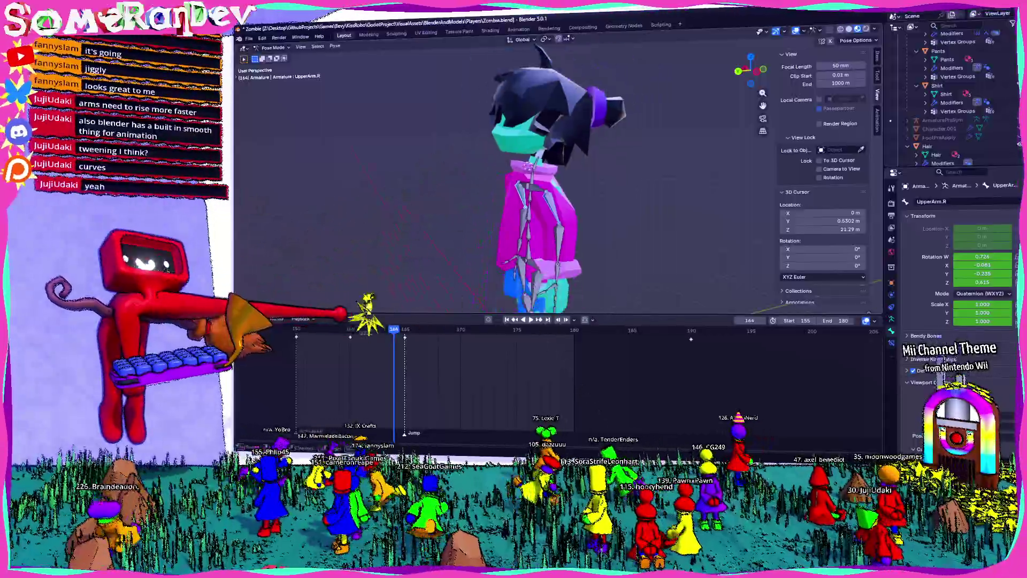
key("space")
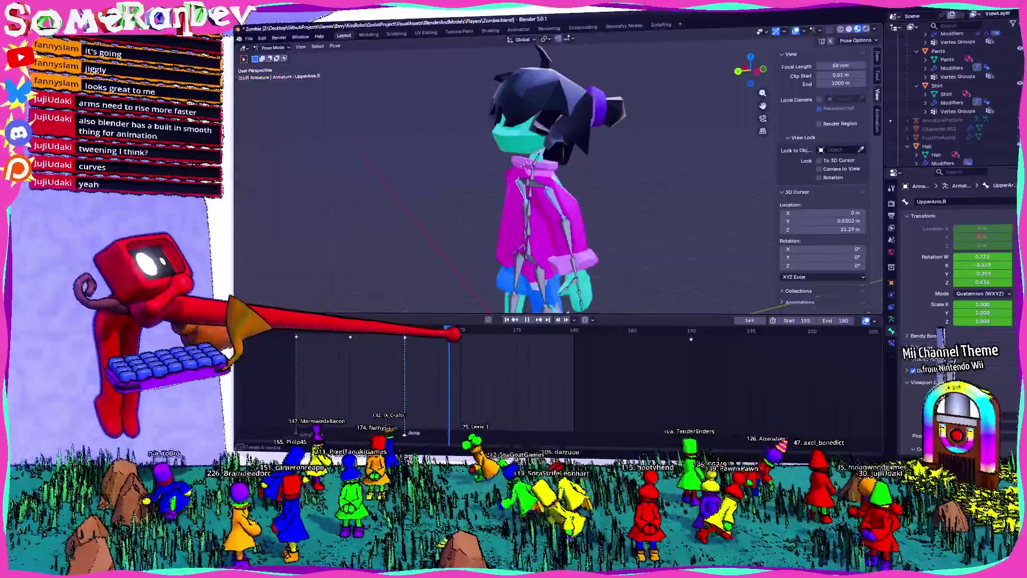
middle_click_drag(493, 271, 634, 267)
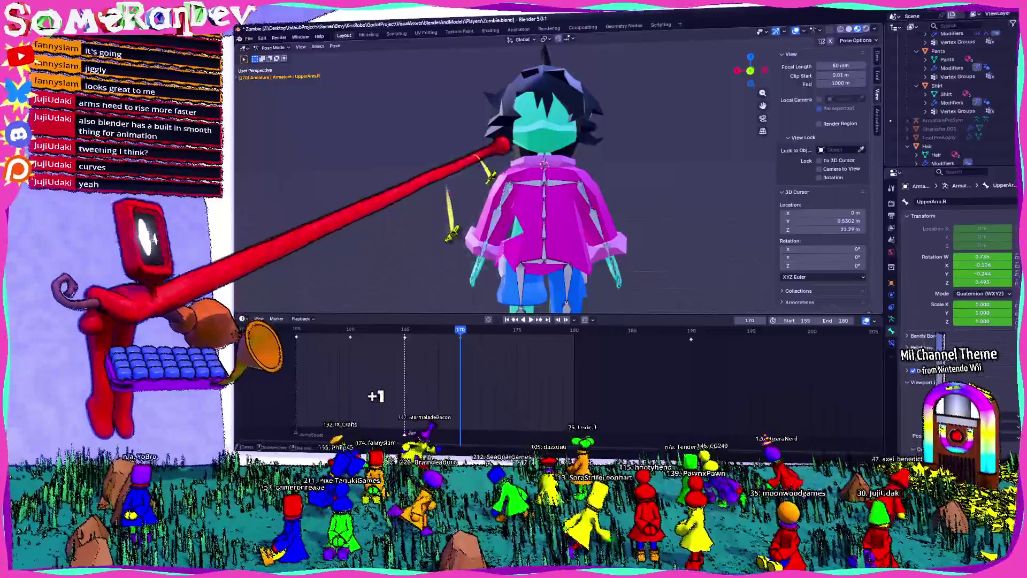
key("Escape")
Rotate the LowerArm.R bone into a new bend from the left orthographic view.
middle_click_drag(417, 286, 526, 213)
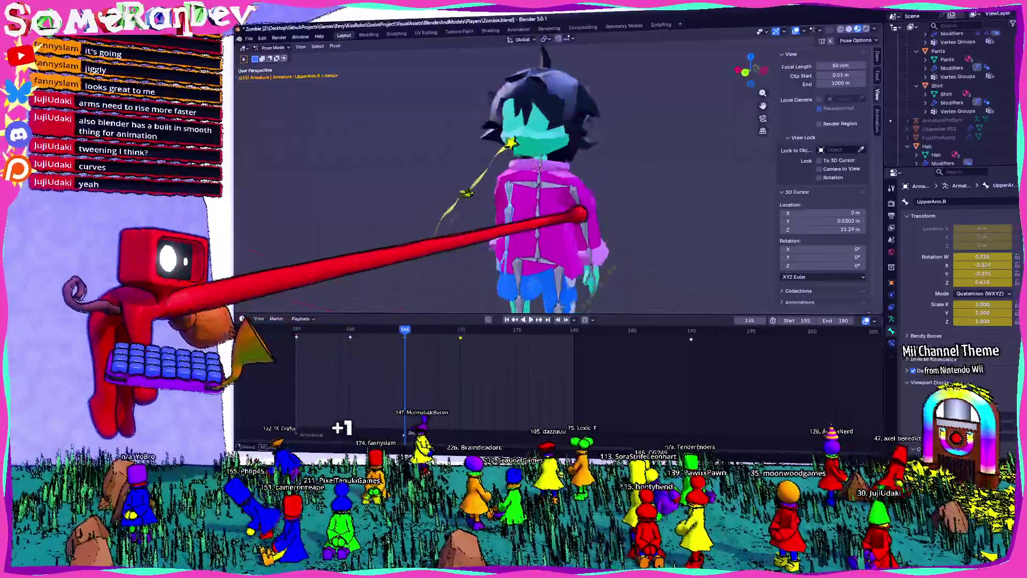
left_click(550, 184)
middle_click_drag(573, 184, 734, 35, "alt")
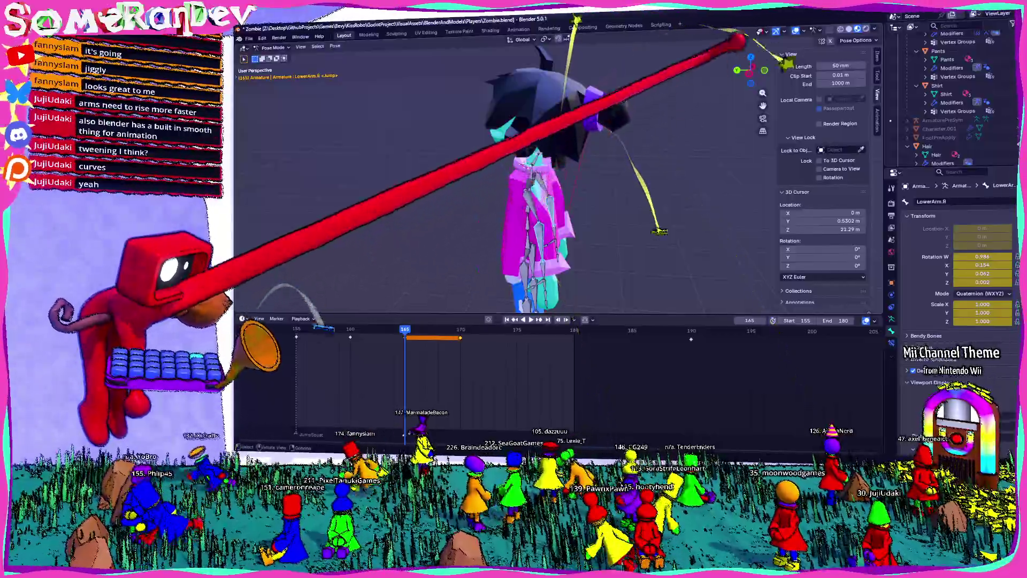
scroll(615, 223, "up", 3)
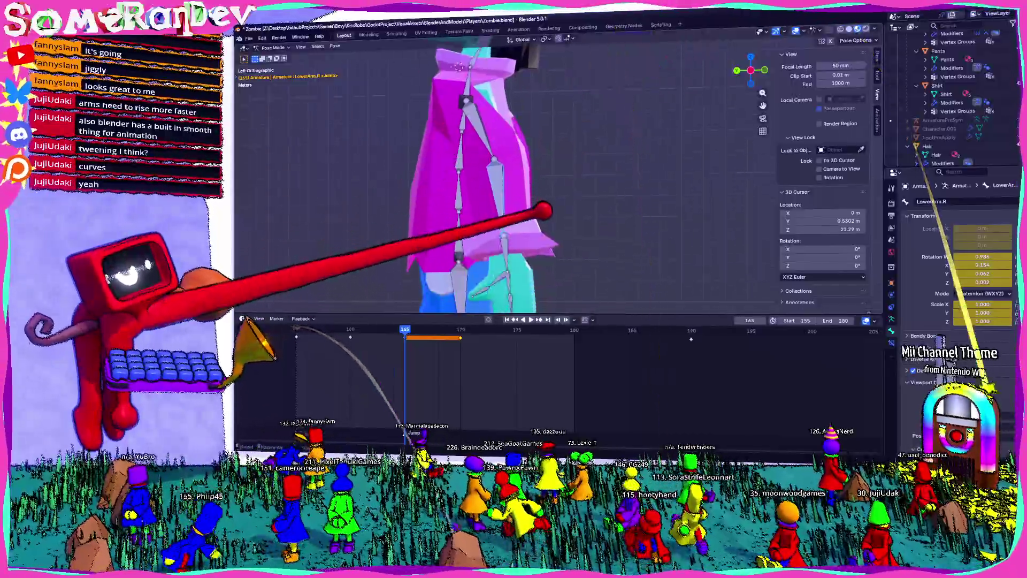
key("r")
left_click(569, 215)
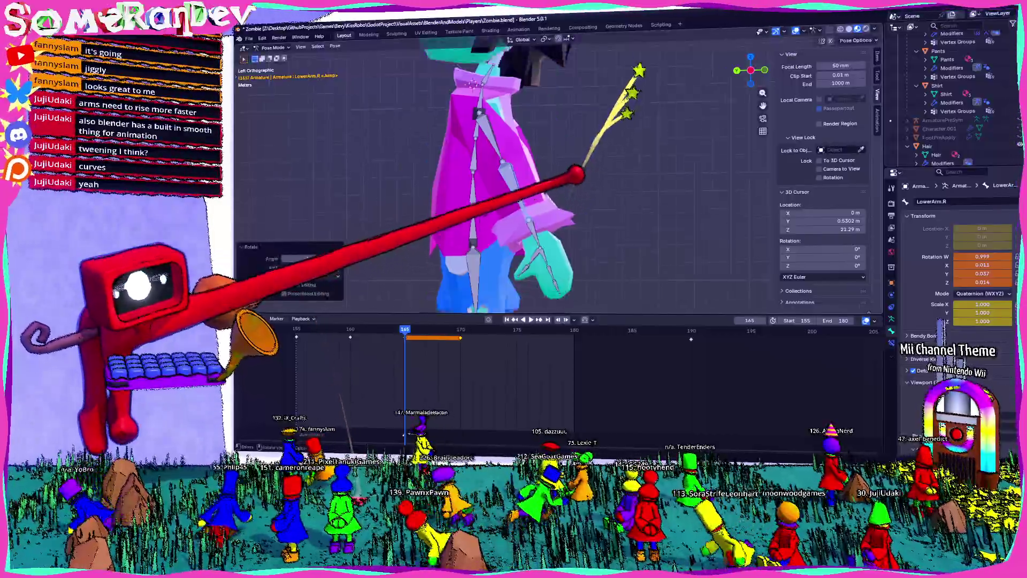
middle_click_drag(569, 215, 642, 177)
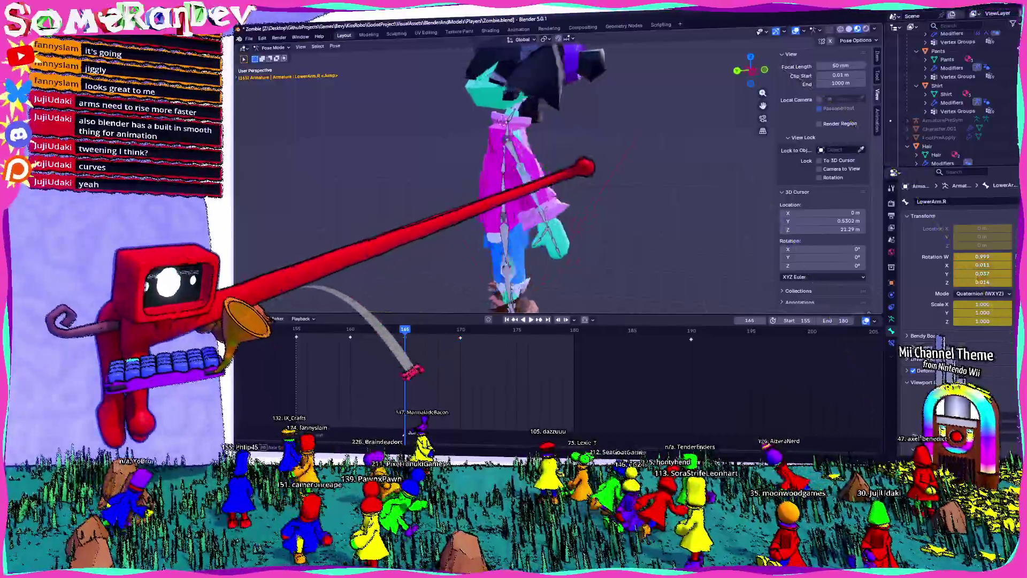
scroll(522, 176, "down", 2)
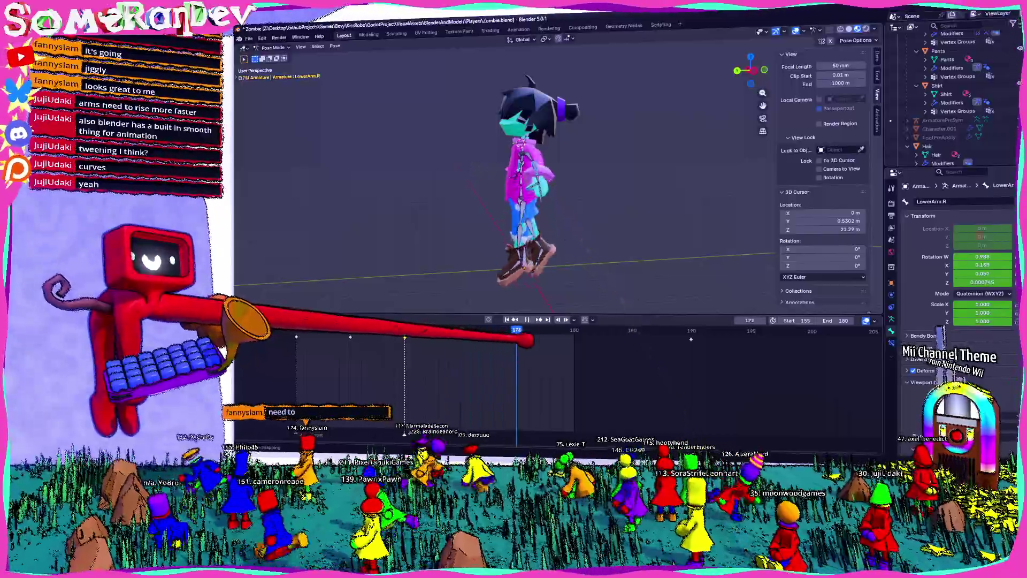
Scrub through frames 170–184 and play the arm raise to review the change, stopping at 170.
left_click_drag(450, 330, 644, 331)
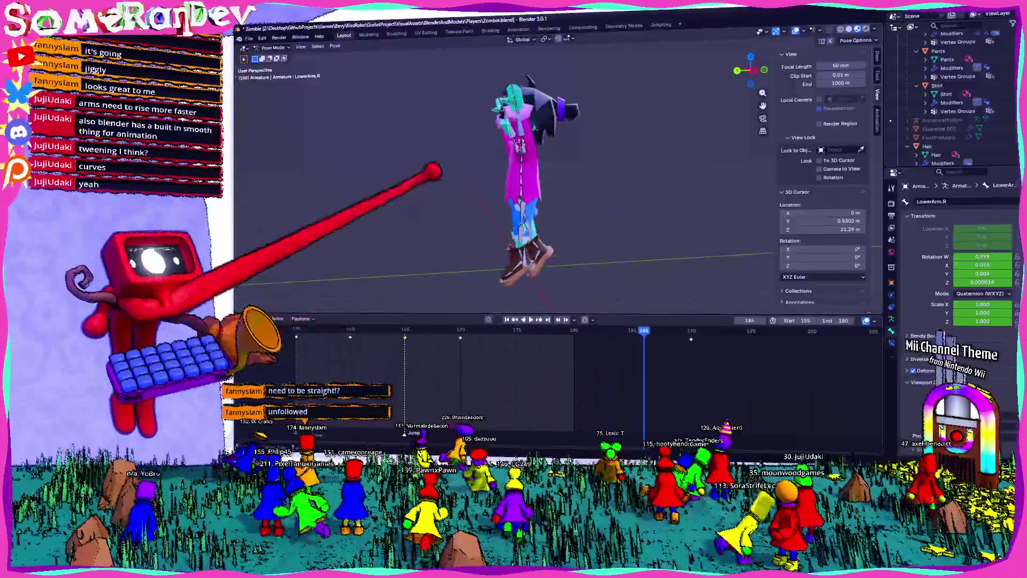
middle_click_drag(530, 201, 578, 193)
key("Down")
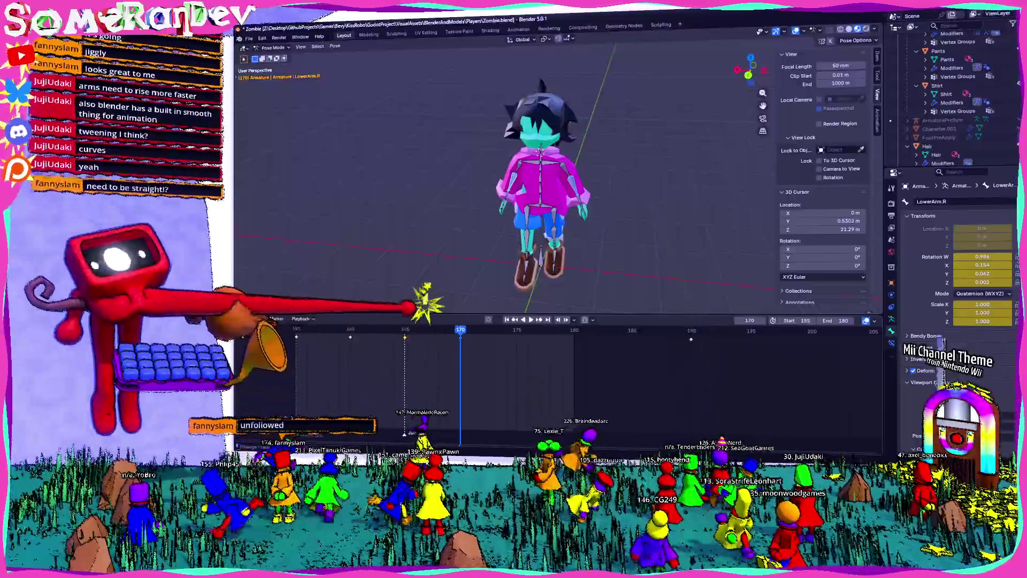
left_click_drag(516, 330, 598, 329)
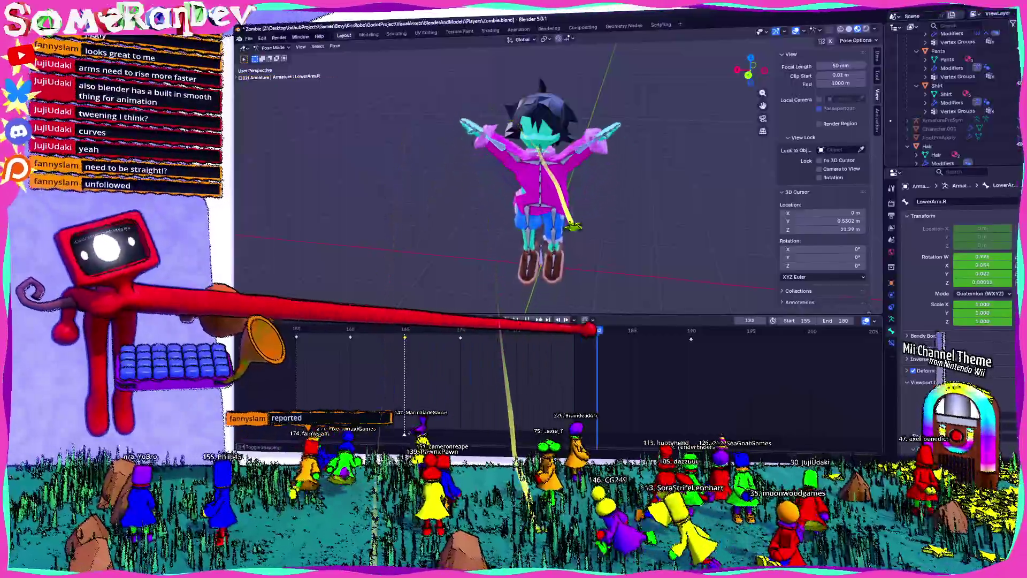
key("space")
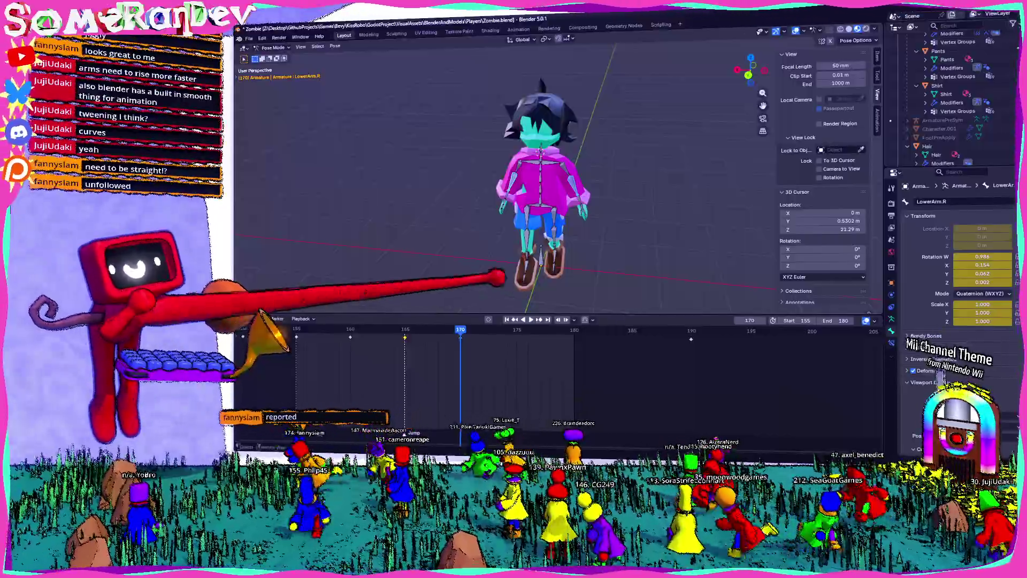
key("space")
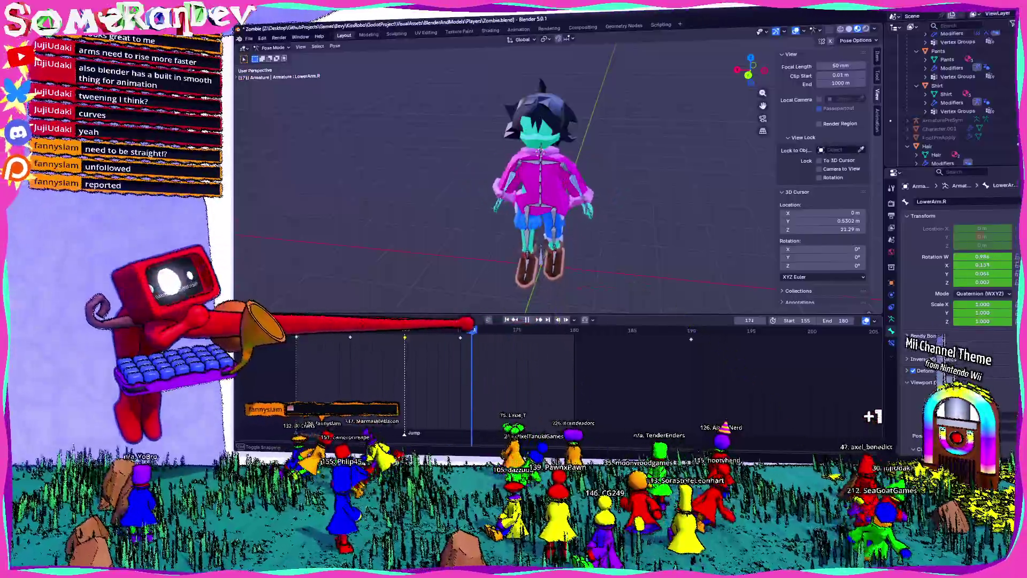
key("space")
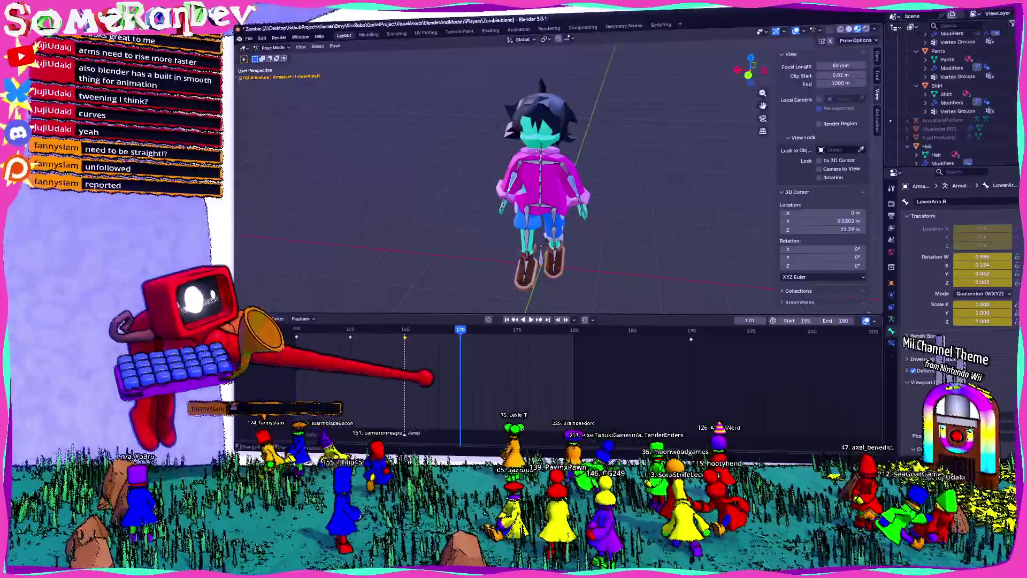
Add a timeline marker at frame 170 named JumpToFall and preview the animation.
left_click(276, 319)
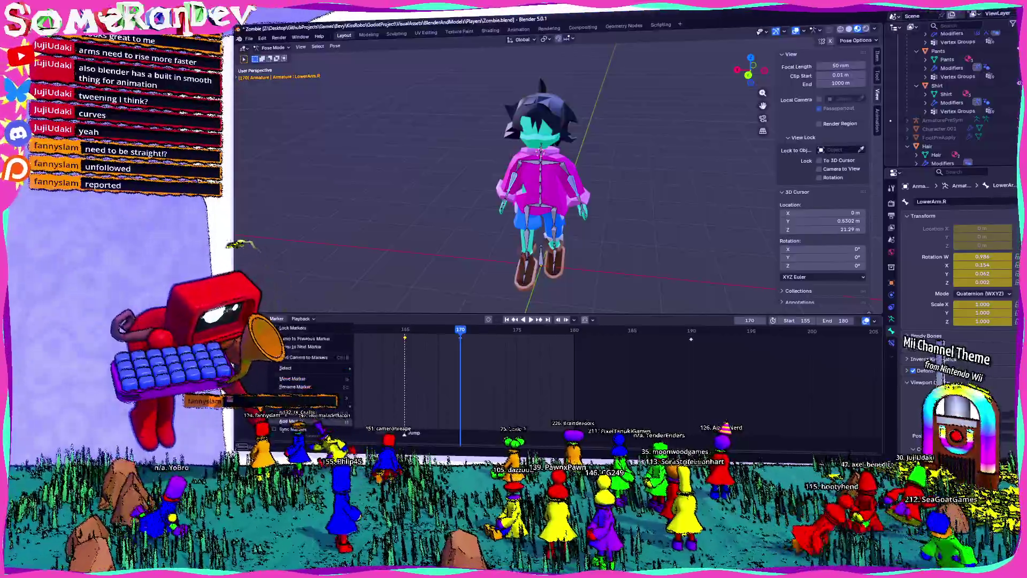
left_click(287, 422)
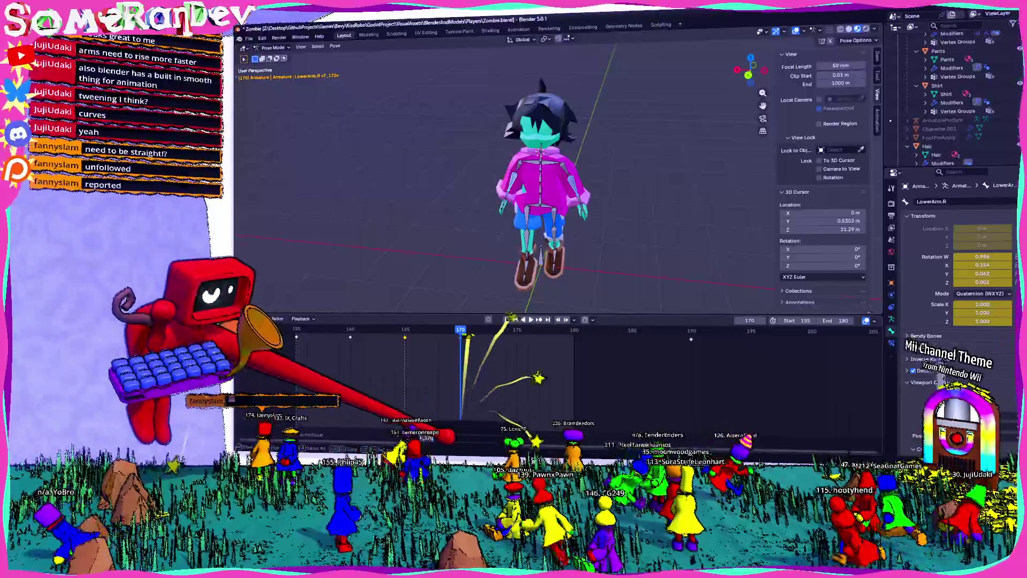
key("F2")
type("JumpToFall")
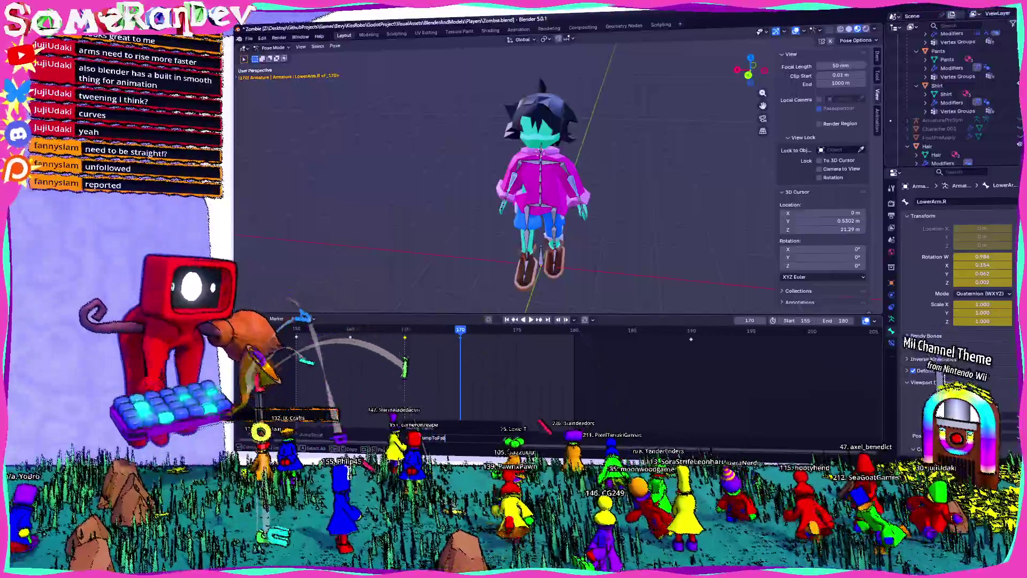
key("Return")
key("space")
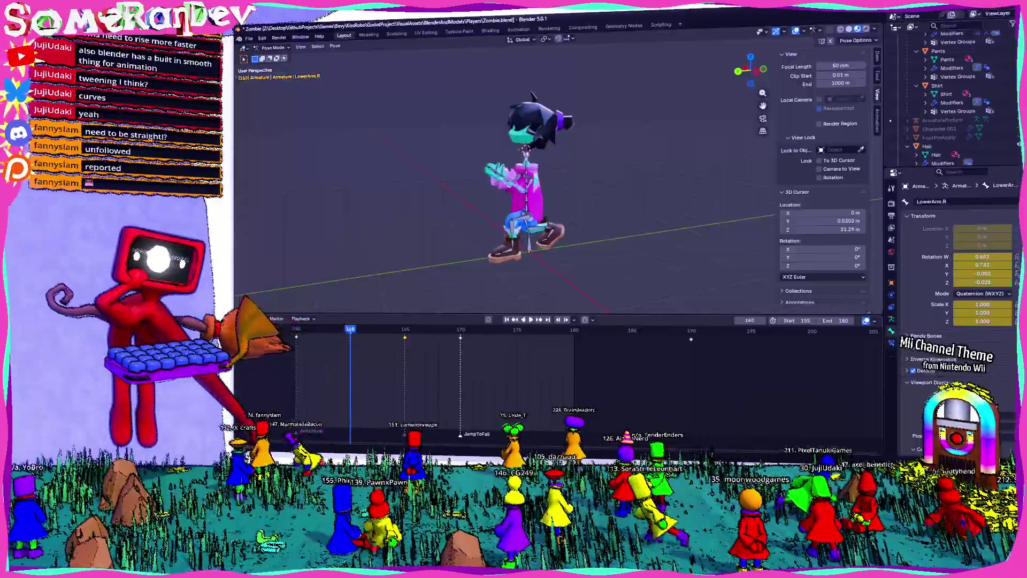
Shift the selected jump keyframes five frames later and play the result, stopping at frame 180.
key("g")
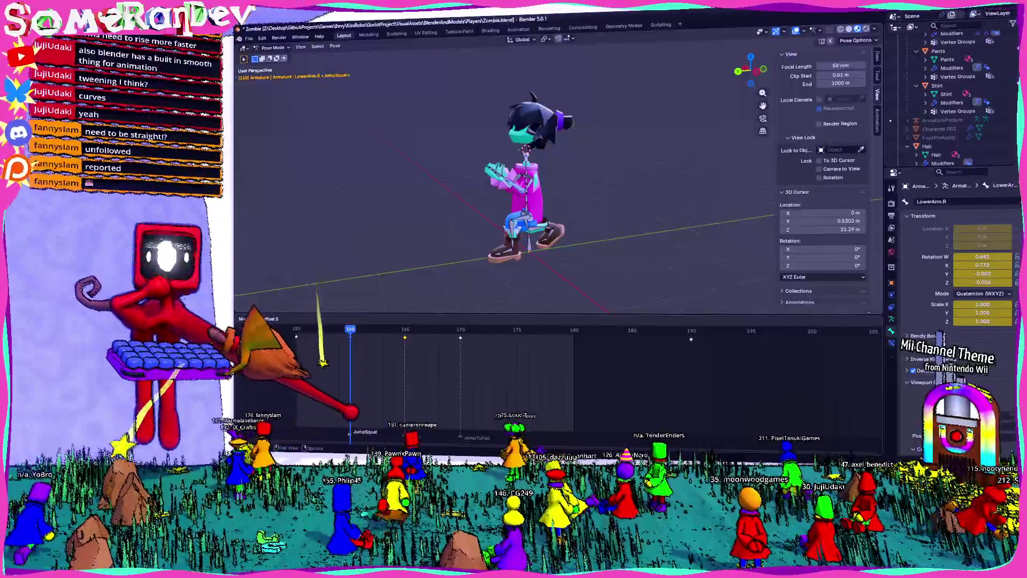
key("Return")
key("space")
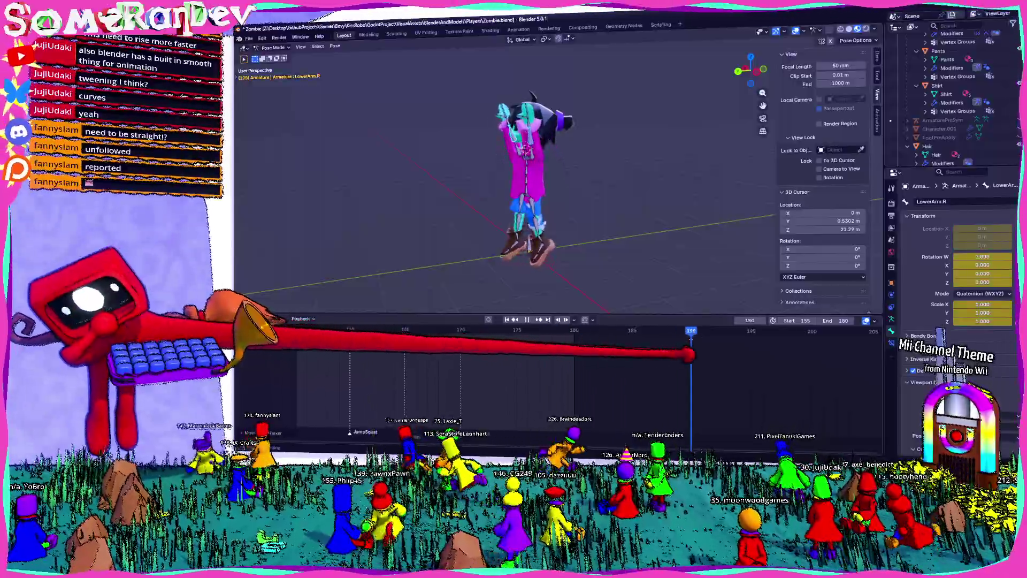
key("space")
middle_click_drag(530, 201, 561, 177)
scroll(529, 177, "up", 2)
scroll(530, 177, "down", 2)
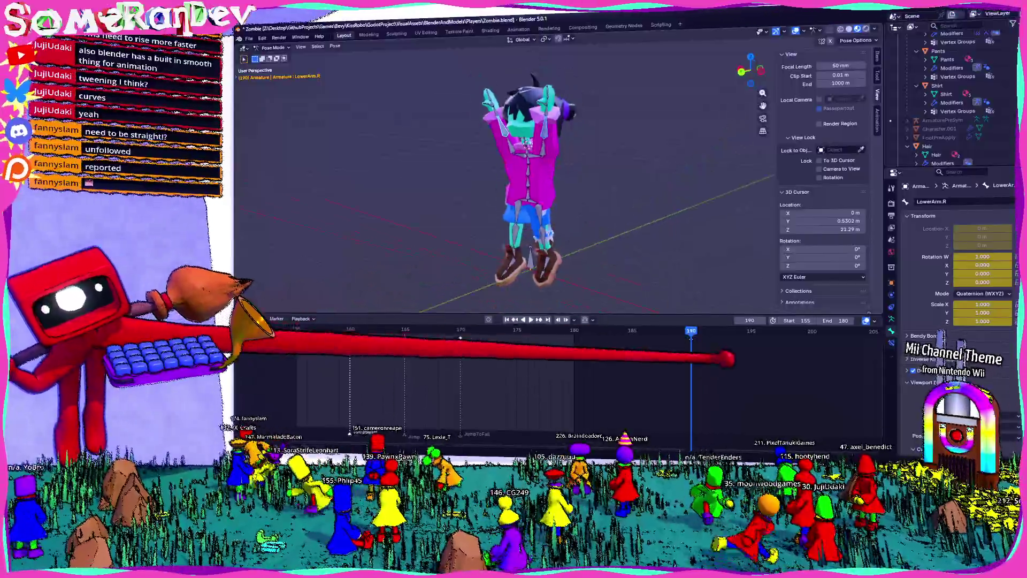
scroll(618, 229, "down", 2)
middle_click_drag(617, 229, 529, 205)
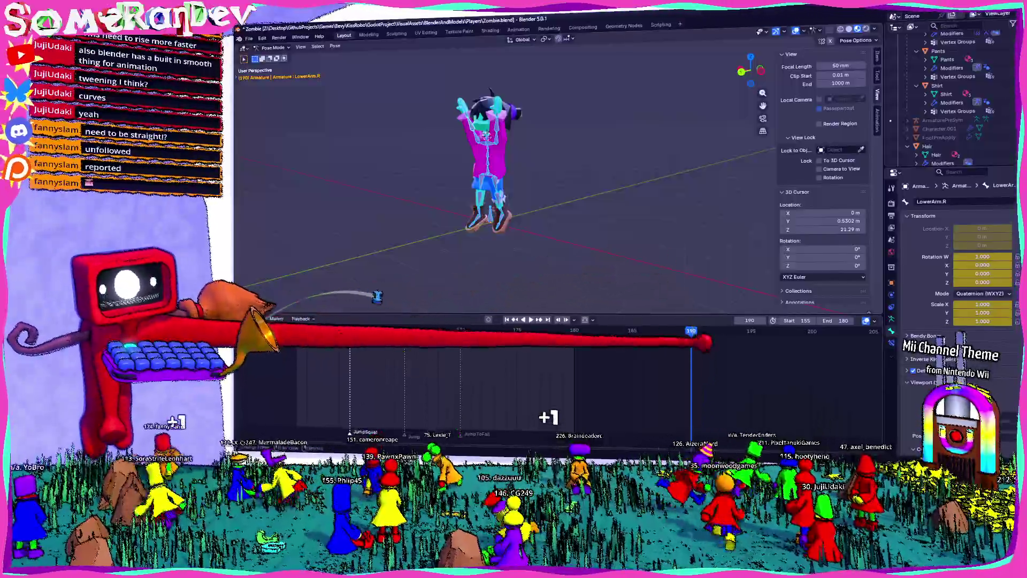
scroll(496, 405, "down", 2, "ctrl")
scroll(496, 406, "down", 2, "ctrl")
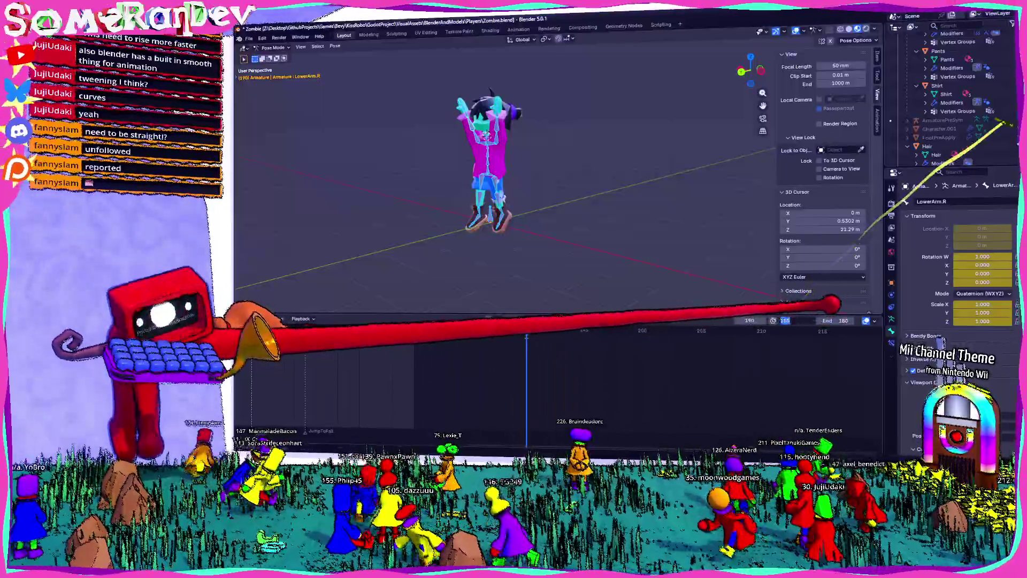
type("190")
Set the playback end frame to 210 and move the playhead there.
key("Tab")
type("210")
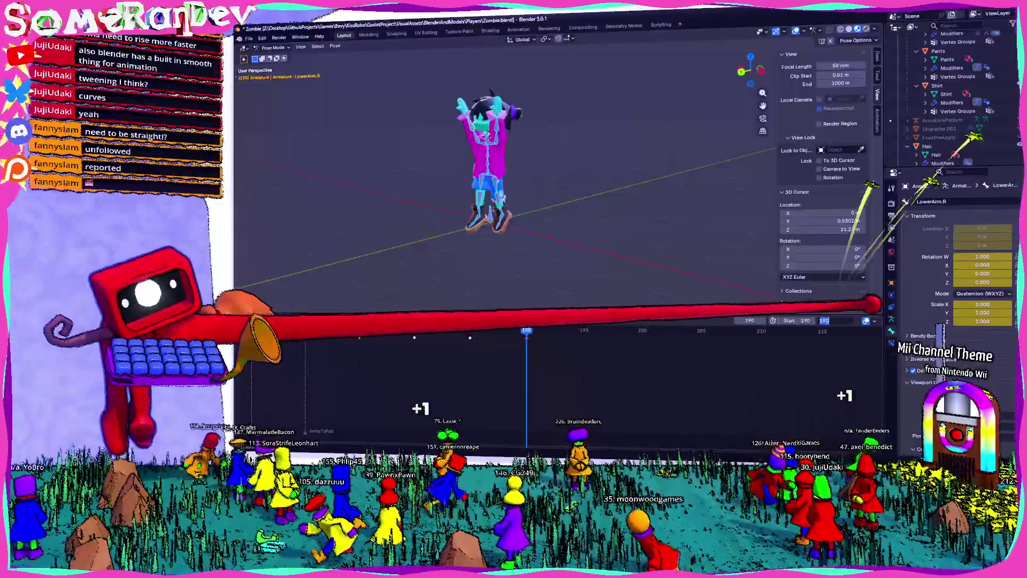
key("Return")
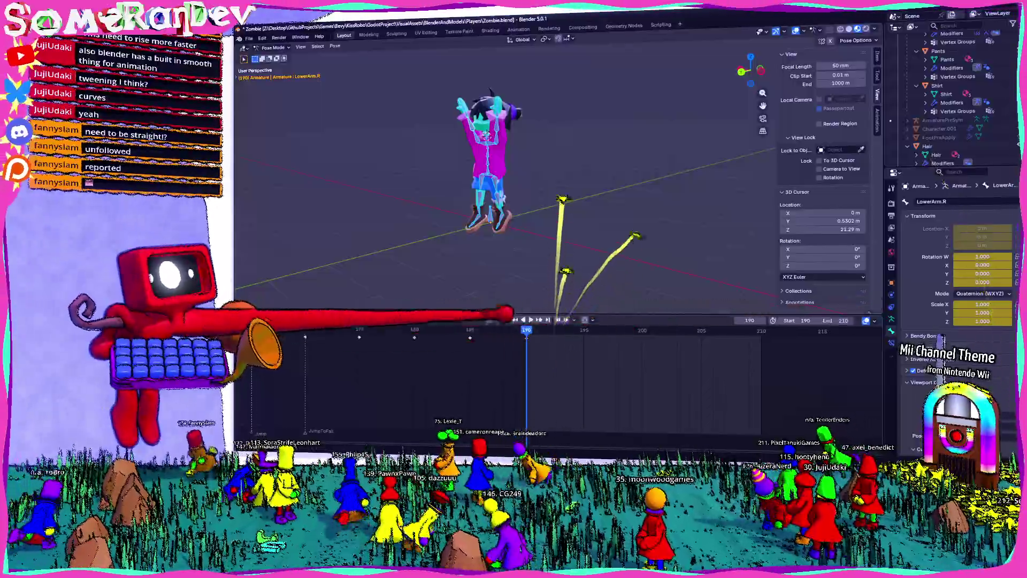
left_click_drag(525, 331, 760, 330)
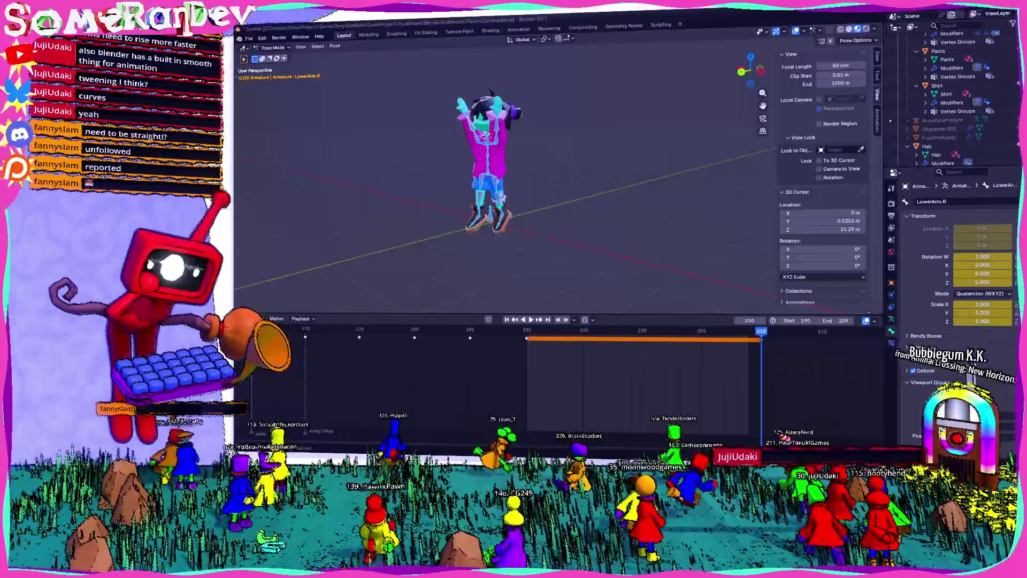
Paste the arms-up pose at frame 200 and keyframe it.
key("space")
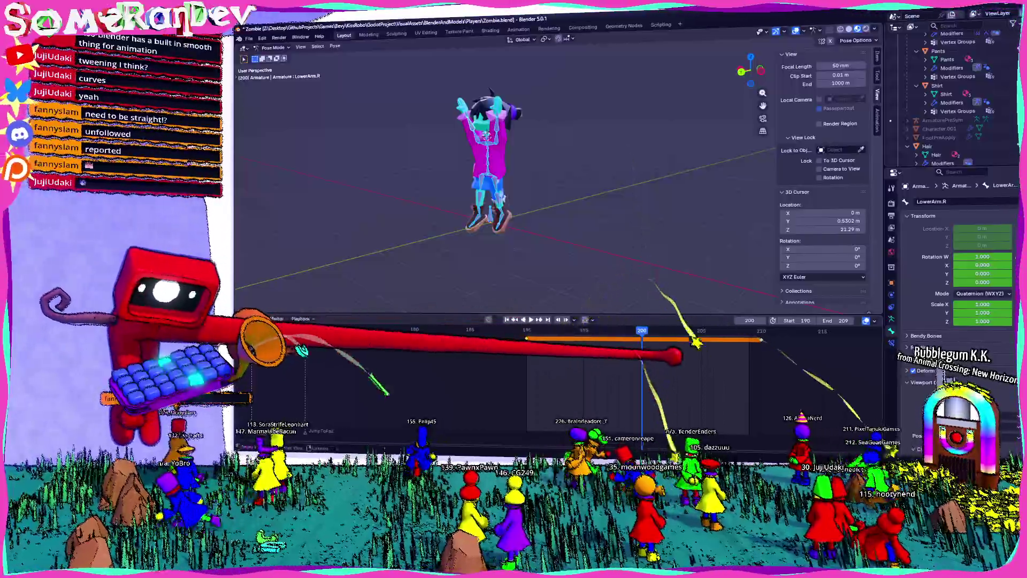
key("ctrl+v")
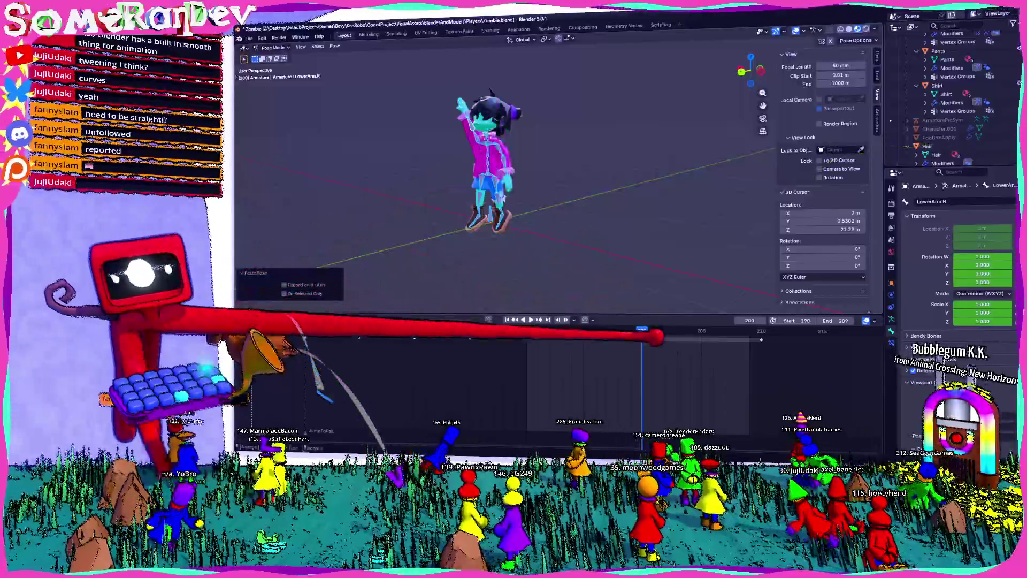
key("i")
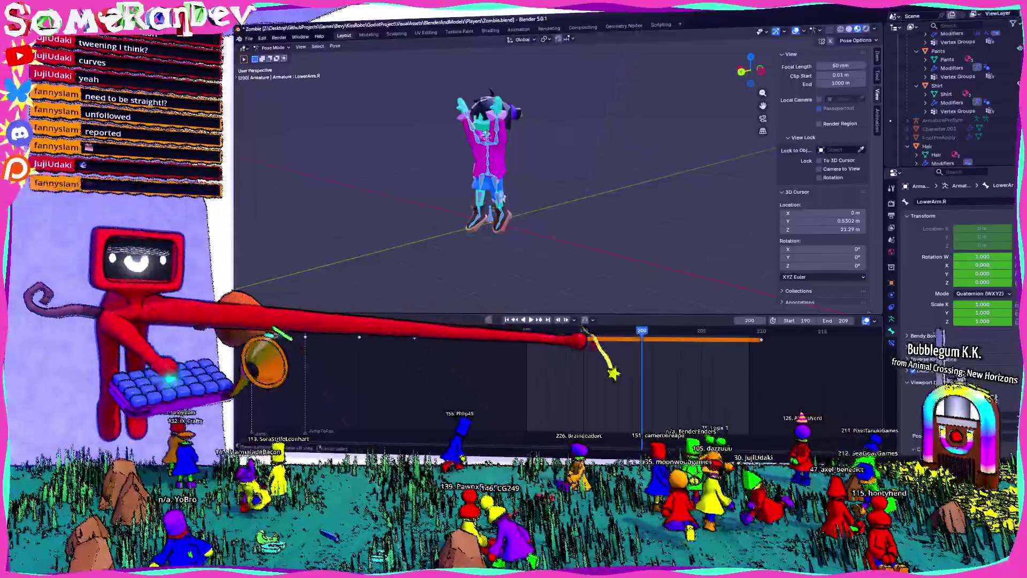
key("i")
middle_click_drag(563, 201, 610, 184)
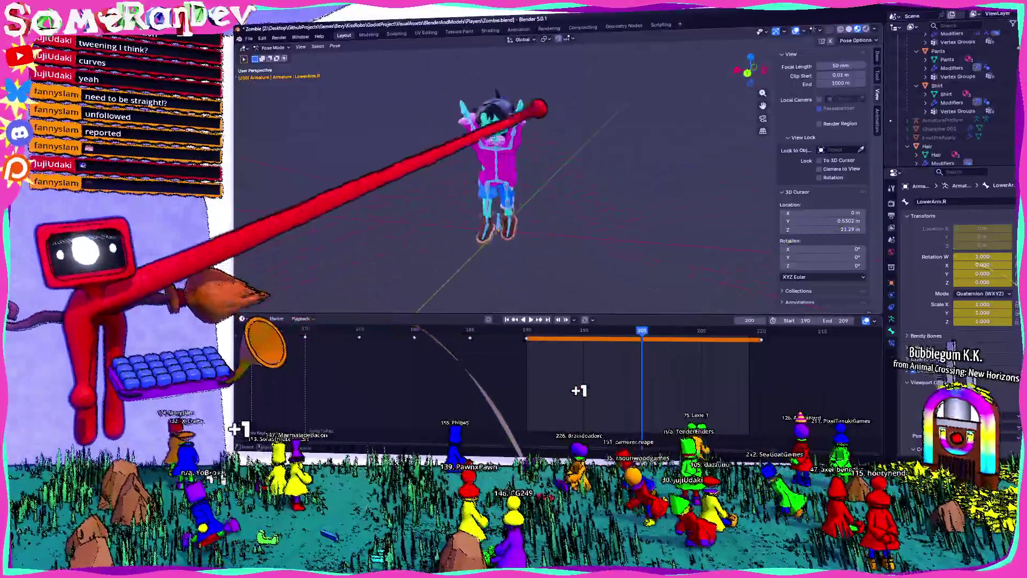
scroll(498, 176, "up", 3)
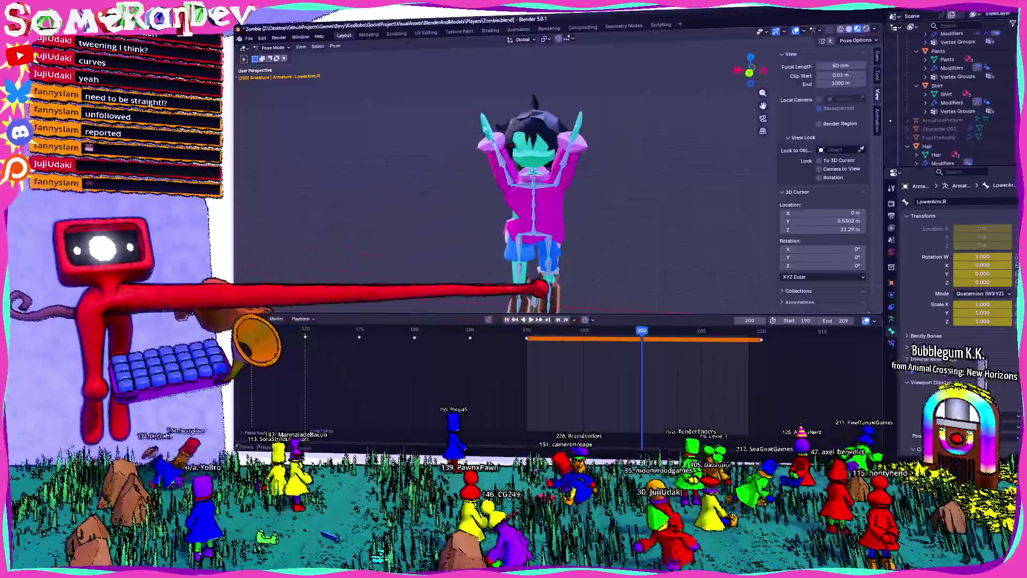
At frame 195 rotate the Leg1.R bone about -45° and keyframe the new stance.
key("Down")
middle_click_drag(617, 239, 457, 187)
left_click(589, 187)
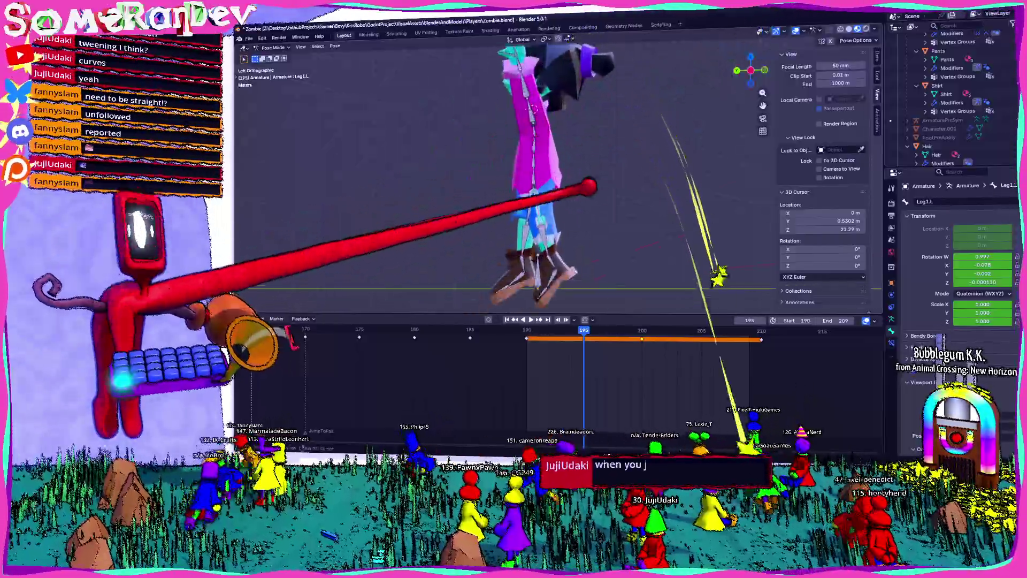
left_click(542, 181)
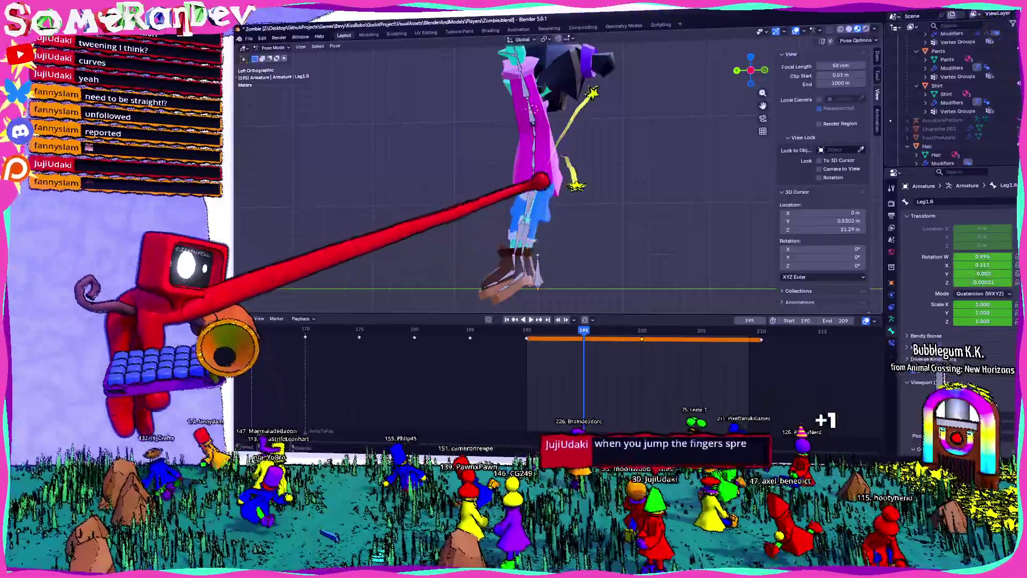
key("r")
left_click(897, 352)
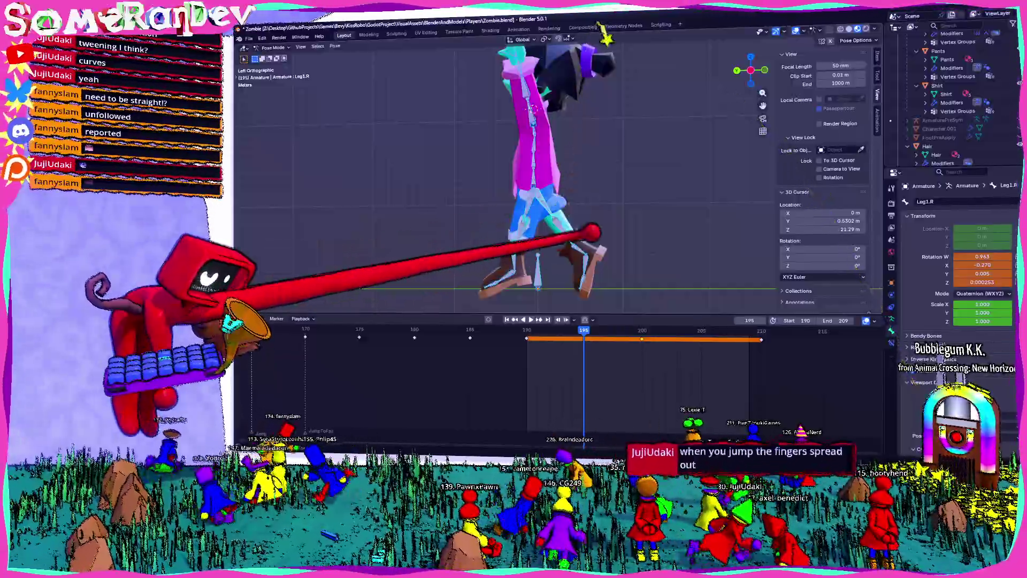
key("i")
Play the leg motion and orbit to a front view of the character.
key("space")
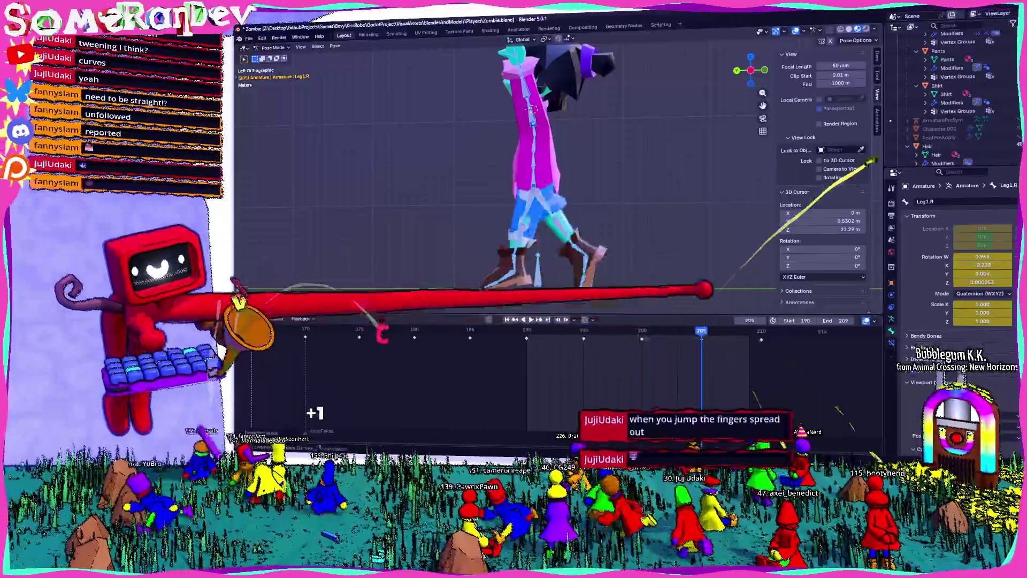
middle_click_drag(492, 270, 634, 187)
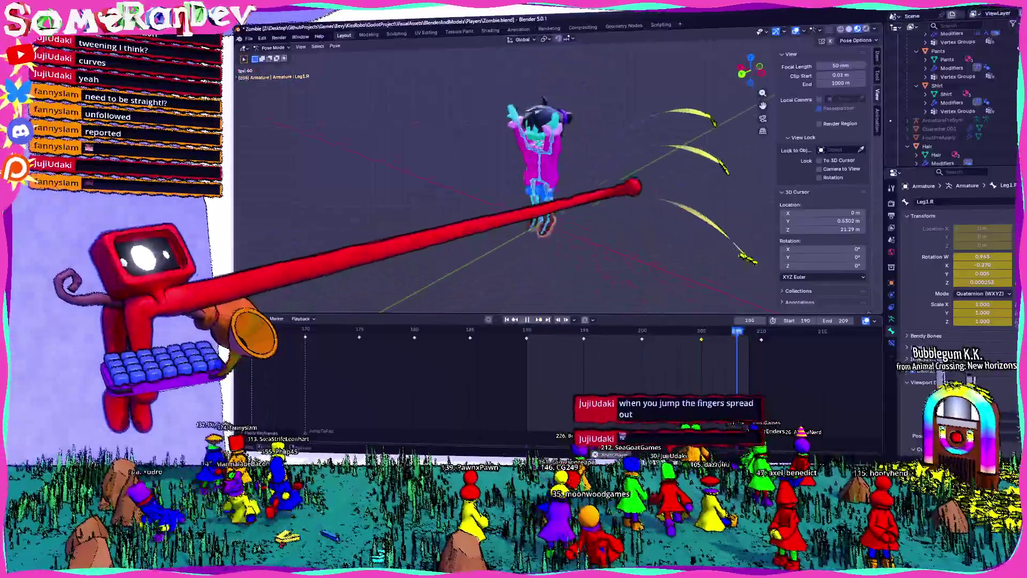
key("space")
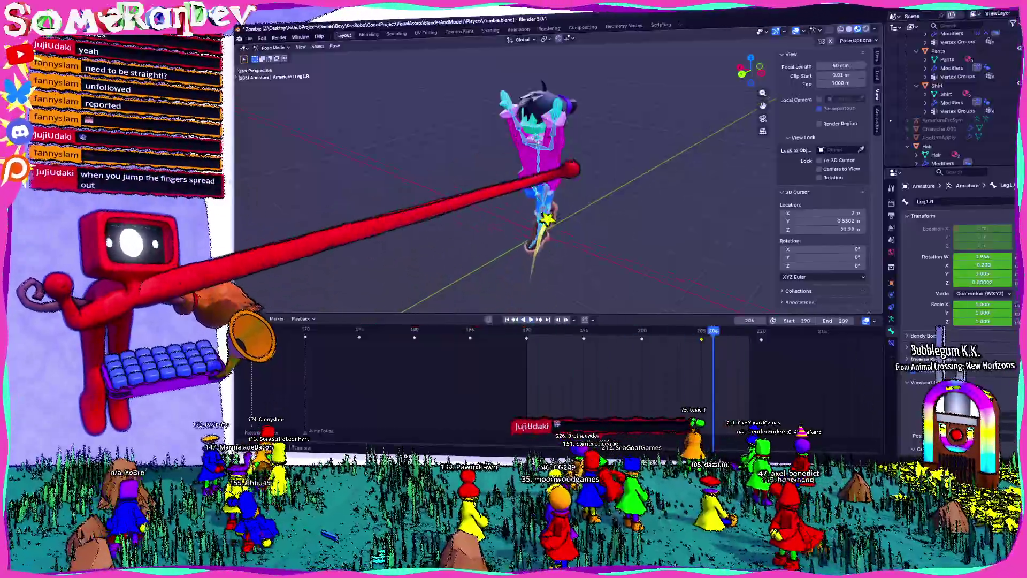
middle_click_drag(570, 168, 558, 145)
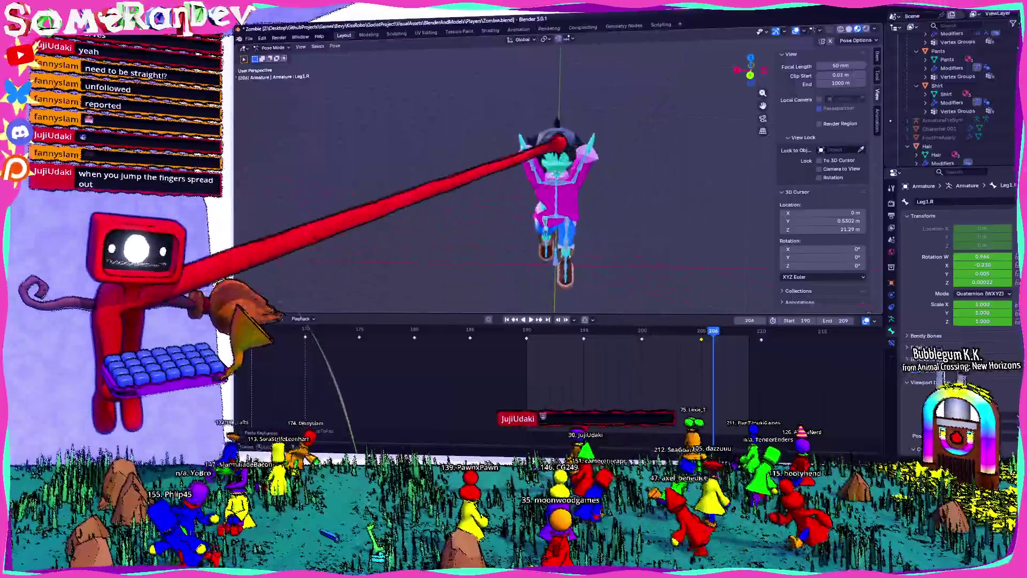
scroll(562, 176, "up", 3)
left_click(618, 141)
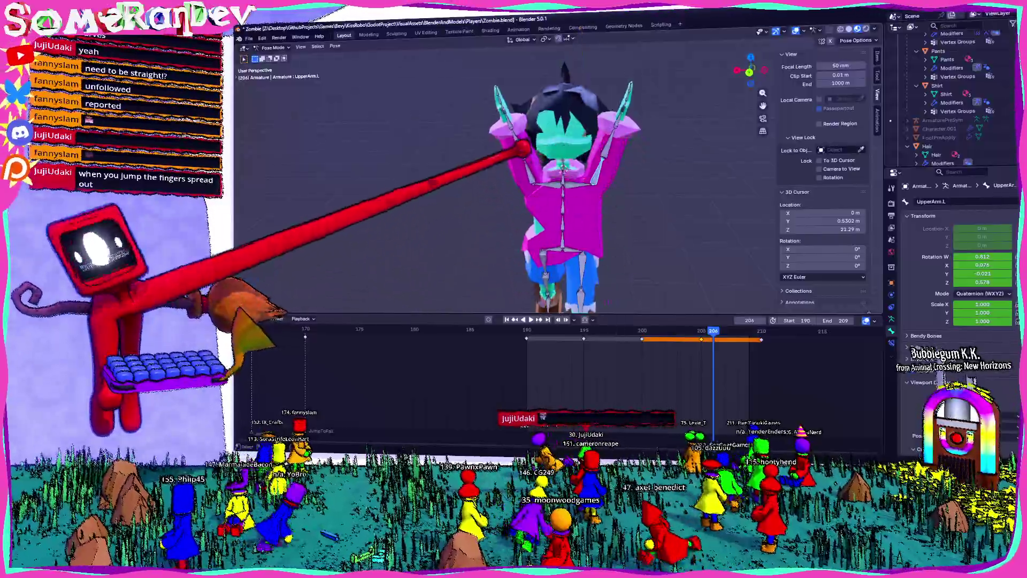
Select UpperArm.R and move the playhead back to the start frame 190.
left_click(513, 121)
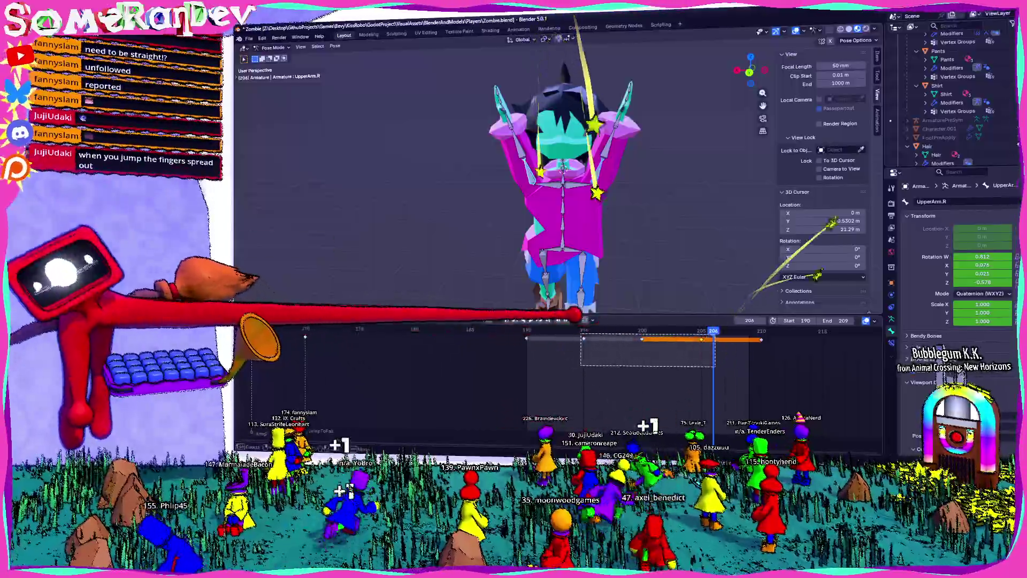
left_click(341, 423)
left_click(642, 330)
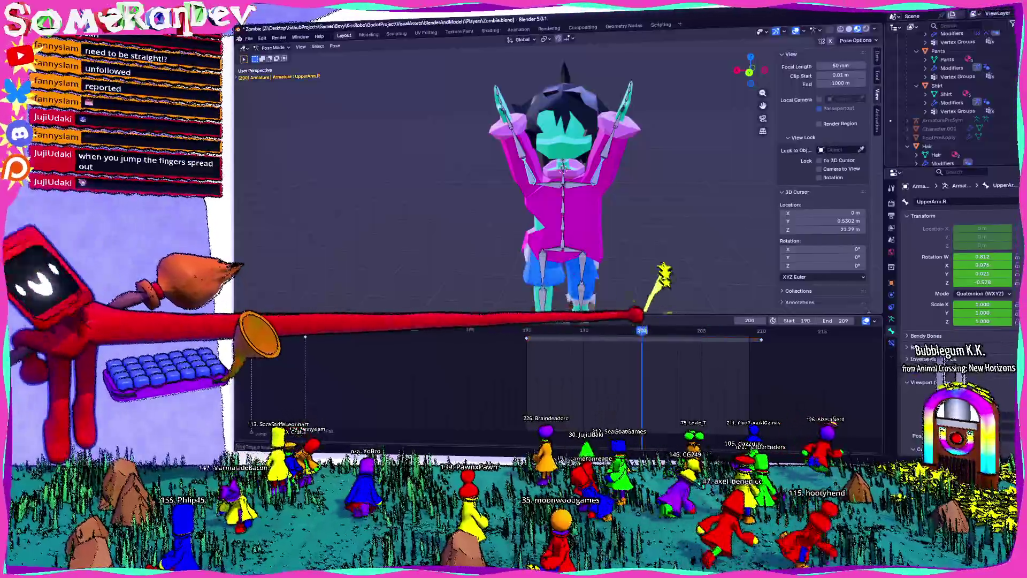
key("shift+Left")
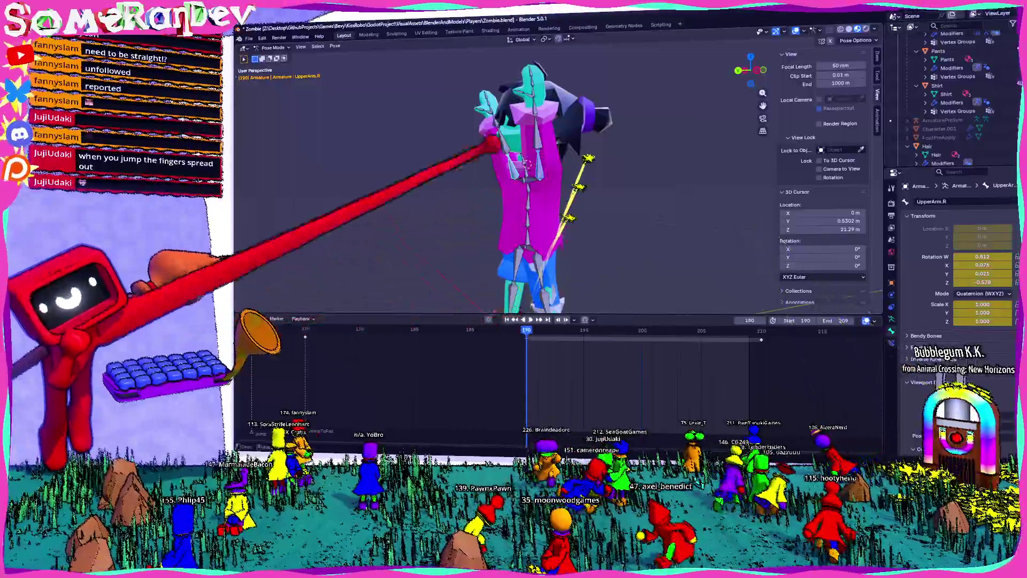
From a left side view adjust the left upper arm rotation, then return to a front-facing view.
key("ctrl+KP_3")
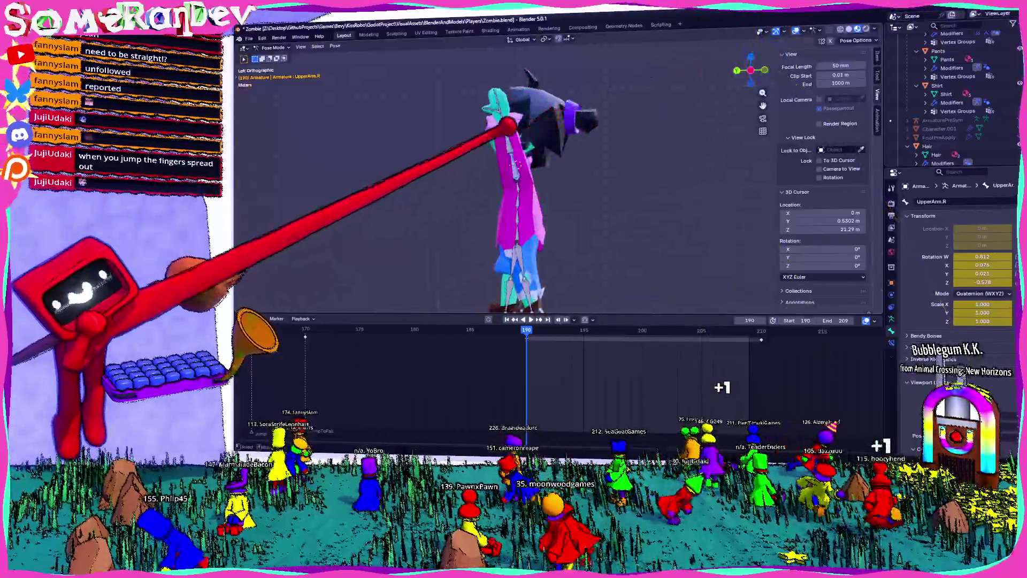
left_click(598, 133)
key("r")
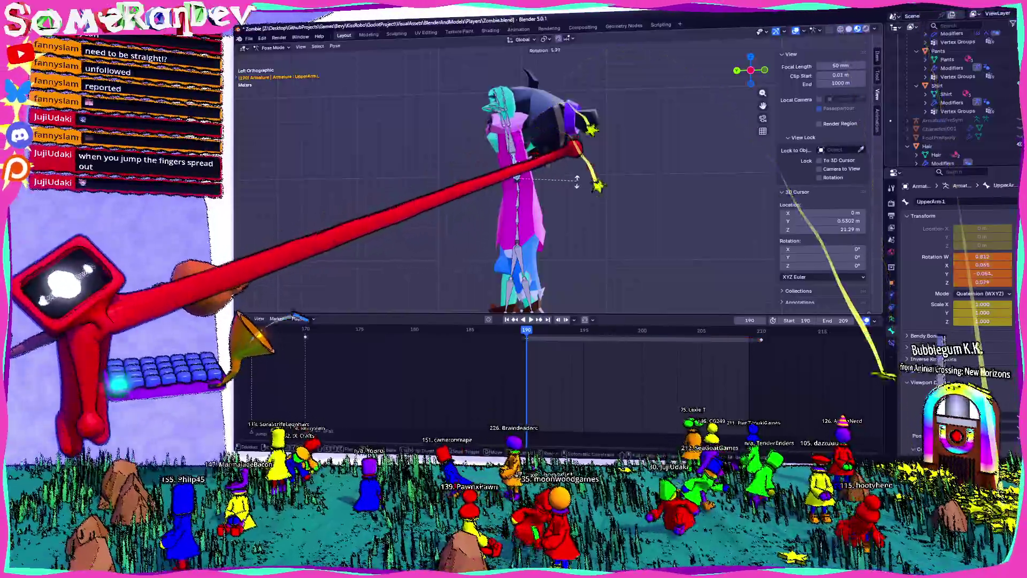
left_click(577, 153)
middle_click_drag(577, 153, 530, 185)
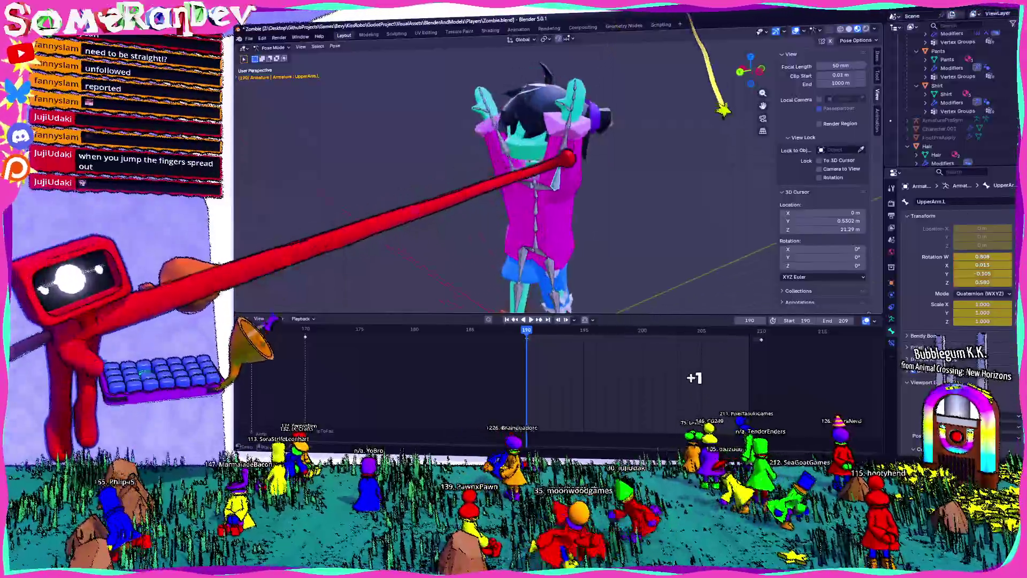
middle_click_drag(550, 233, 581, 304)
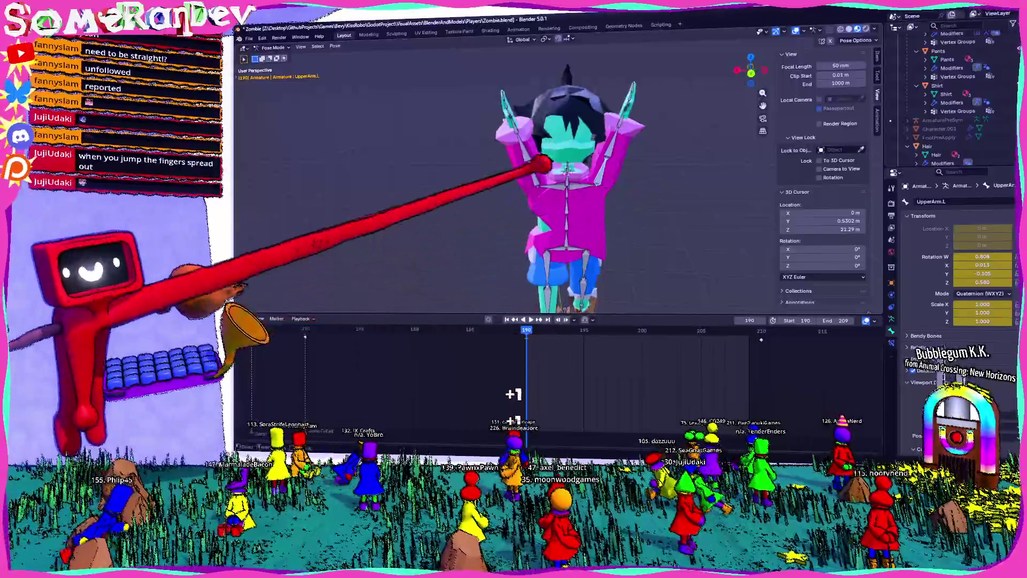
Jump to the last keyframe at 200 and check the timeline keyframe context menu.
key("i")
key("Up")
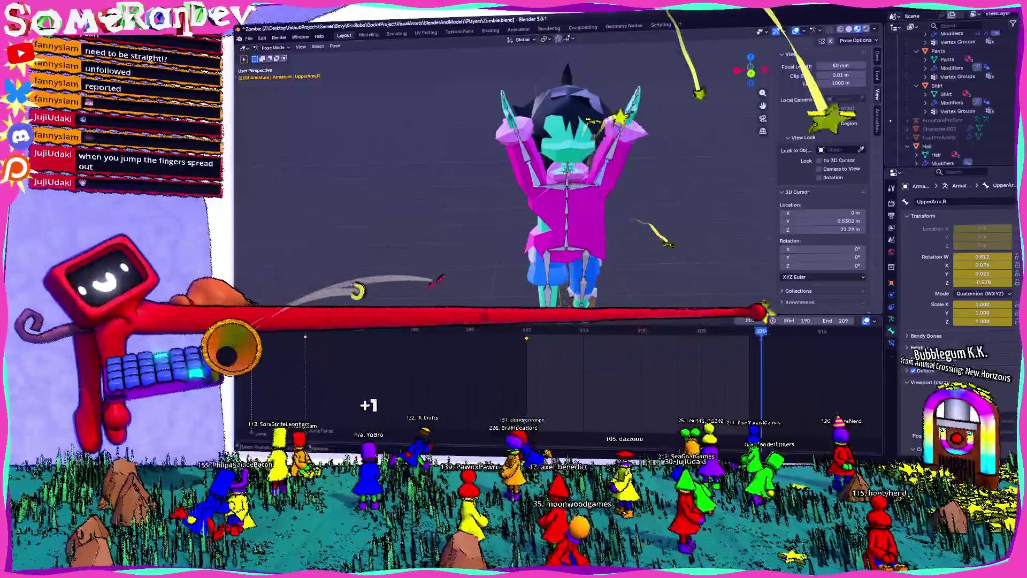
right_click(614, 351)
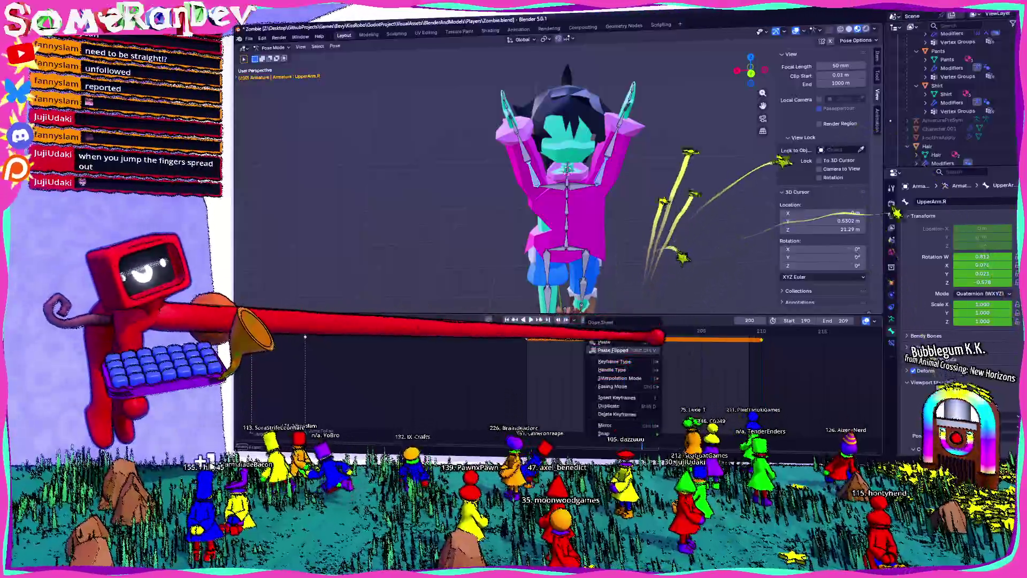
key("Escape")
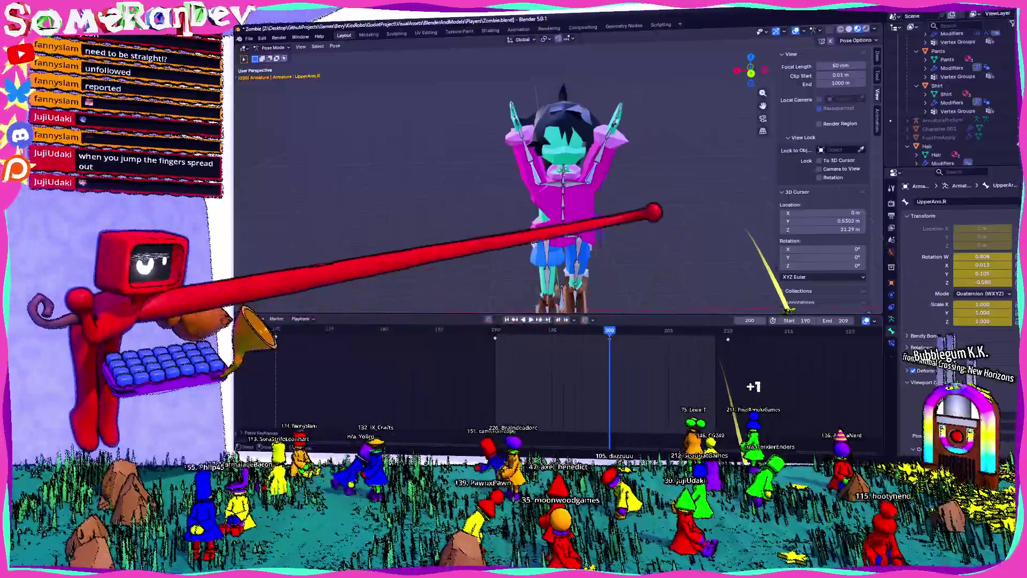
middle_click_drag(561, 201, 529, 209)
key("space")
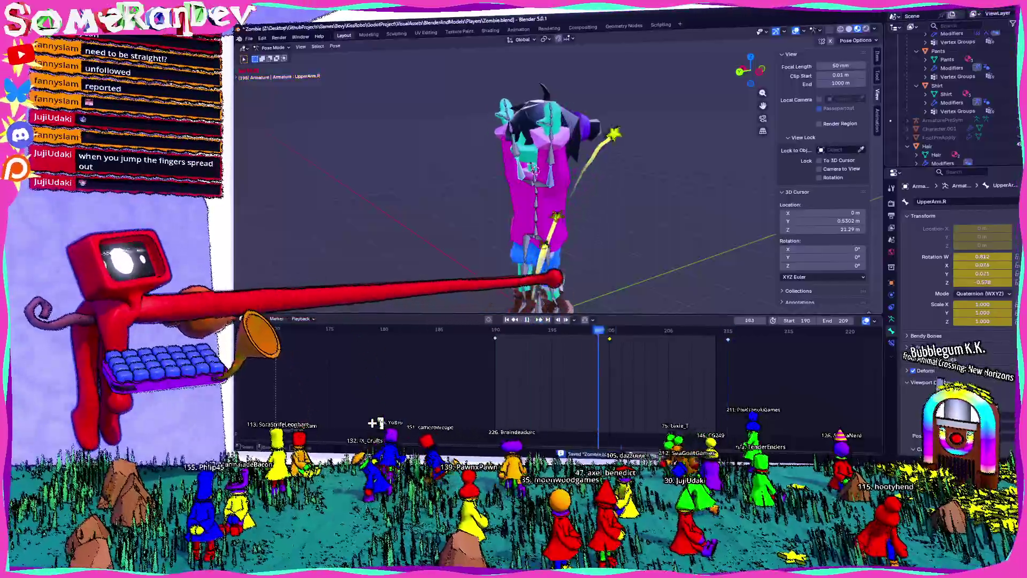
middle_click_drag(521, 200, 561, 200)
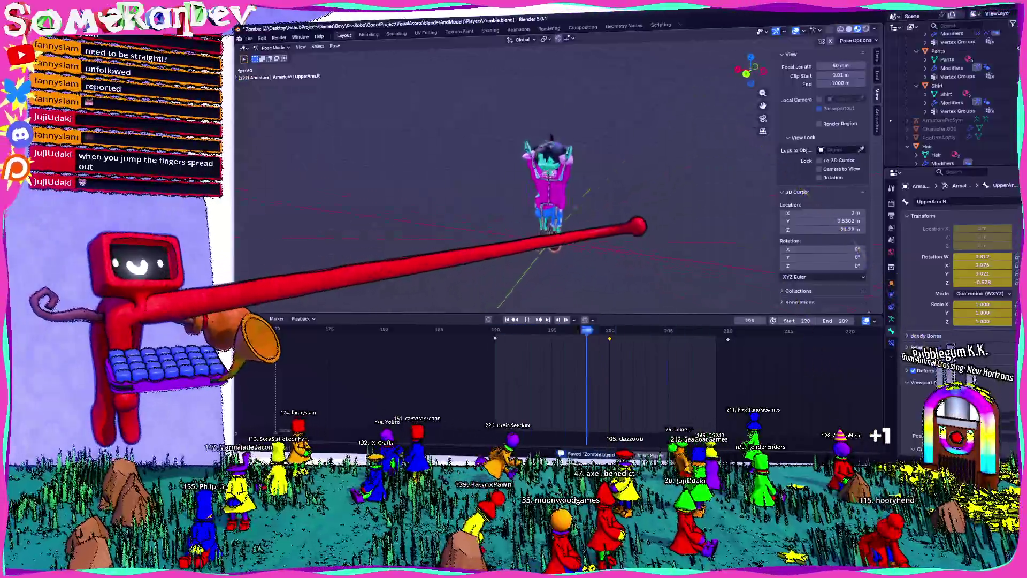
scroll(538, 152, "up", 2)
mouse_move(538, 161)
middle_mouse_down()
mouse_move(516, 218)
mouse_move(615, 217)
middle_mouse_up()
scroll(523, 194, "down", 3)
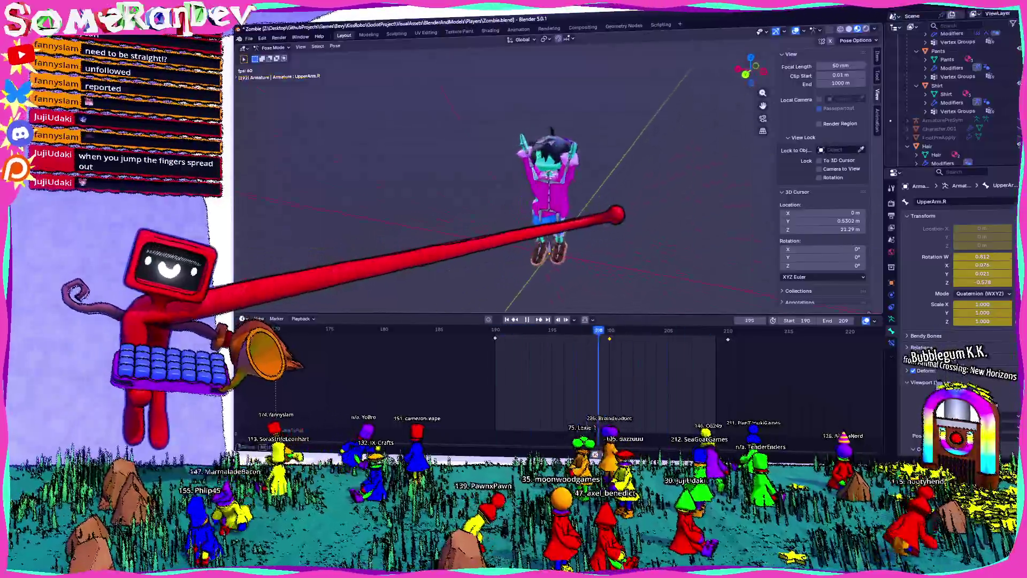
scroll(562, 193, "up", 2)
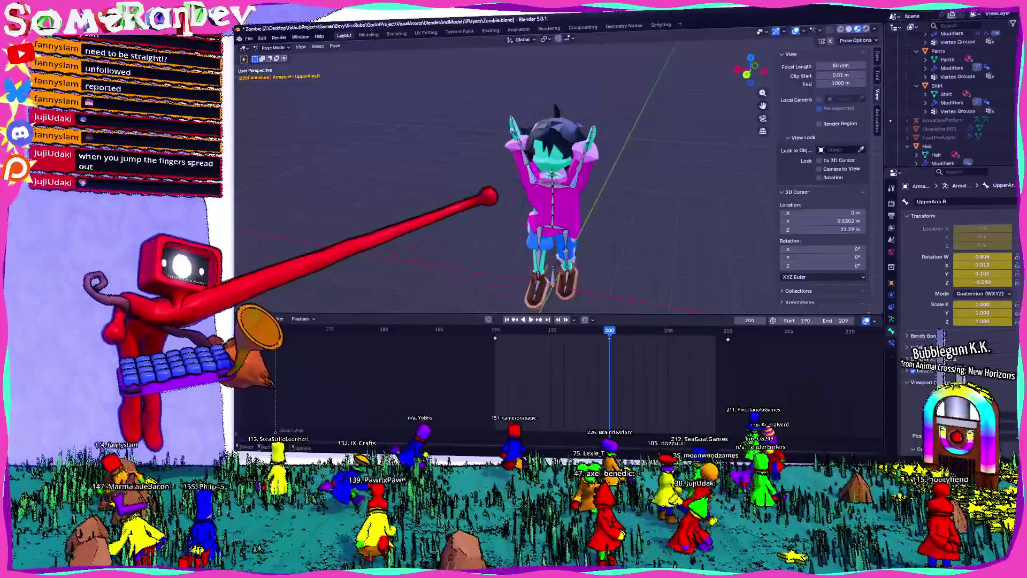
scroll(610, 105, "up", 3)
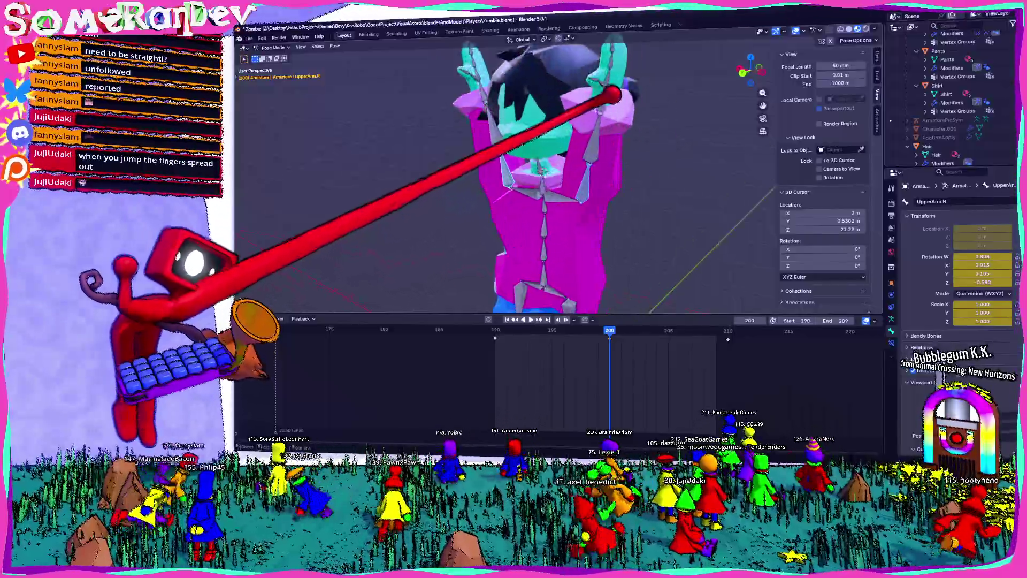
mouse_move(607, 104)
middle_mouse_down()
mouse_move(606, 175)
mouse_move(522, 192)
mouse_move(546, 271)
middle_mouse_up()
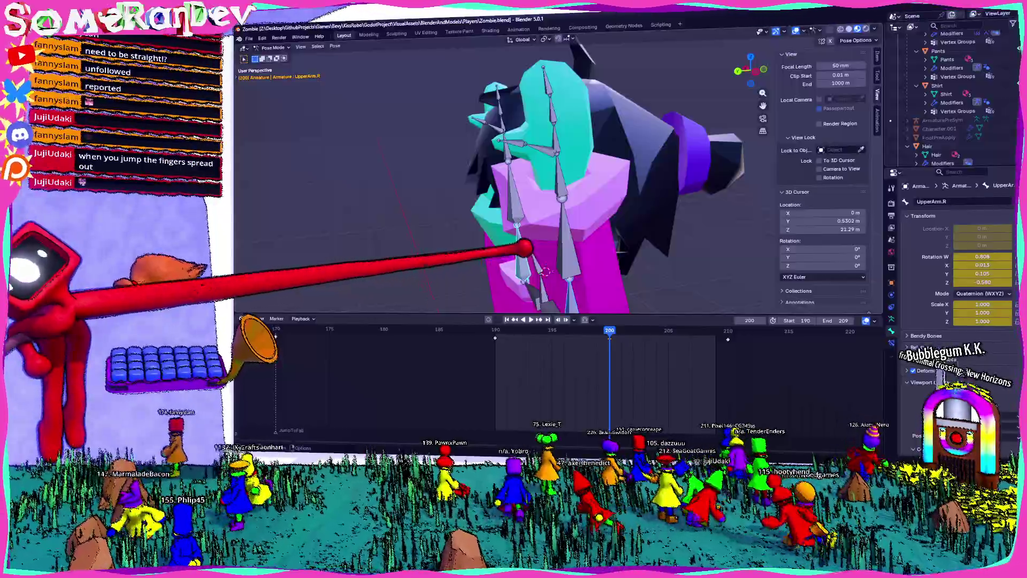
middle_click_drag(546, 271, 545, 239)
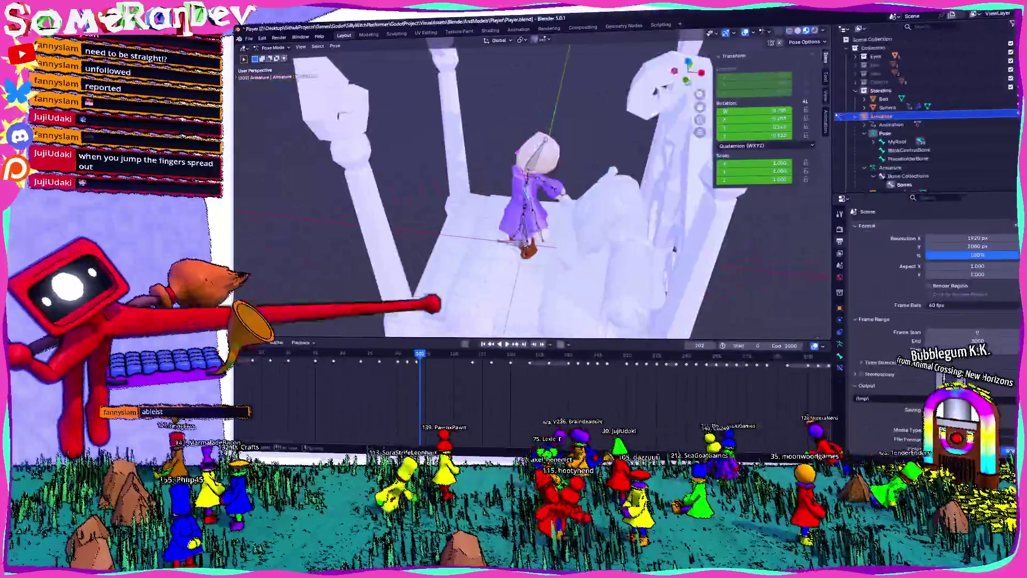
scroll(453, 273, "up", 5)
Orbit around the Player character to study its legs and the fall from the side.
middle_click_drag(454, 241, 454, 273)
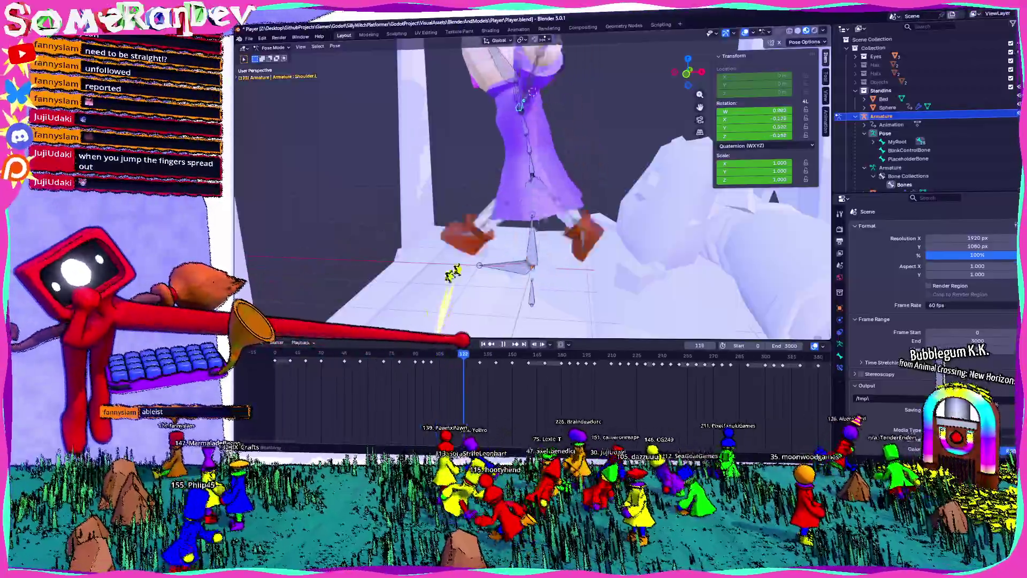
scroll(481, 282, "down", 4)
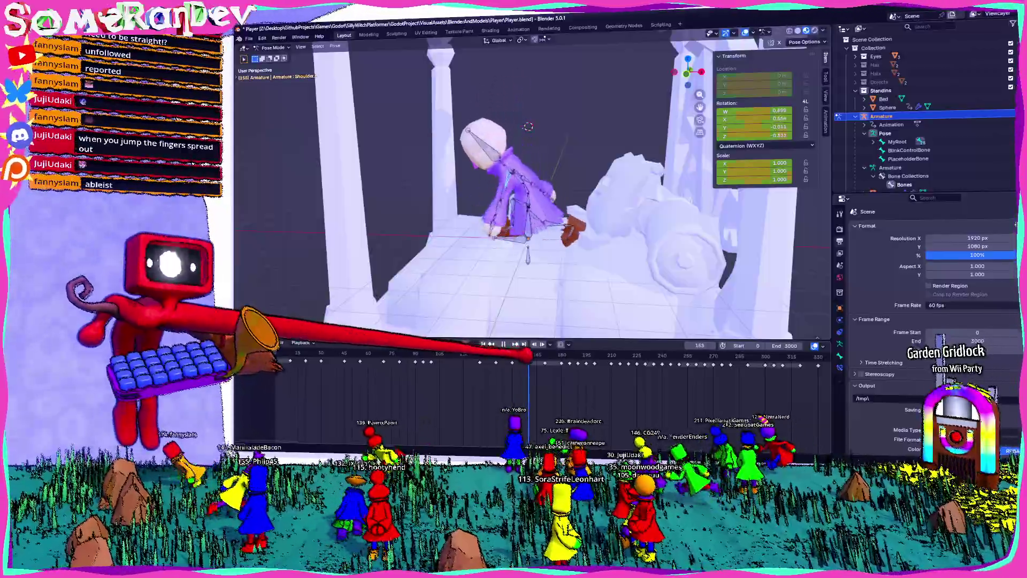
middle_click_drag(530, 185, 562, 160)
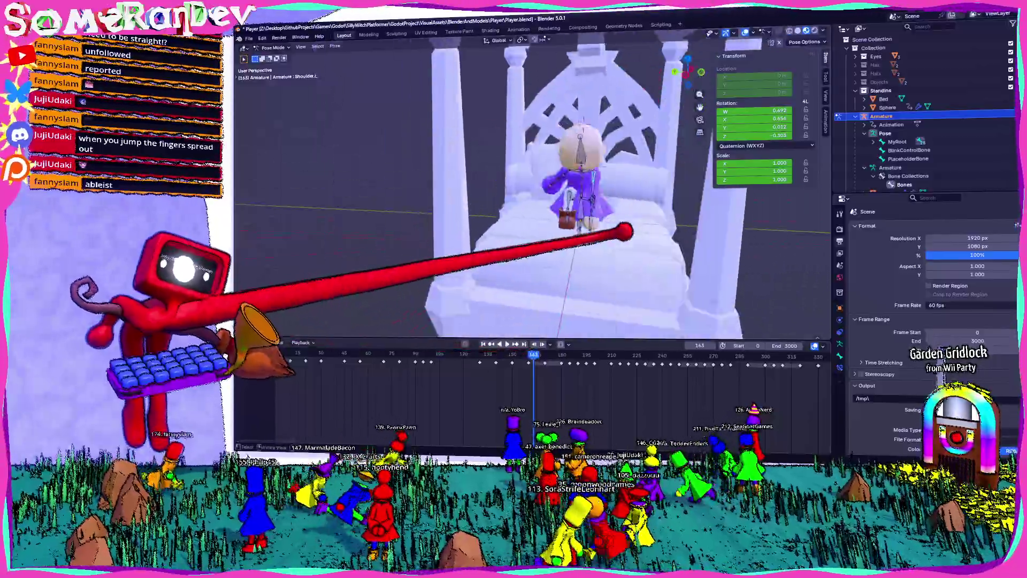
scroll(530, 185, "up", 3)
scroll(529, 185, "down", 4)
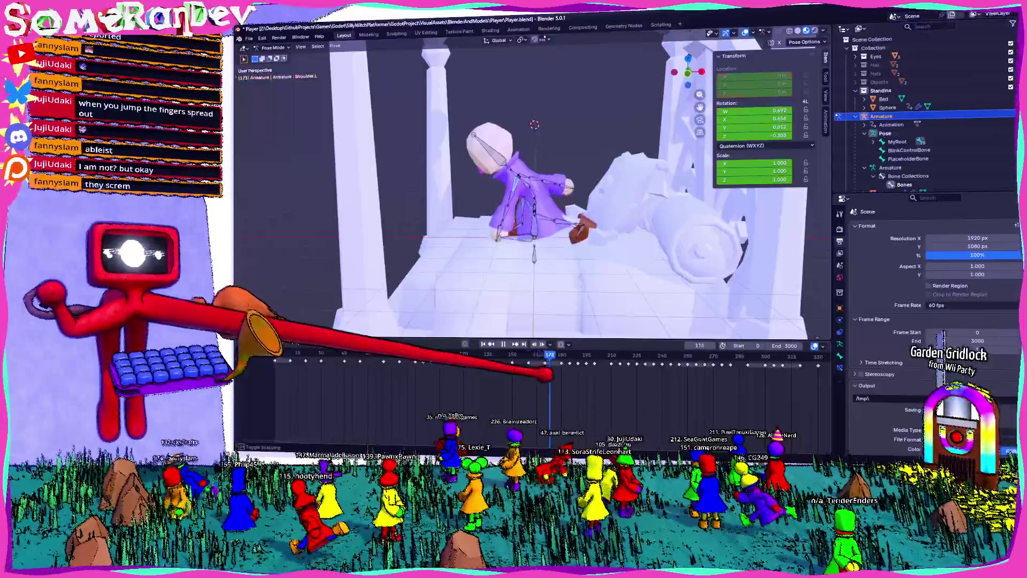
mouse_move(534, 124)
middle_mouse_down()
mouse_move(565, 137)
mouse_move(531, 111)
middle_mouse_up()
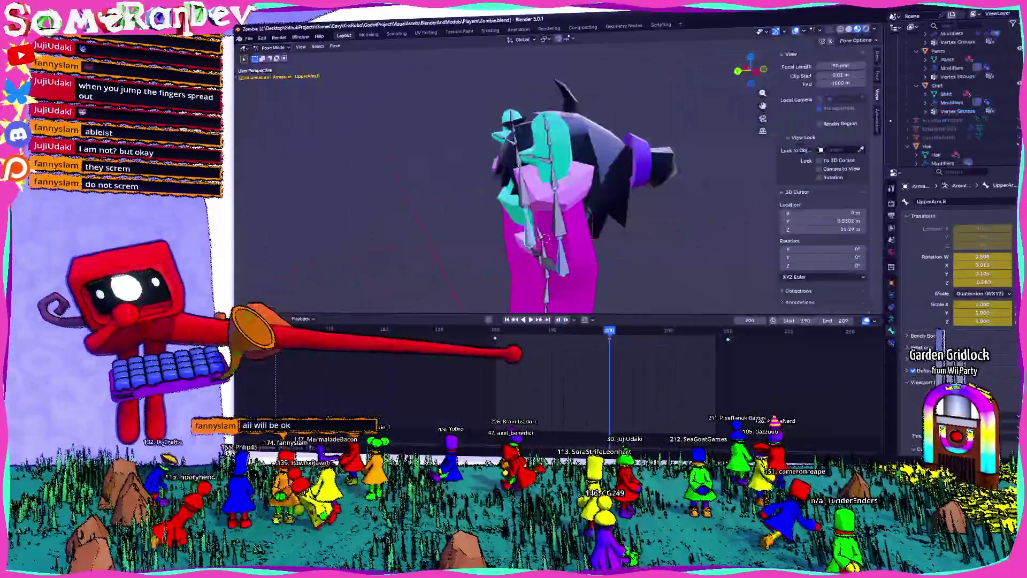
scroll(553, 185, "down", 5)
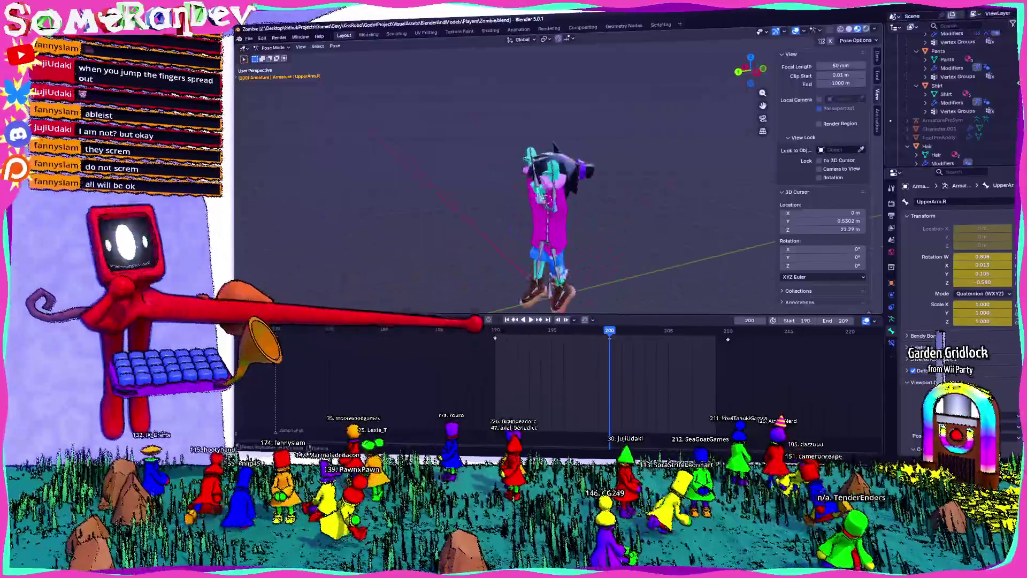
Scrub the zombie's jump forward to about frame 210 and level the side view.
left_click_drag(505, 329, 727, 334)
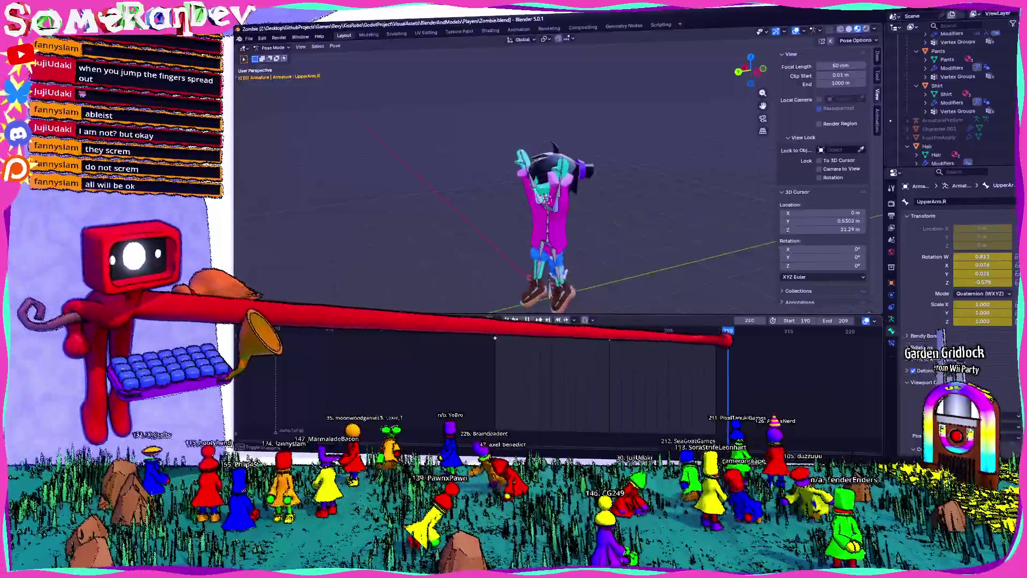
middle_click_drag(706, 272, 687, 232)
left_click(624, 331)
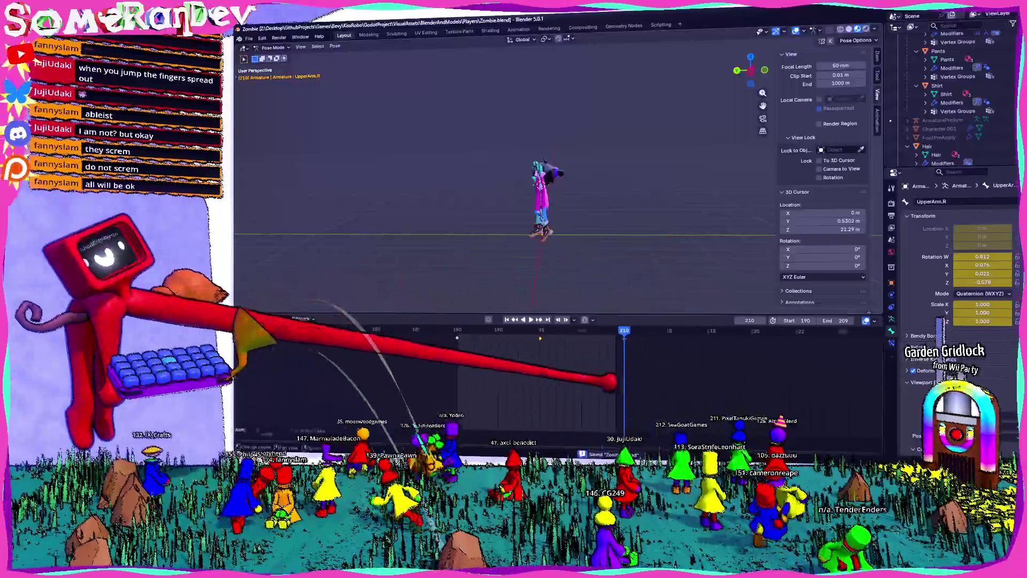
middle_click_drag(614, 384, 688, 390)
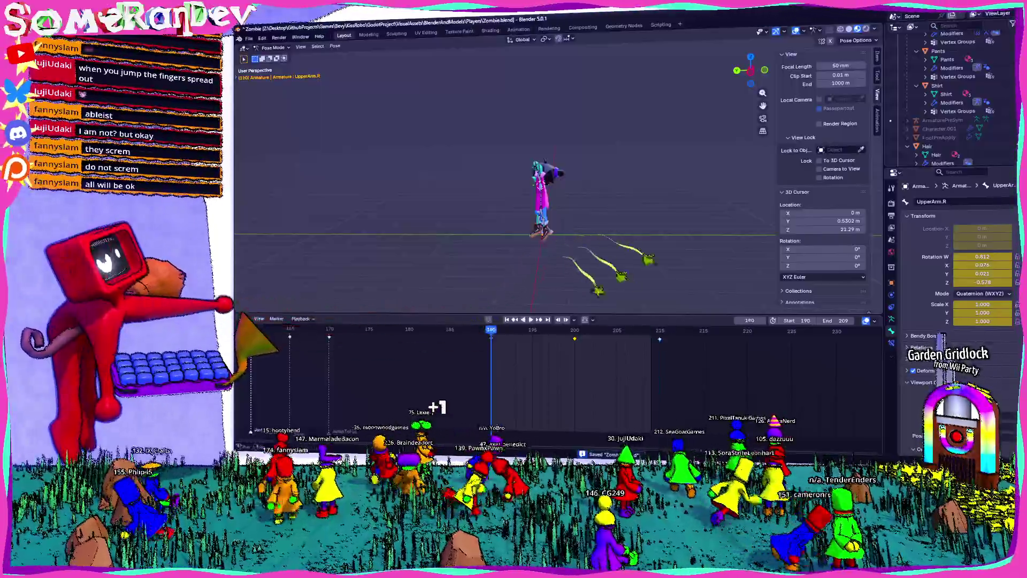
Check the Marker menu, jump to the end frame and play the animation onward.
left_click(276, 318)
left_click(293, 422)
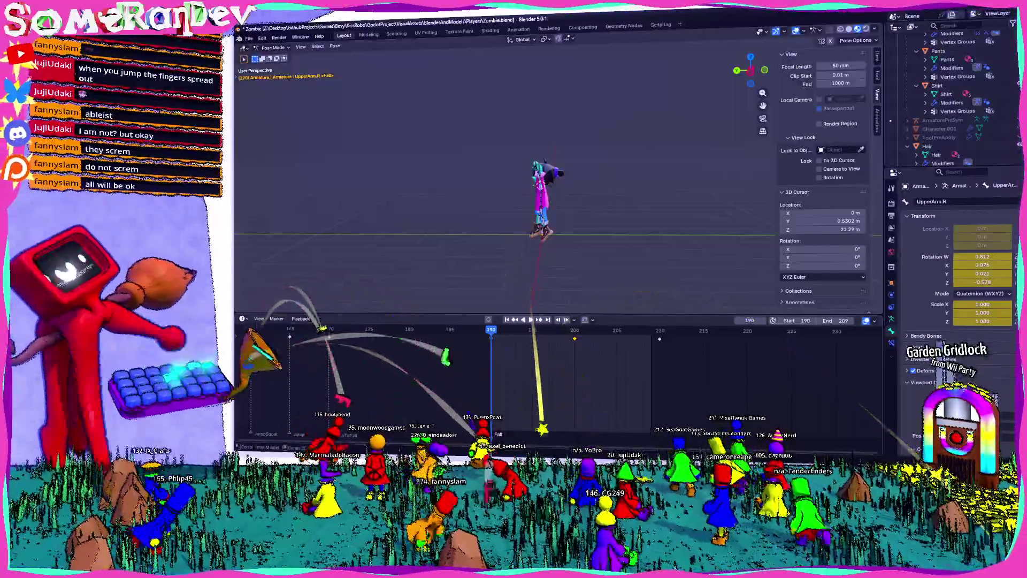
key("shift+Right")
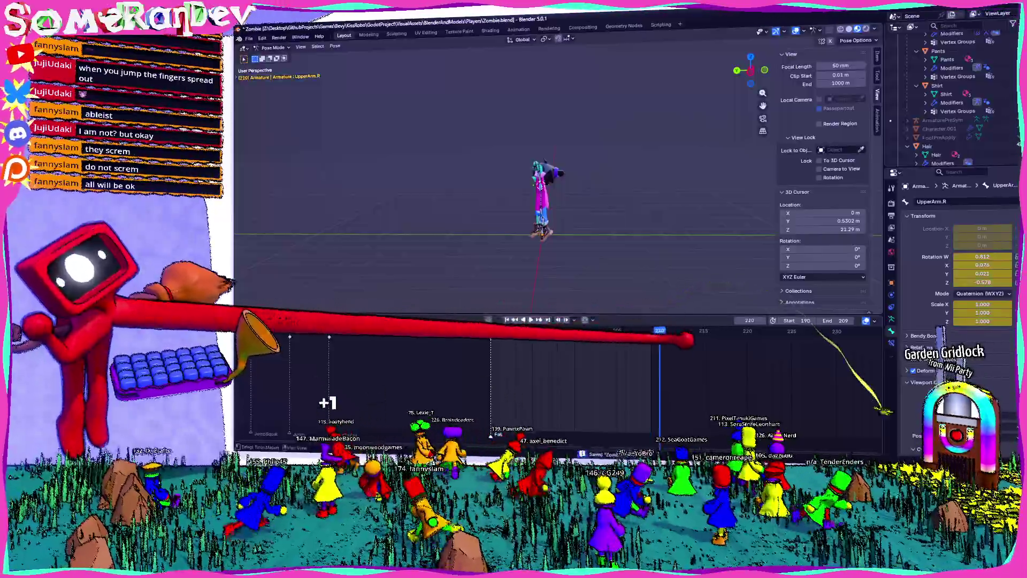
scroll(562, 377, "up", 3)
key("space")
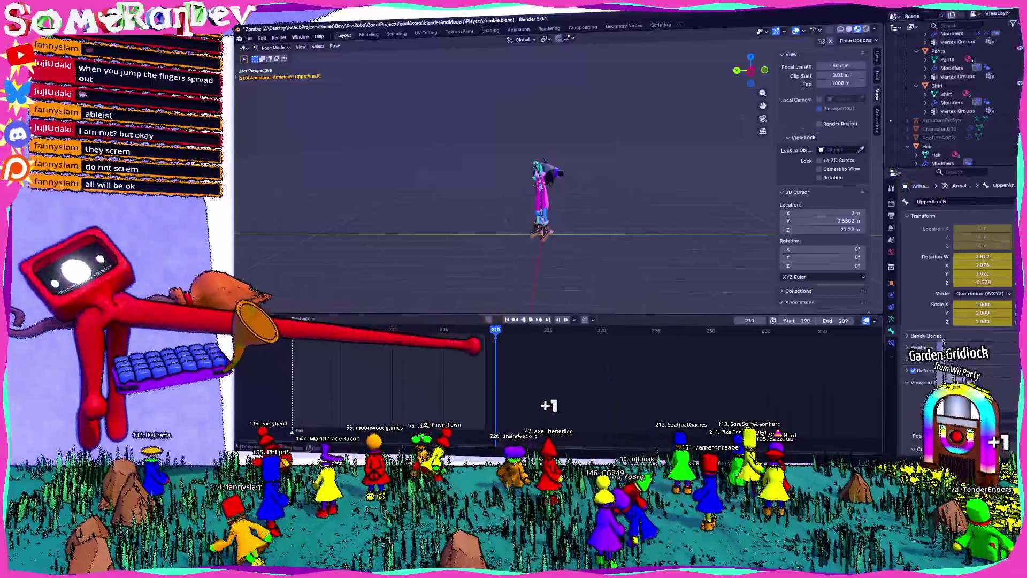
Add a Fall marker on the timeline and view the upright zombie from another angle.
left_click(277, 319)
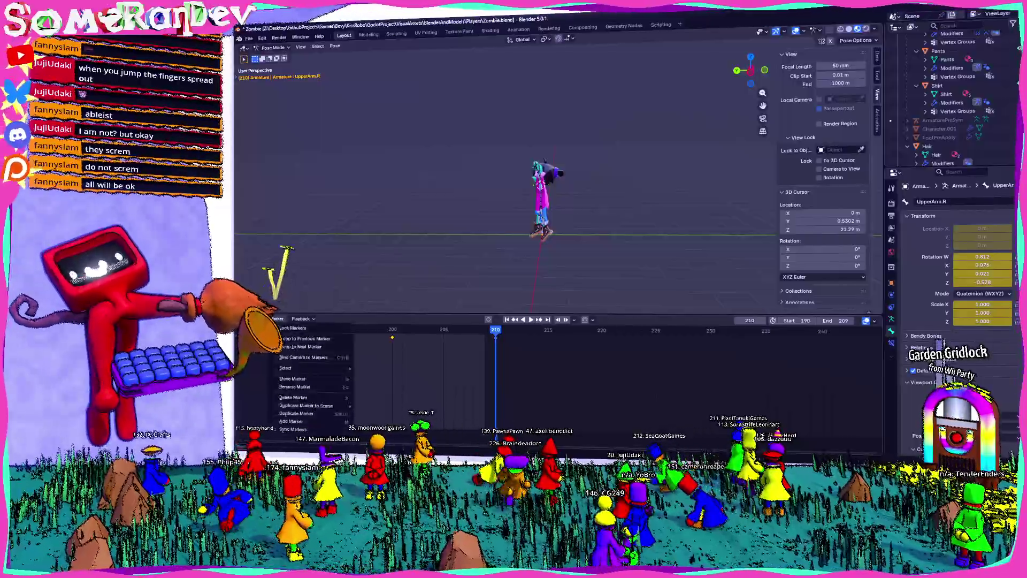
left_click(291, 420)
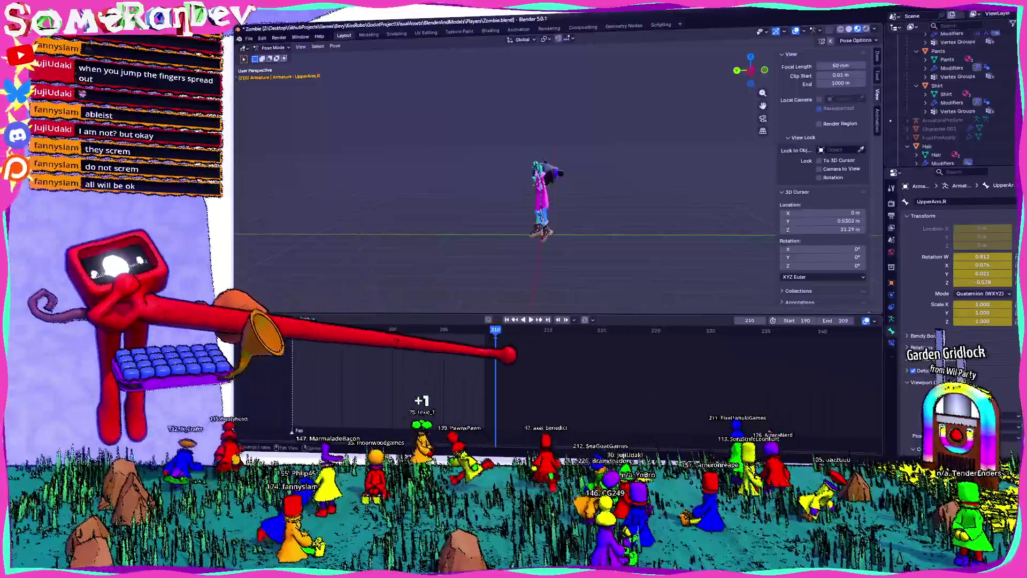
scroll(571, 165, "up", 4)
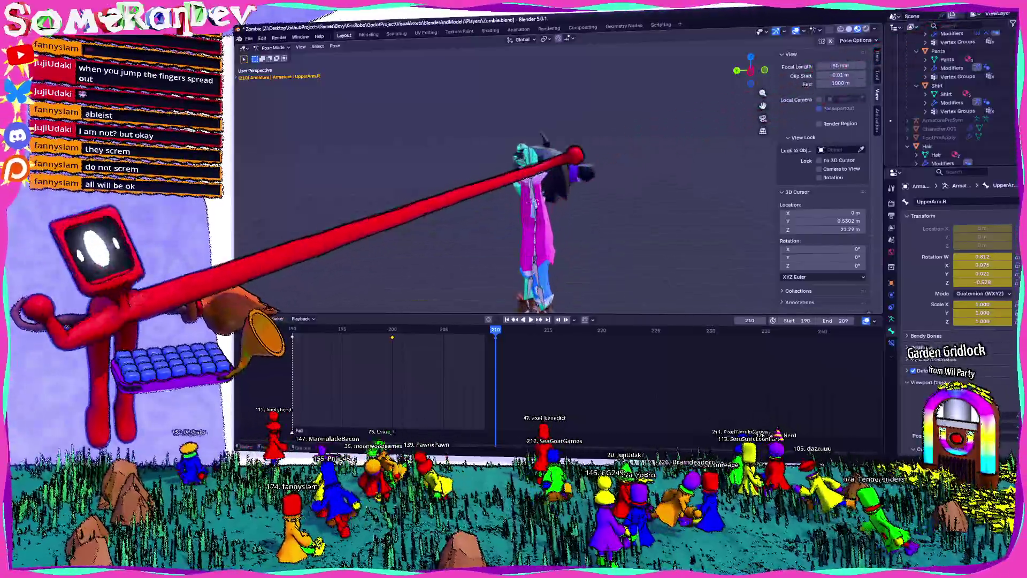
mouse_move(572, 165)
middle_mouse_down()
mouse_move(550, 217)
mouse_move(554, 192)
middle_mouse_up()
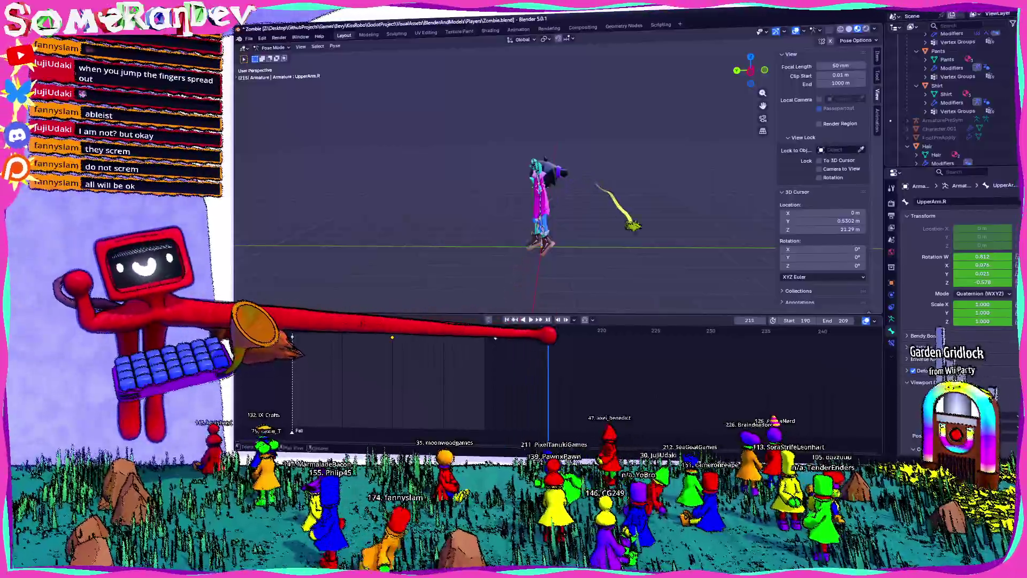
scroll(546, 202, "up", 3)
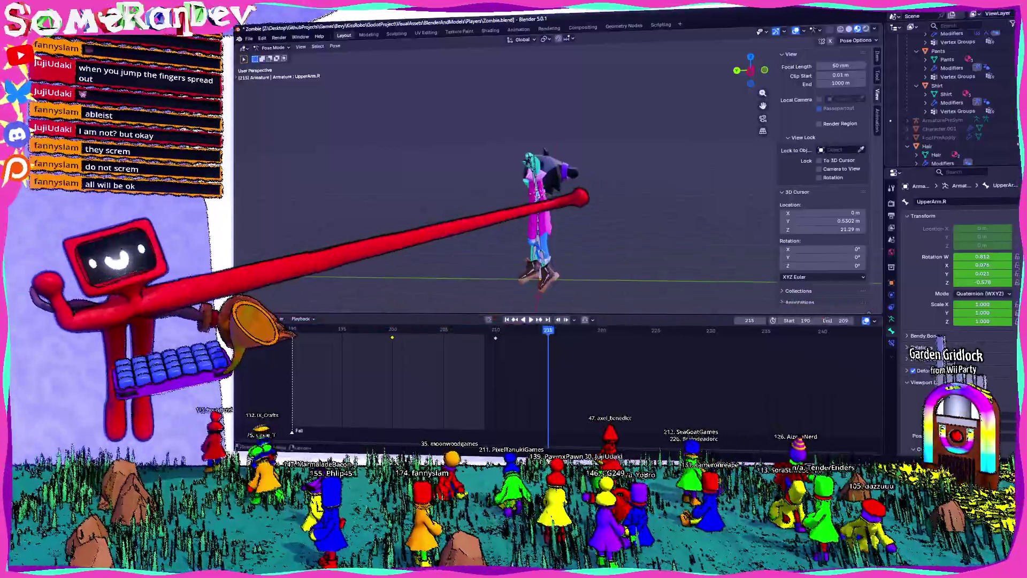
Reset the zombie rig to its rest T-pose before posing the fall.
middle_click_drag(546, 202, 610, 208)
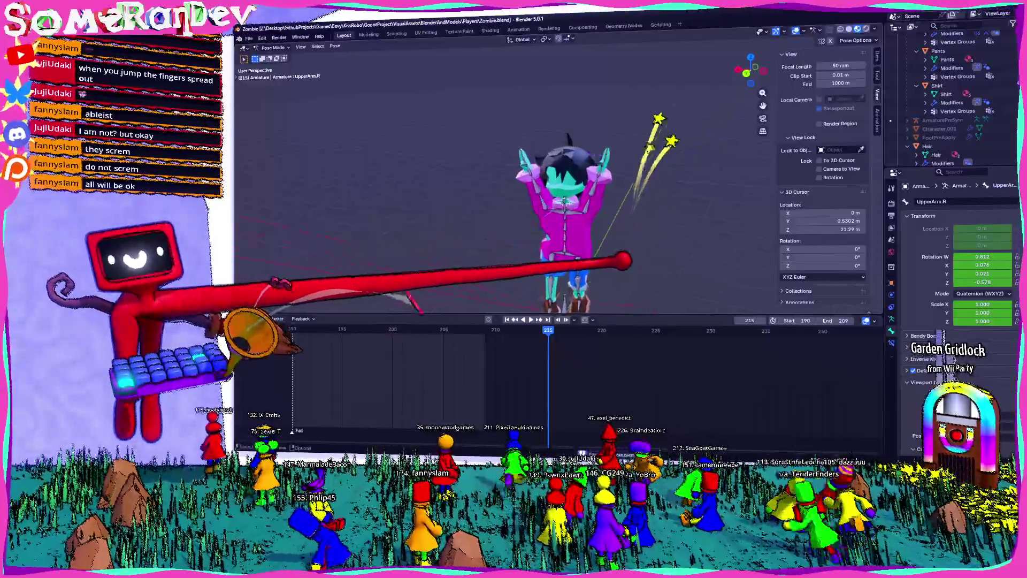
middle_click_drag(546, 201, 545, 160)
left_click(334, 46)
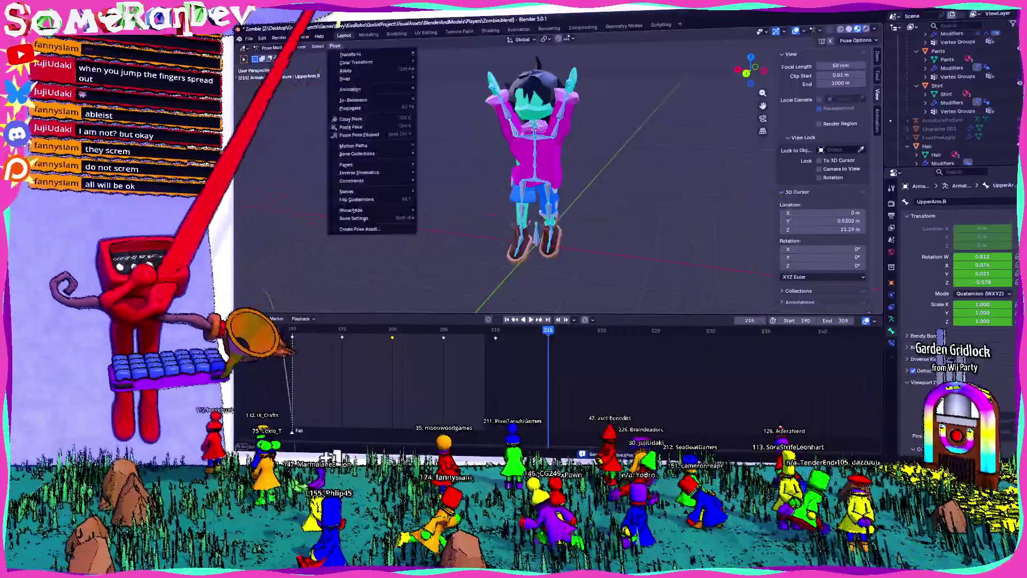
left_click(449, 66)
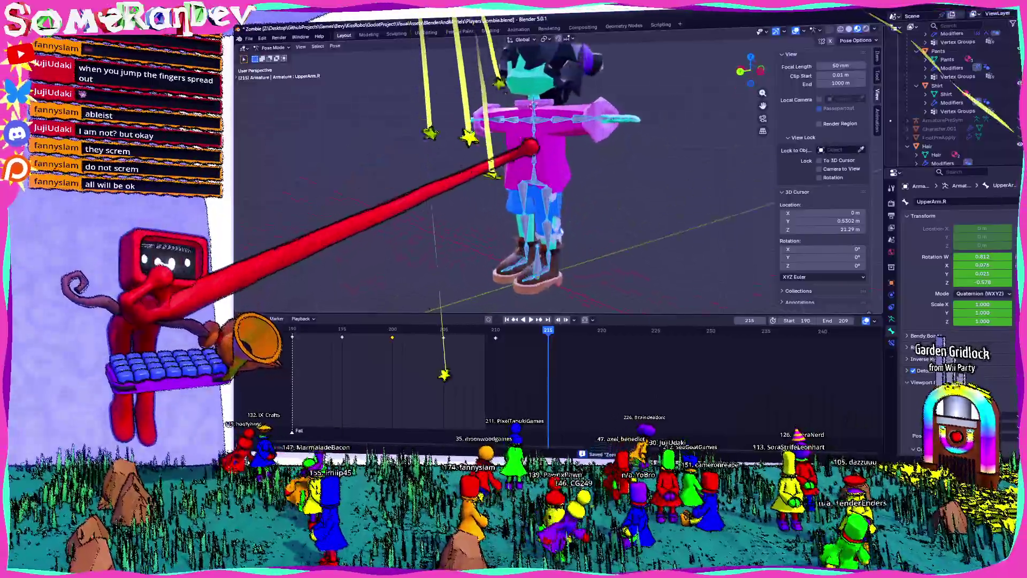
Rotate the left leg forward and bend the Leg1.R bone into a sitting angle.
middle_click_drag(545, 201, 610, 193)
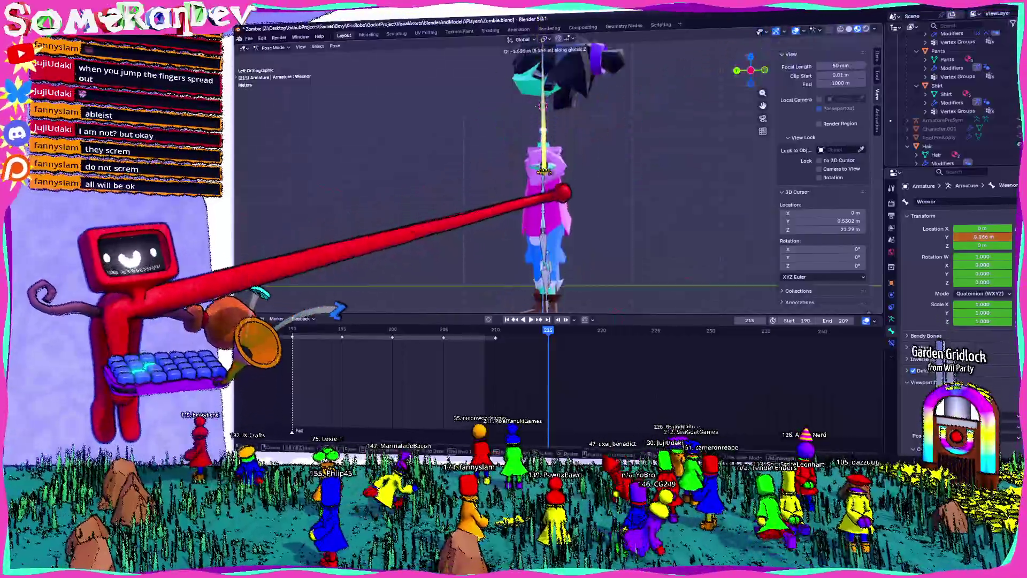
left_click(561, 219)
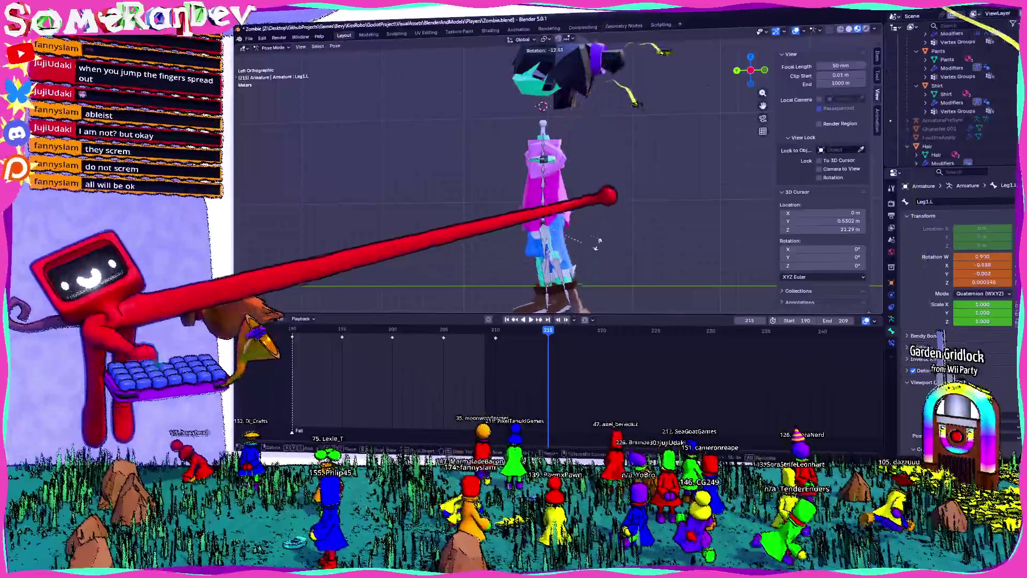
left_click(622, 145)
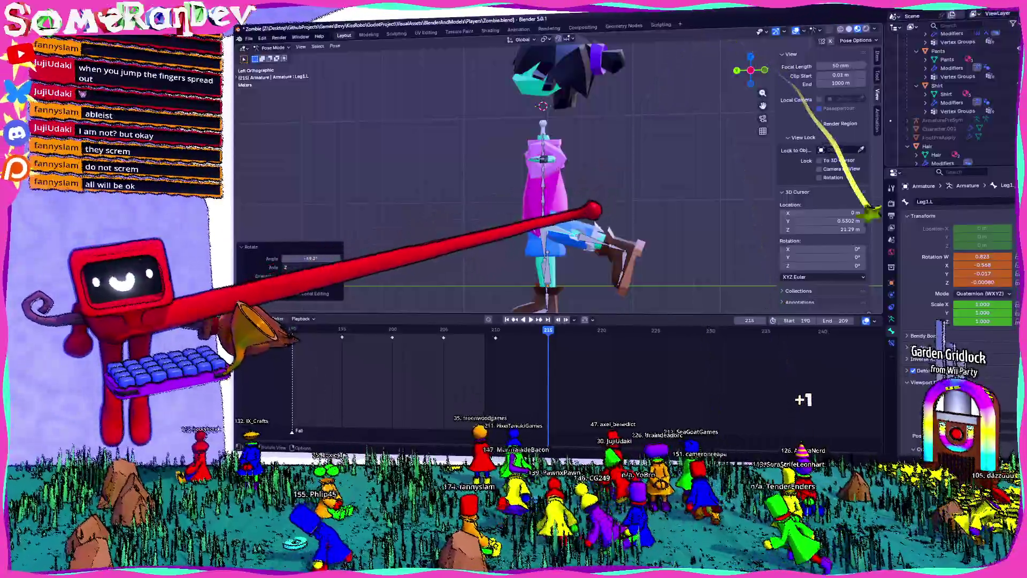
left_click(595, 228)
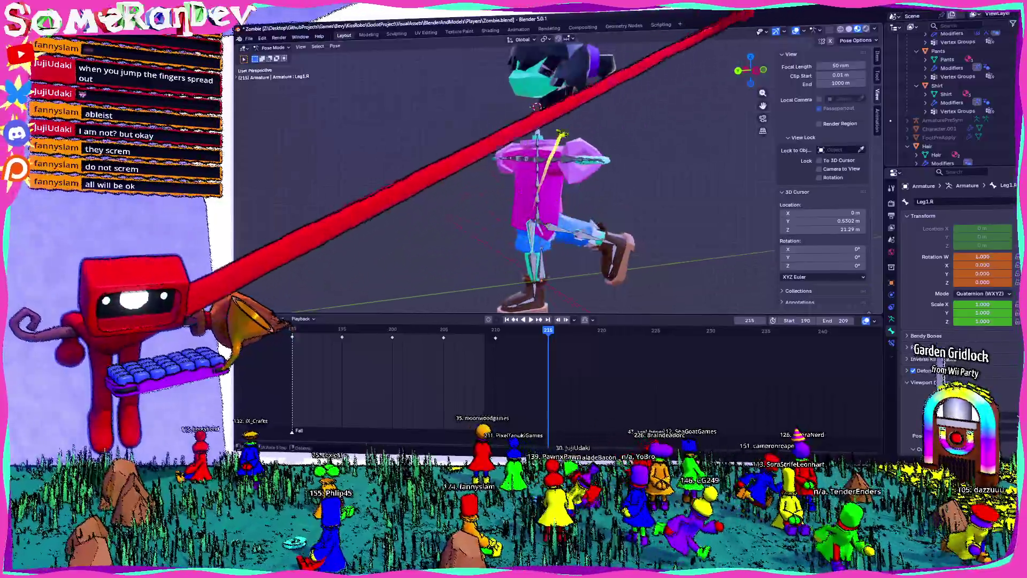
key("r")
left_click(587, 296)
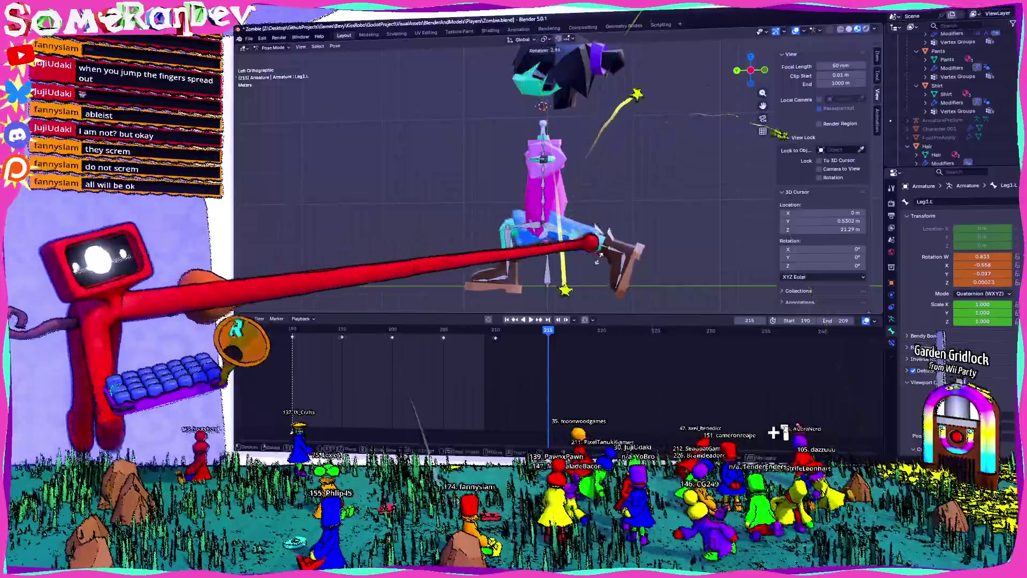
Lower the Weenor bone and tilt the left foot, leaving Leg2.L unchanged.
left_click(581, 241)
key("r")
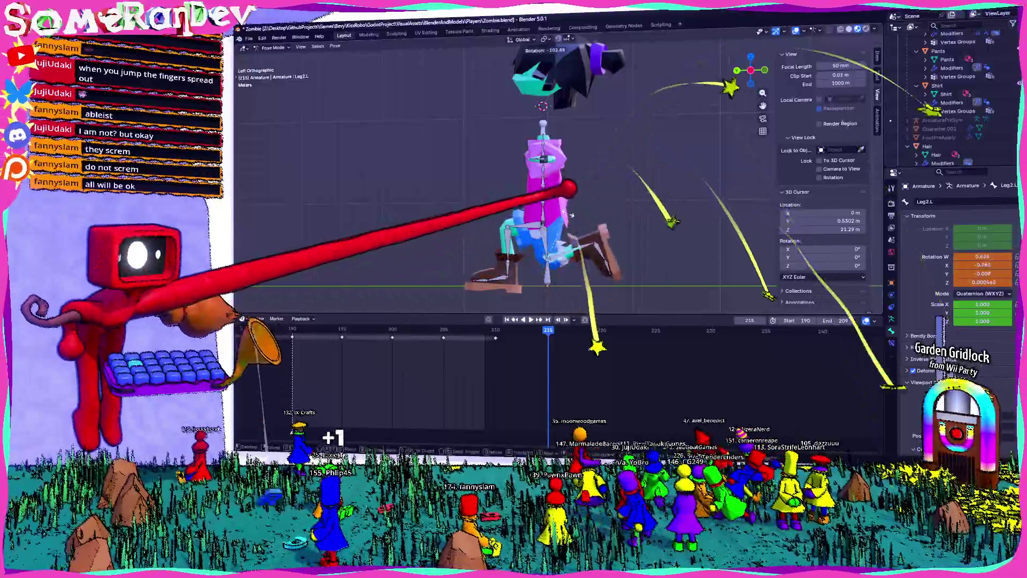
key("Escape")
left_click(554, 178)
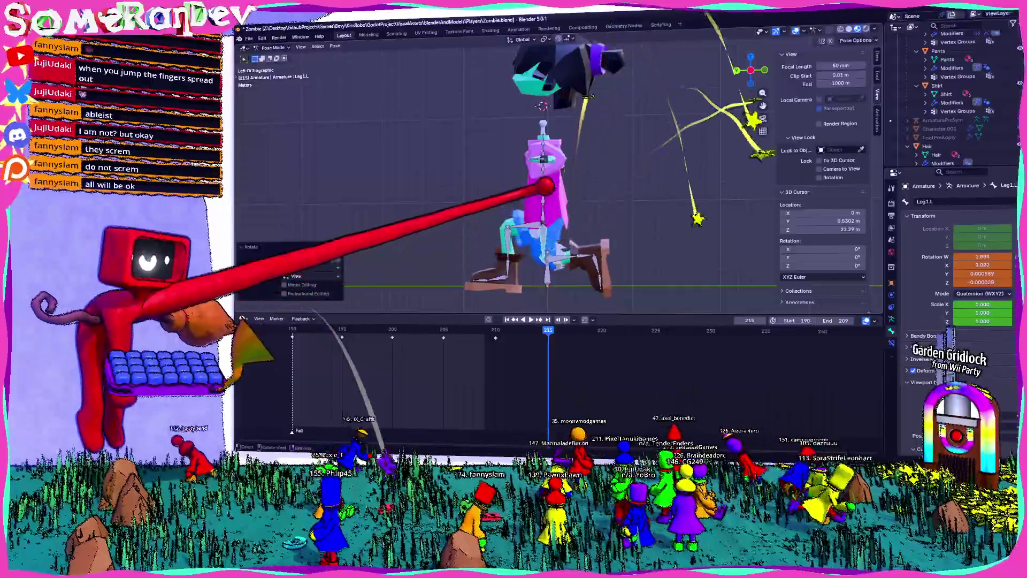
key("g")
left_click(553, 178)
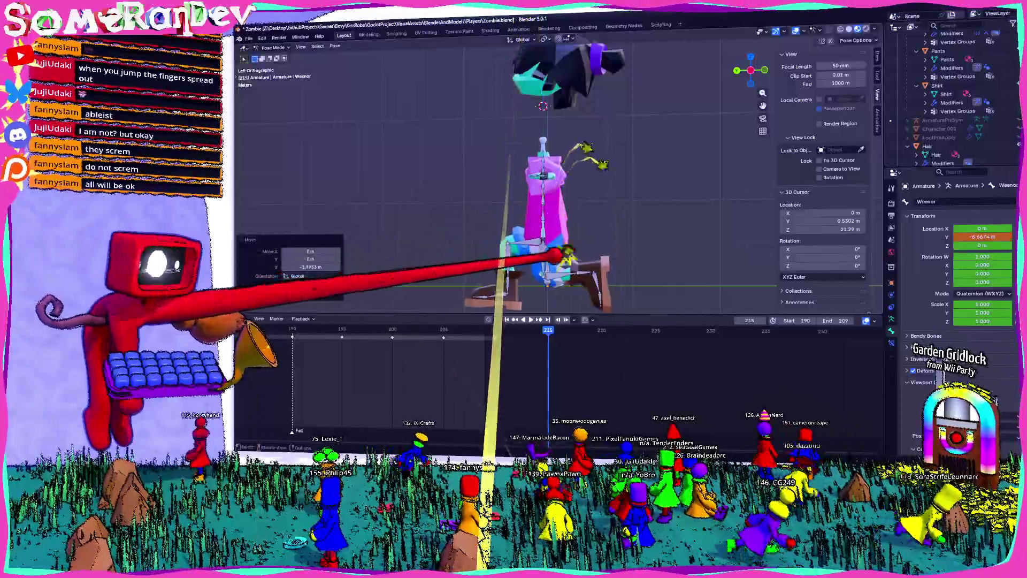
left_click(562, 269)
key("r")
left_click(562, 269)
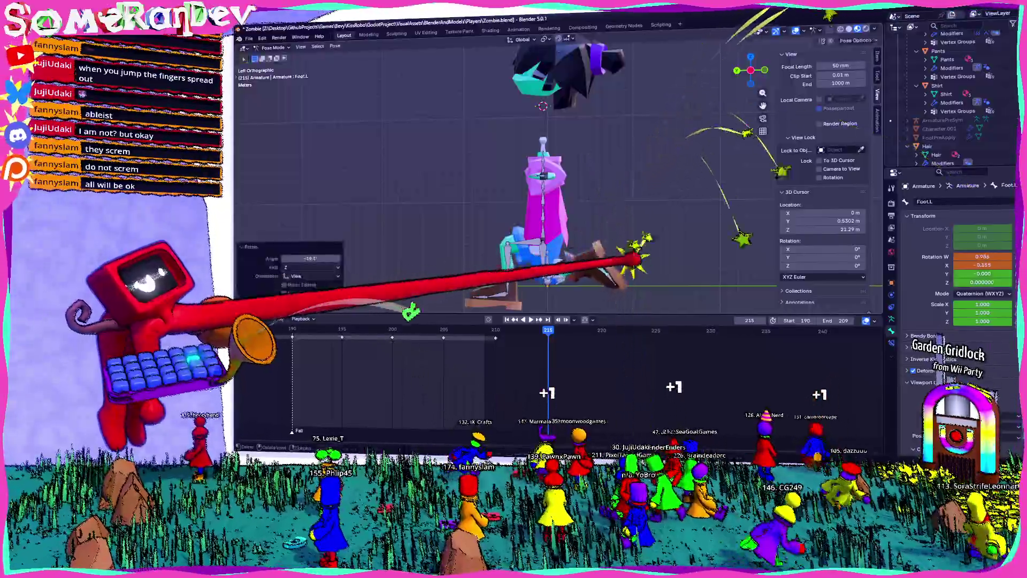
Bend the right leg and Leg2.R bones into the kneeling pose from the left side view.
middle_click_drag(546, 201, 578, 202)
left_click(561, 257)
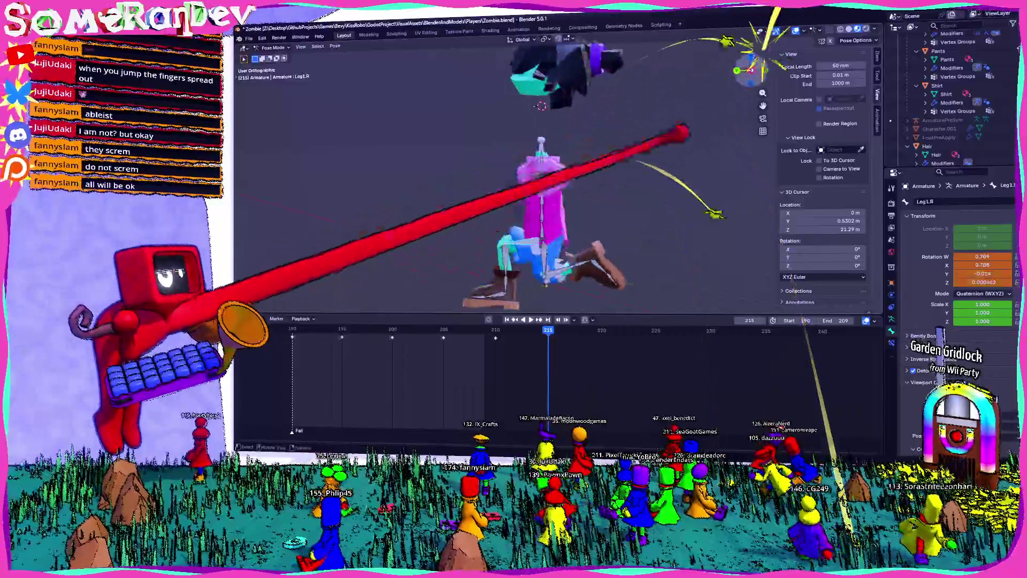
key("ctrl+KP_3")
key("r")
key("Return")
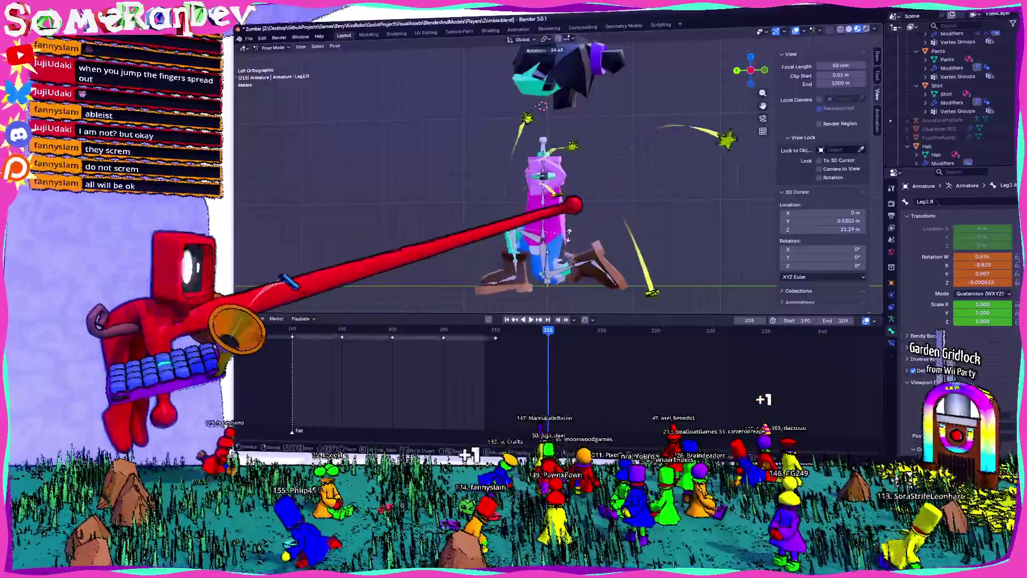
key("Return")
left_click(589, 252)
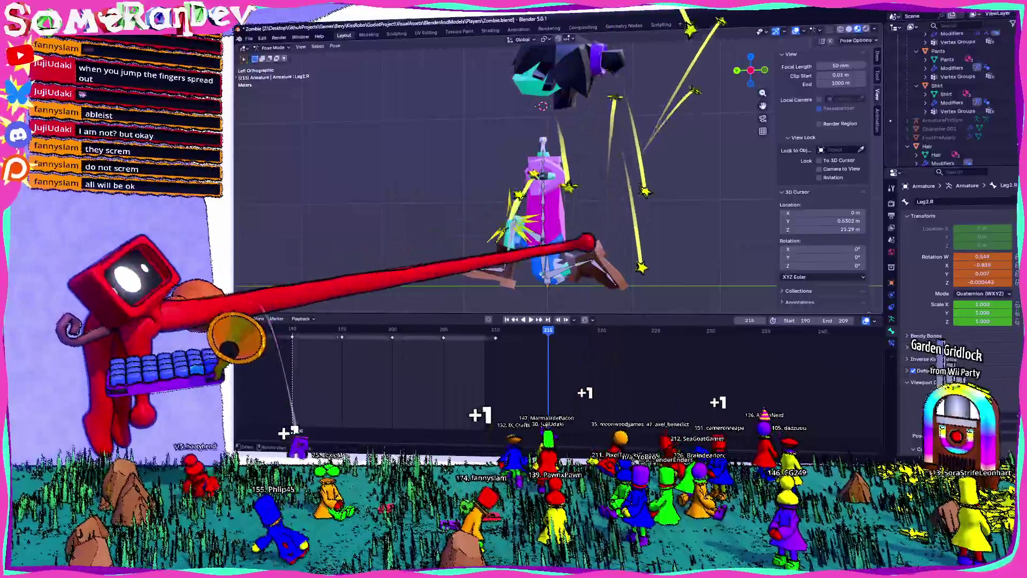
key("r")
key("Return")
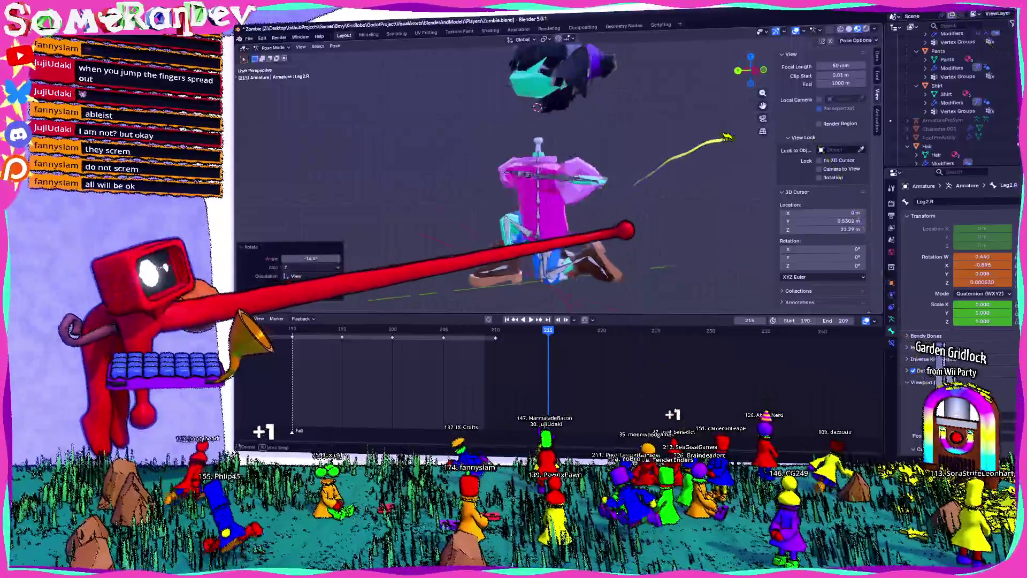
middle_click_drag(590, 253, 562, 242)
scroll(553, 176, "up", 3)
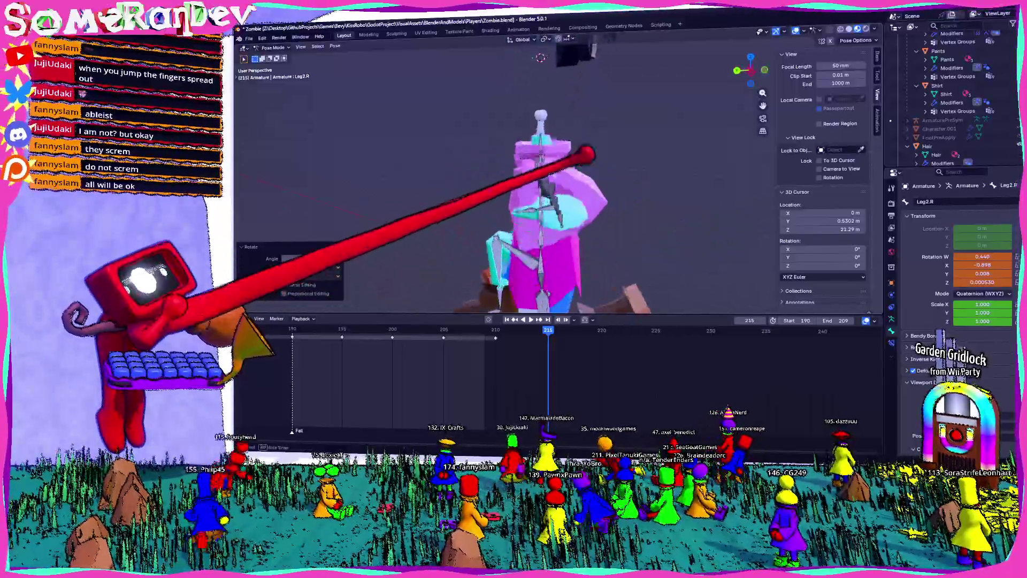
middle_click_drag(554, 177, 521, 161)
Tilt the Chest bone forward for the fallen pose.
middle_click_drag(562, 200, 619, 356)
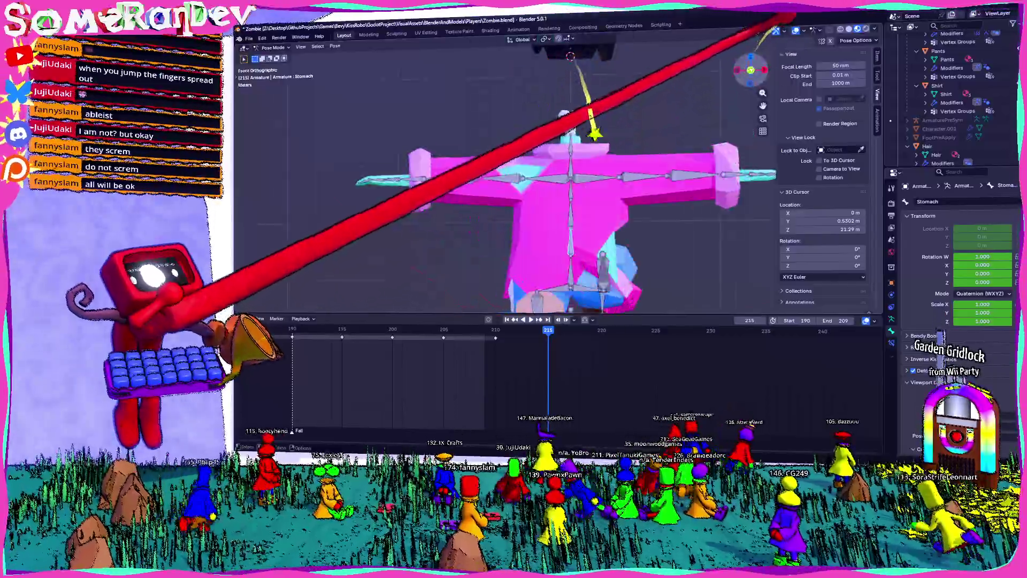
key("r")
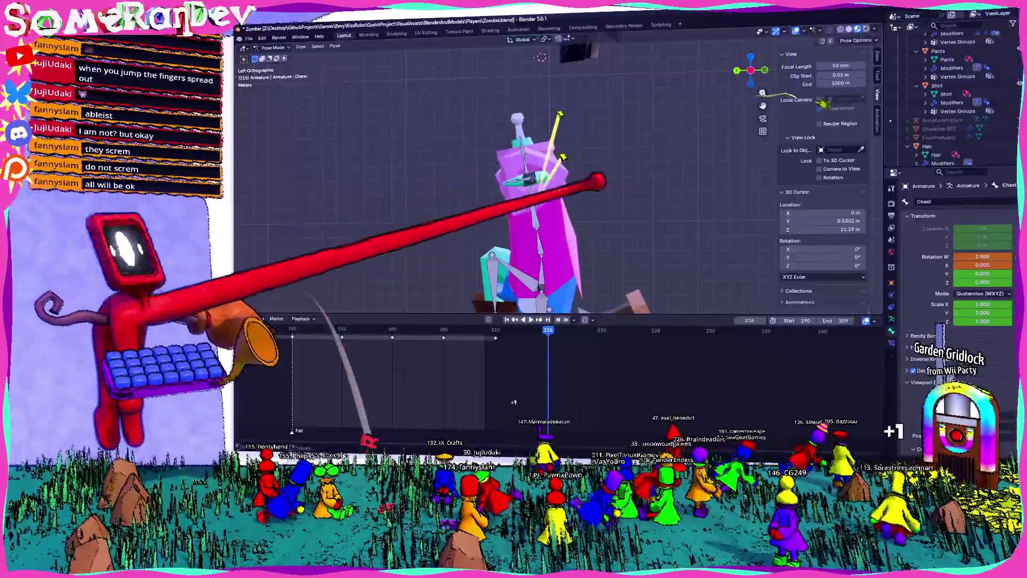
left_click(513, 401)
middle_click_drag(513, 402, 481, 361)
middle_click_drag(522, 152, 615, 153)
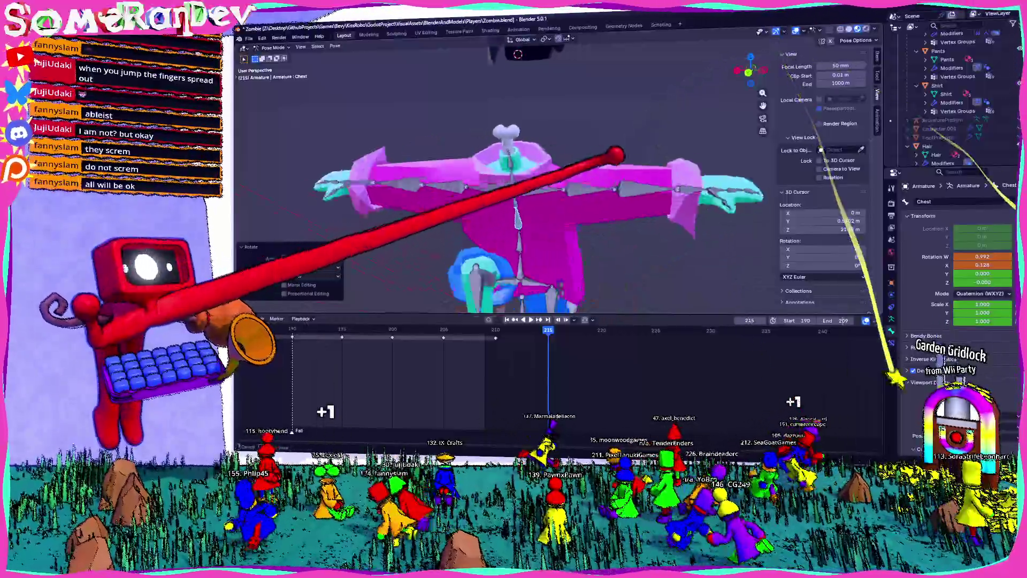
Swing the UpperArm.L bone downward and inspect it in perspective.
left_click(619, 154)
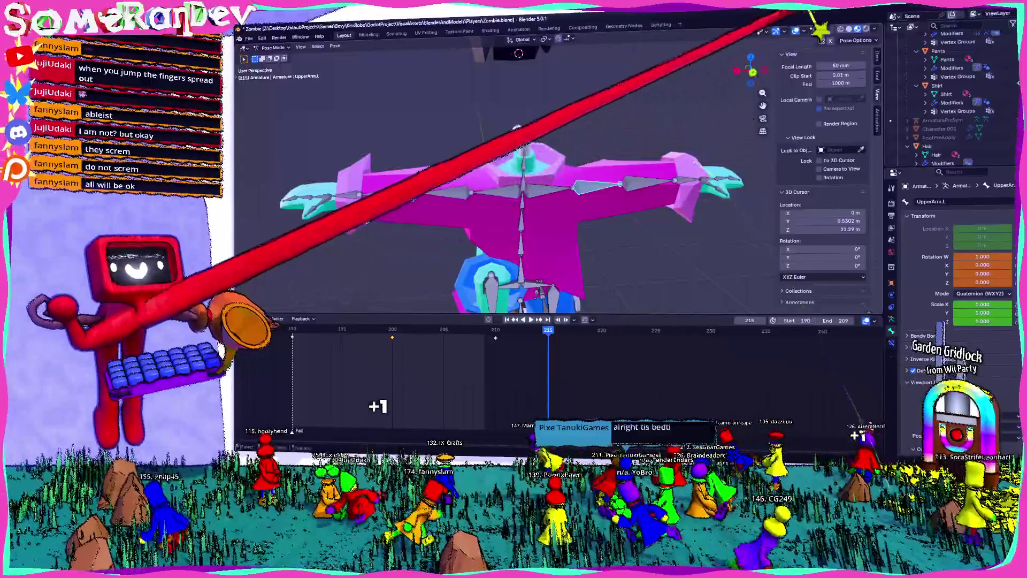
middle_click_drag(618, 161, 638, 196)
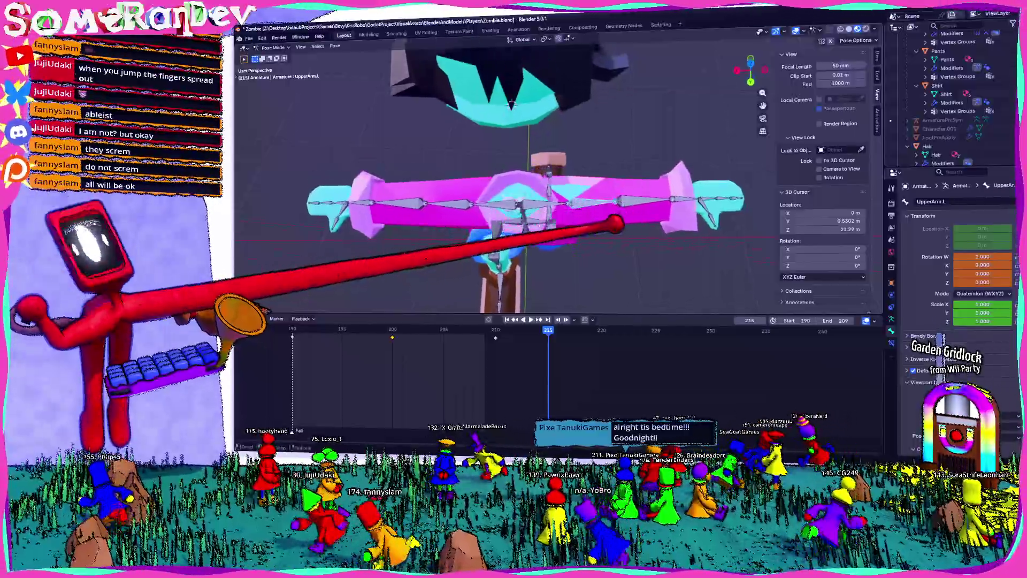
key("r")
left_click(639, 256)
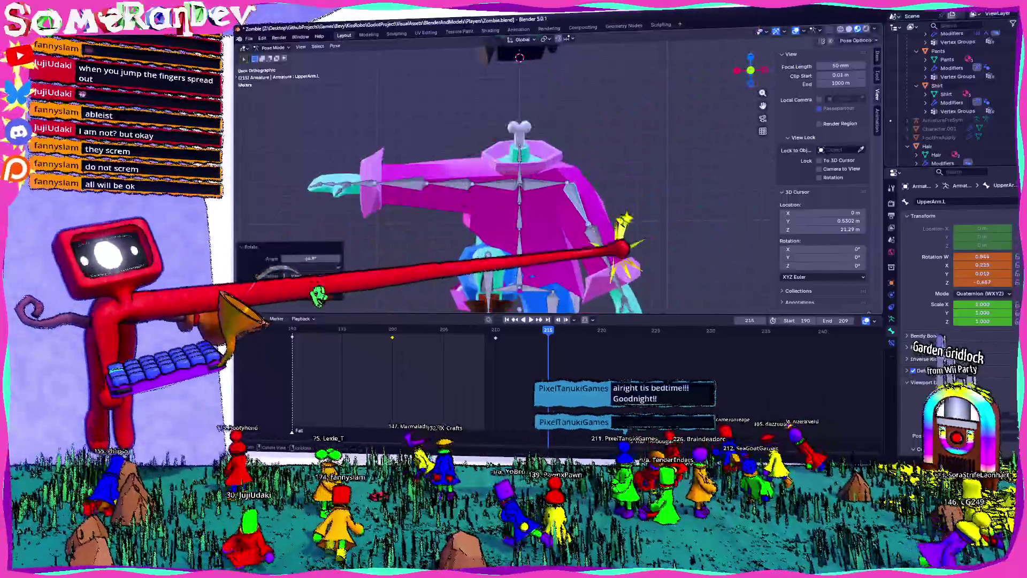
key("KP_5")
middle_click_drag(639, 255, 650, 241)
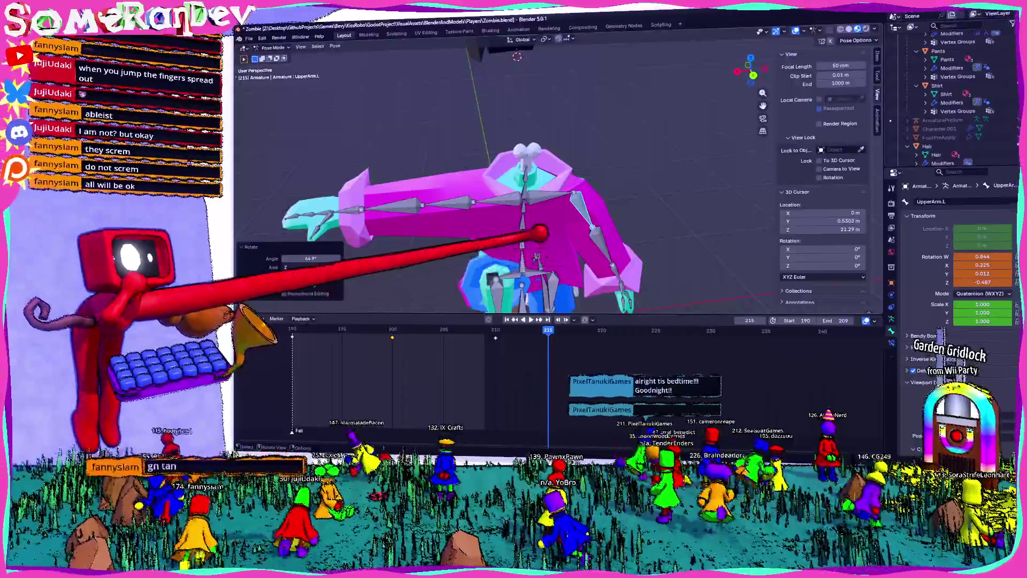
middle_click_drag(650, 240, 642, 257)
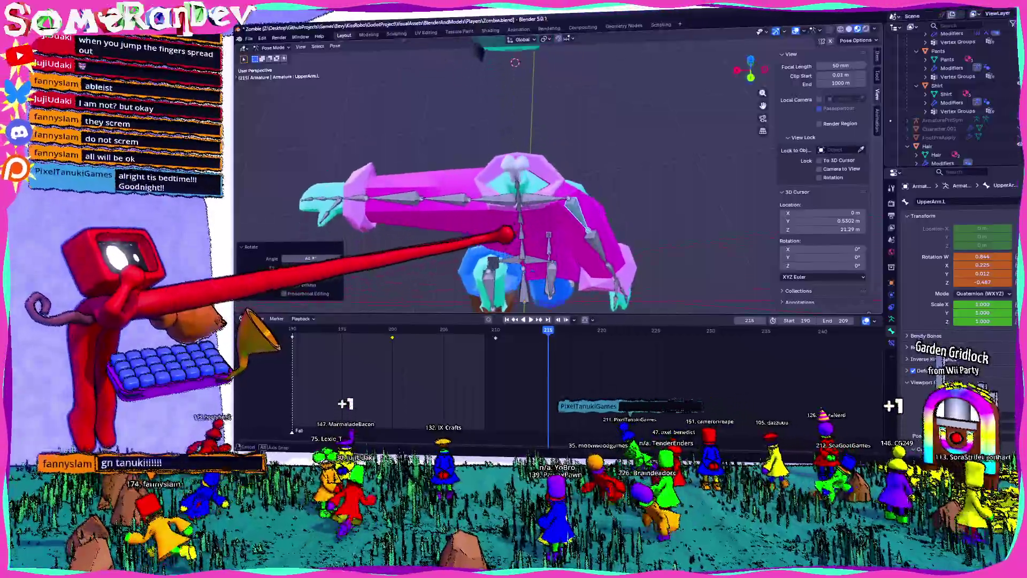
Begin readjusting the chest and reselect UpperArm.L in the left side view.
middle_click_drag(506, 235, 534, 196)
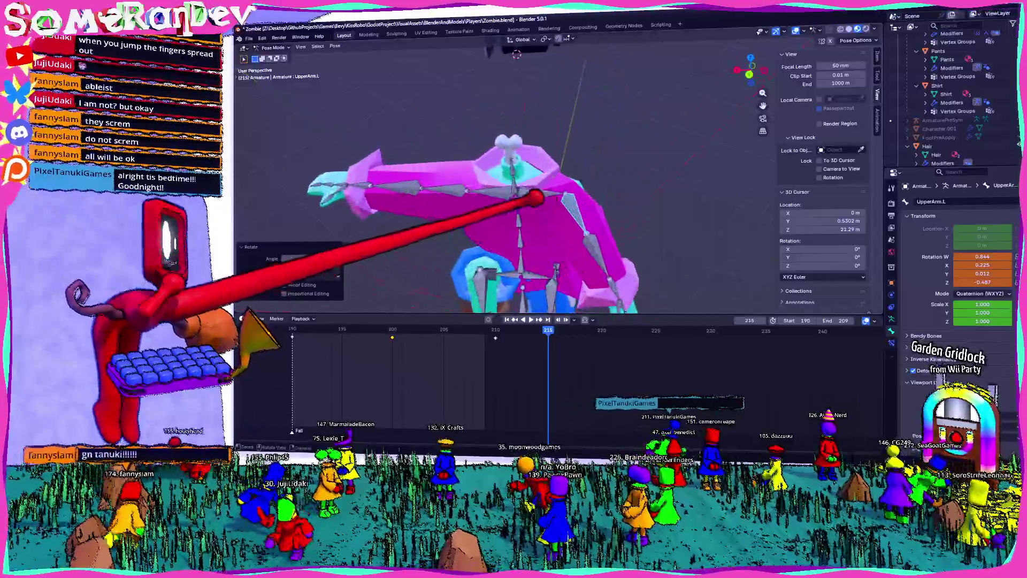
key("r")
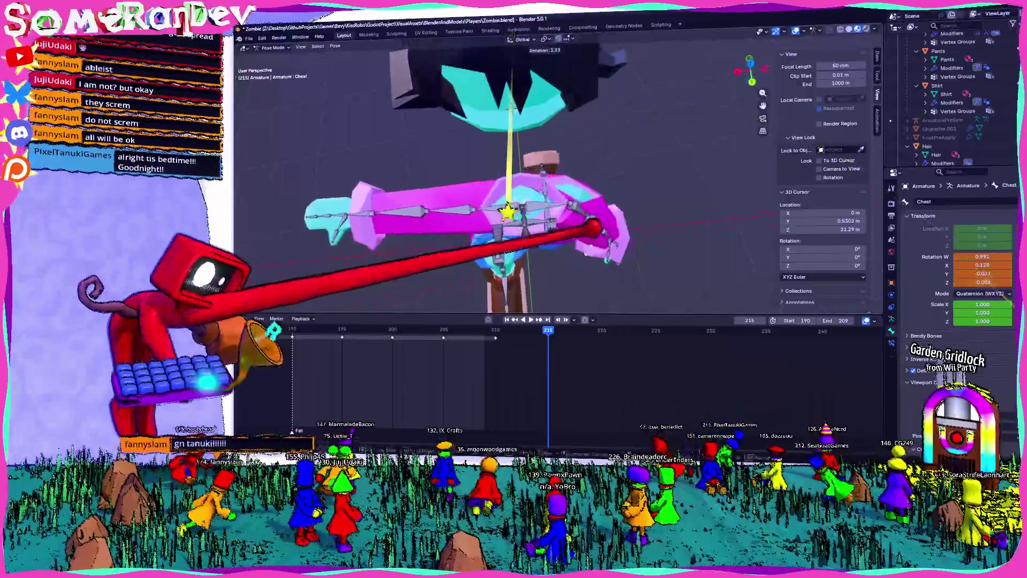
middle_click_drag(511, 108, 522, 128)
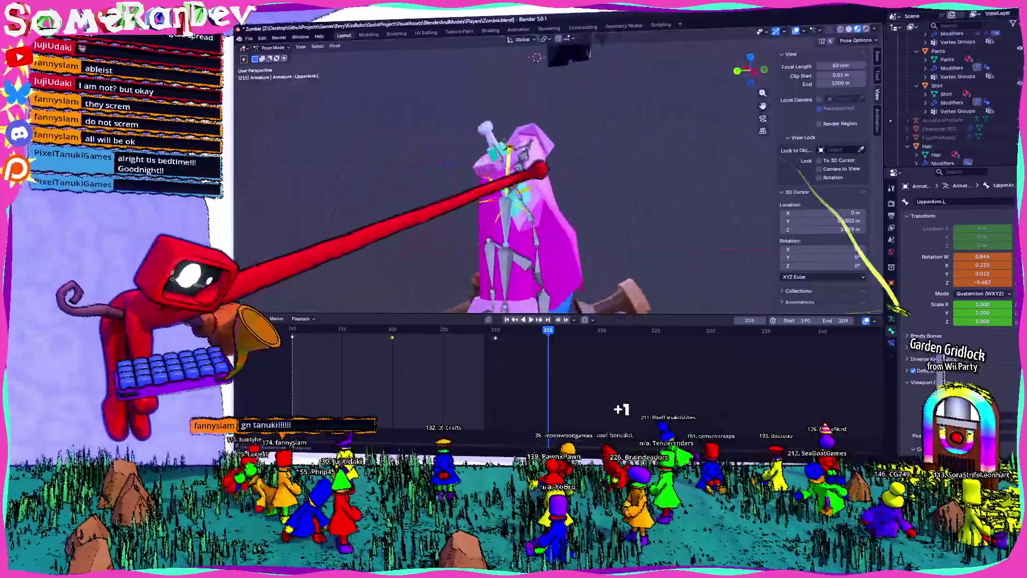
left_click(521, 128)
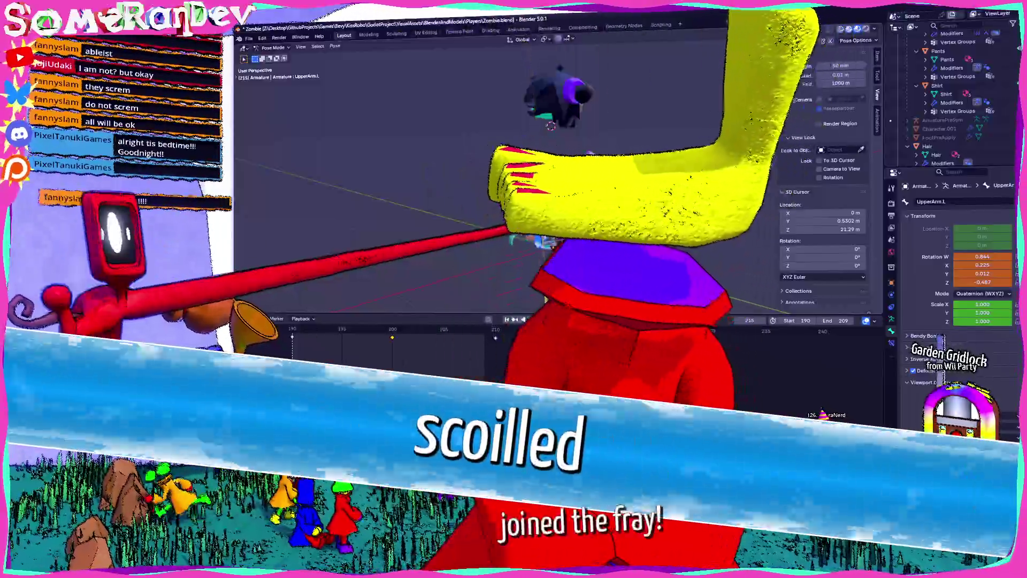
key("ctrl+KP_3")
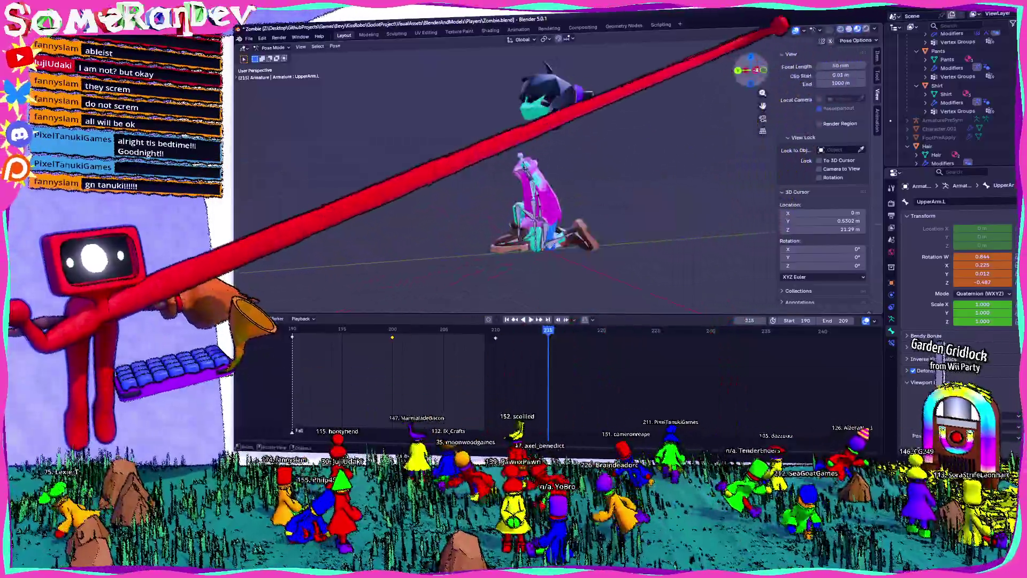
Rotate the left upper arm and Chest2 further forward in the left orthographic view.
key("r")
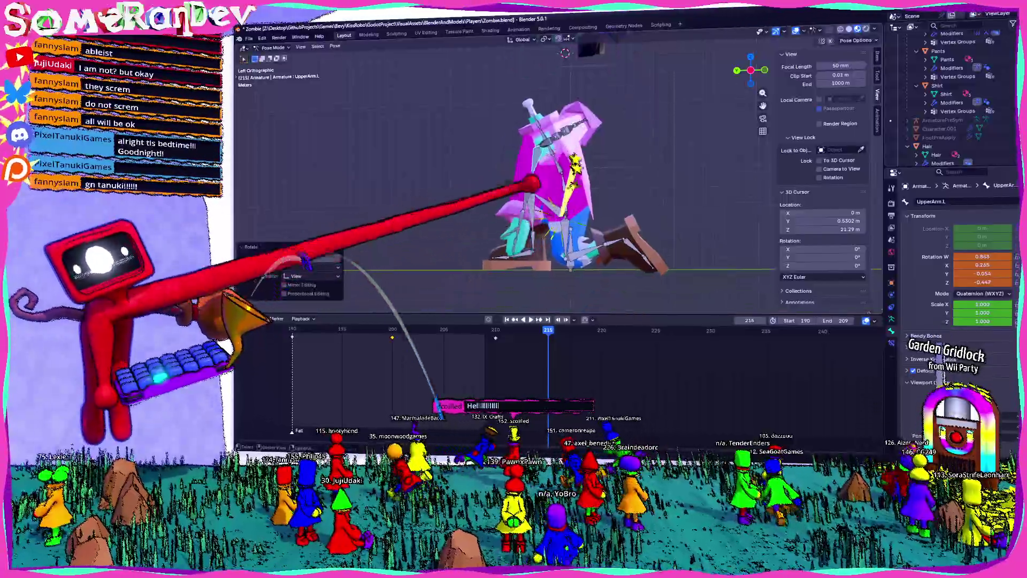
middle_click_drag(534, 185, 550, 115)
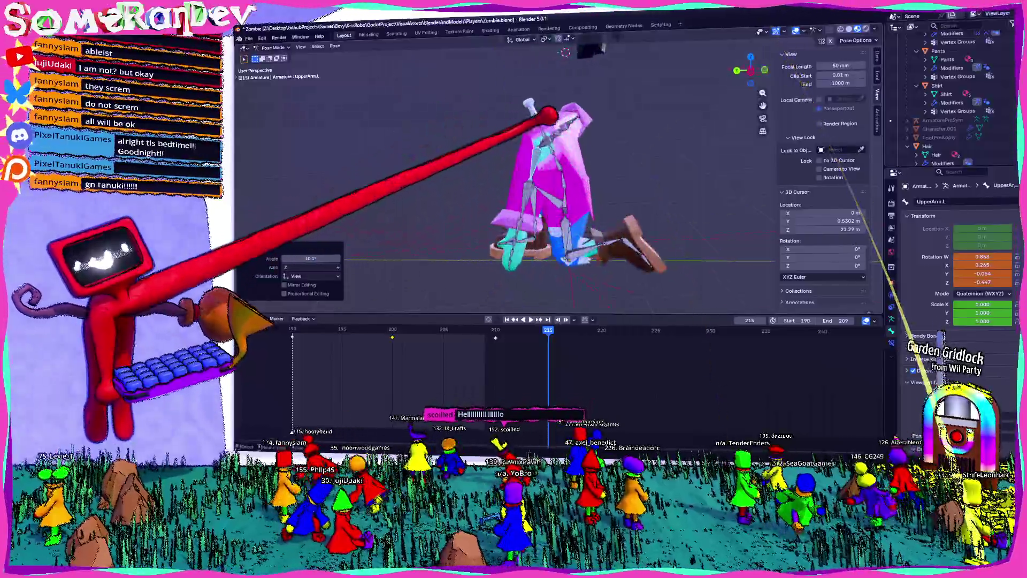
key("ctrl+KP_3")
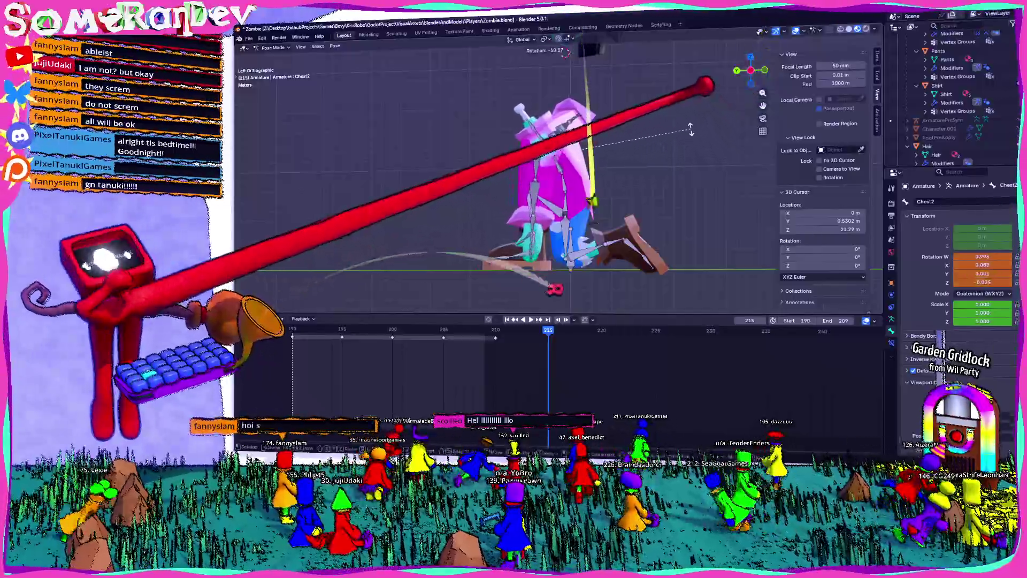
left_click(689, 129)
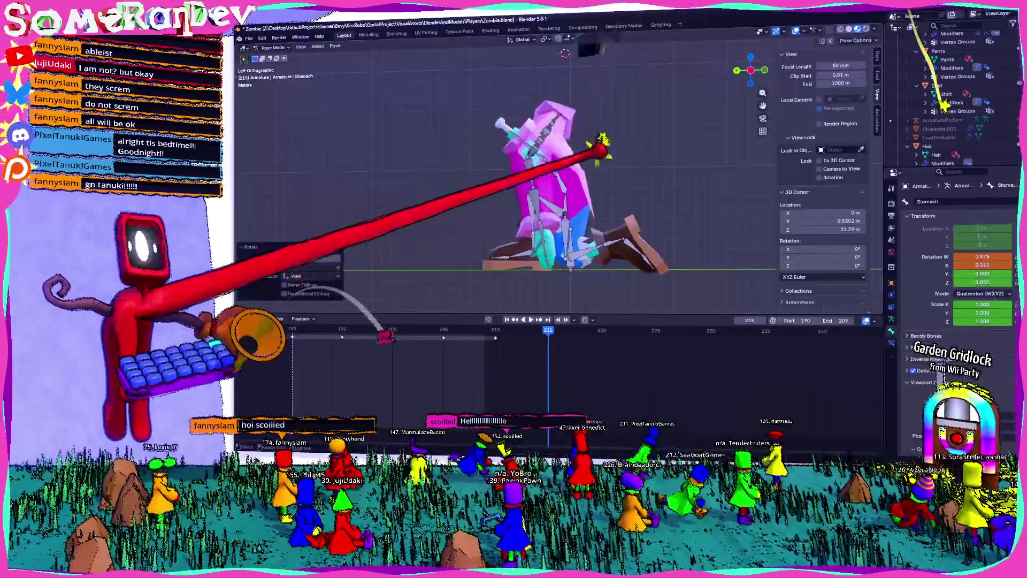
Bend the Neck2 bone forward to hunch the zombie's head into the fall.
left_click(542, 136)
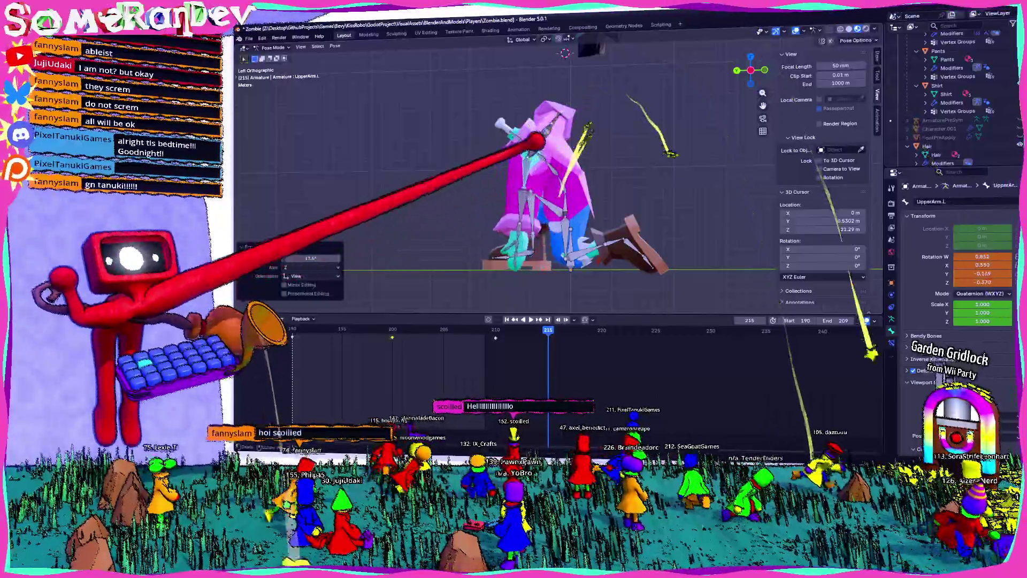
left_click(554, 120)
key("r")
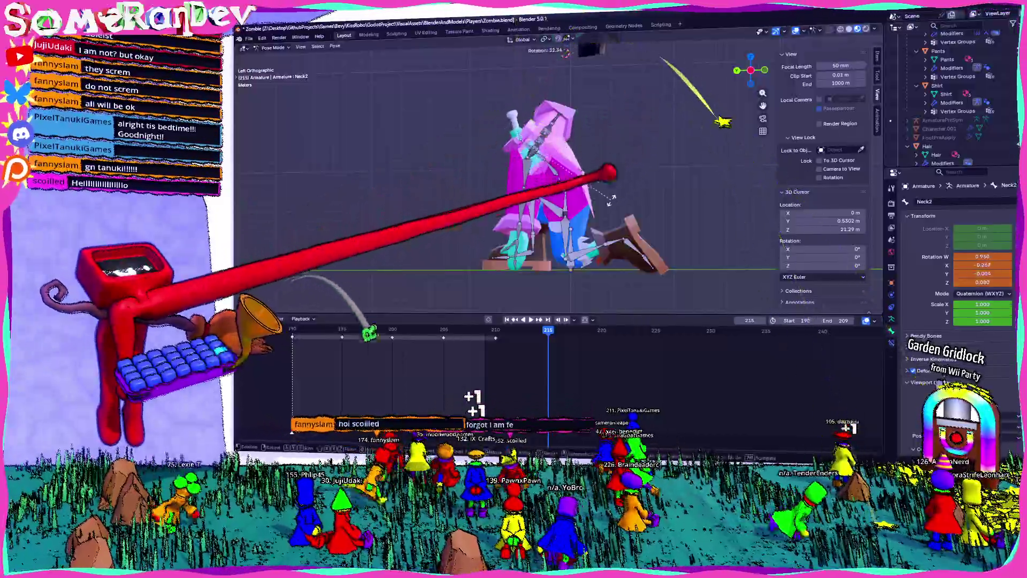
left_click(611, 197)
middle_click_drag(612, 197, 562, 160)
Rotate the UpperArm.R bone twice into a new fallen-pose angle.
left_click(594, 152)
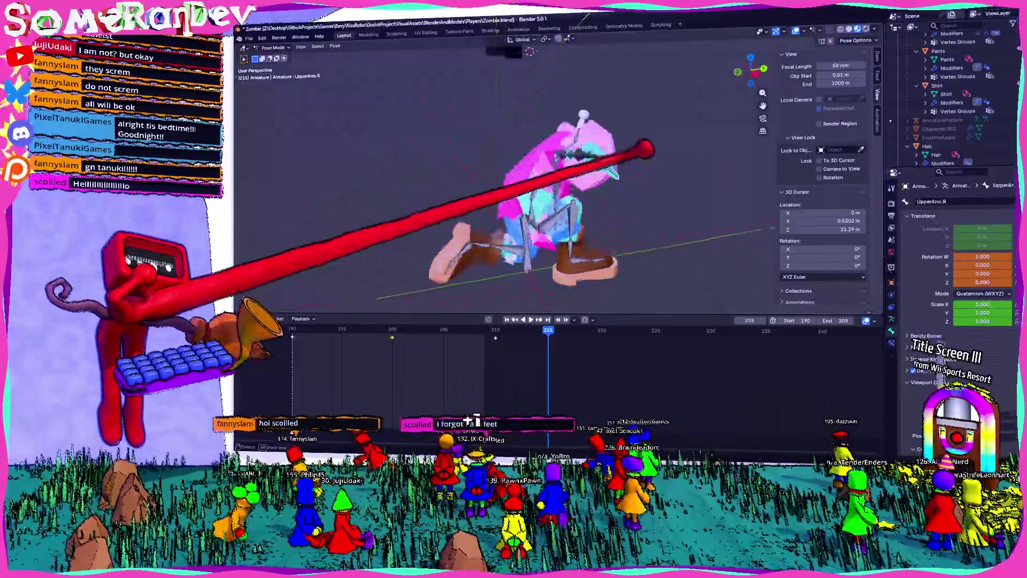
key("r")
left_click(520, 51)
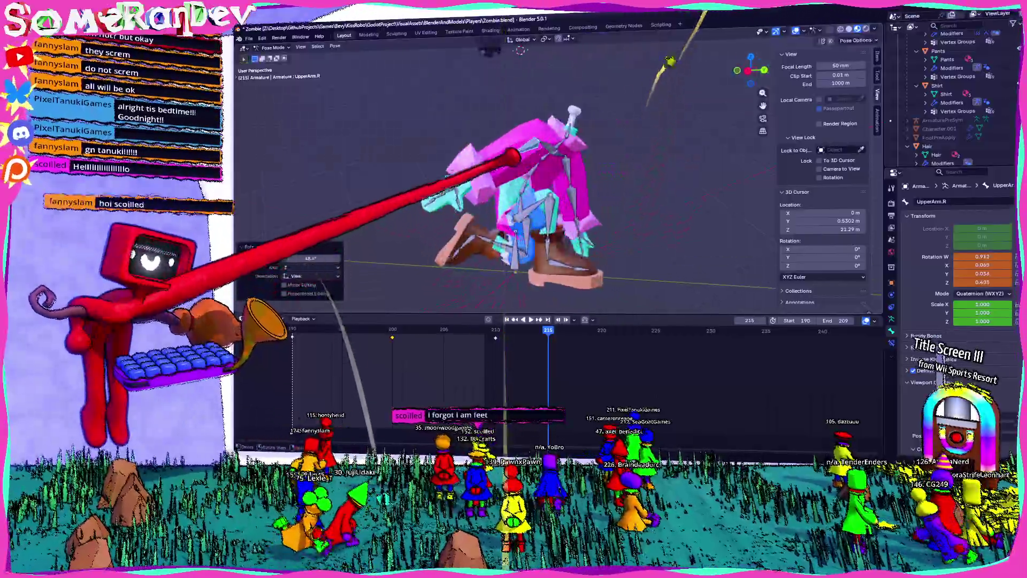
left_click(593, 241)
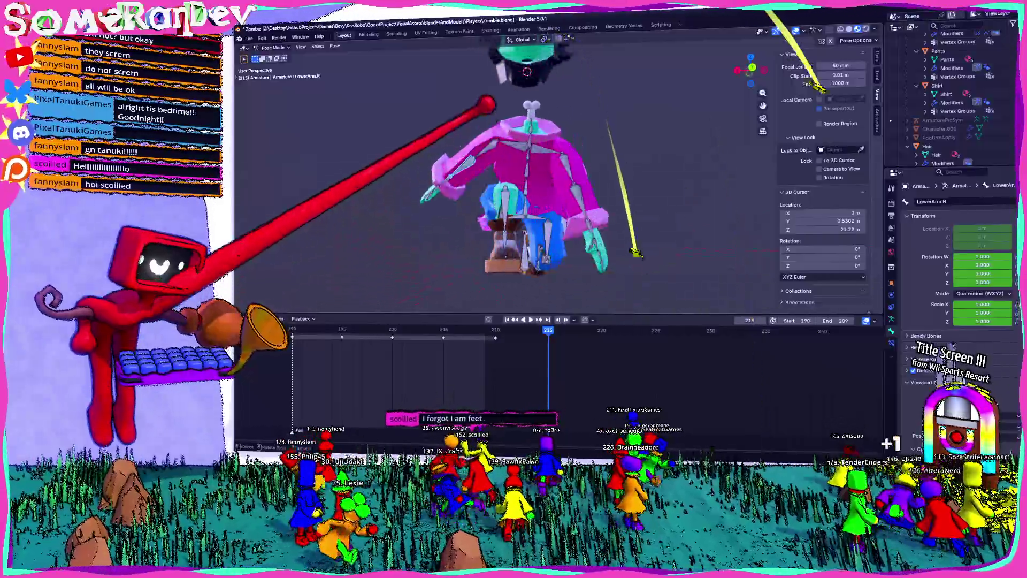
left_click(562, 185)
key("r")
left_click(562, 201)
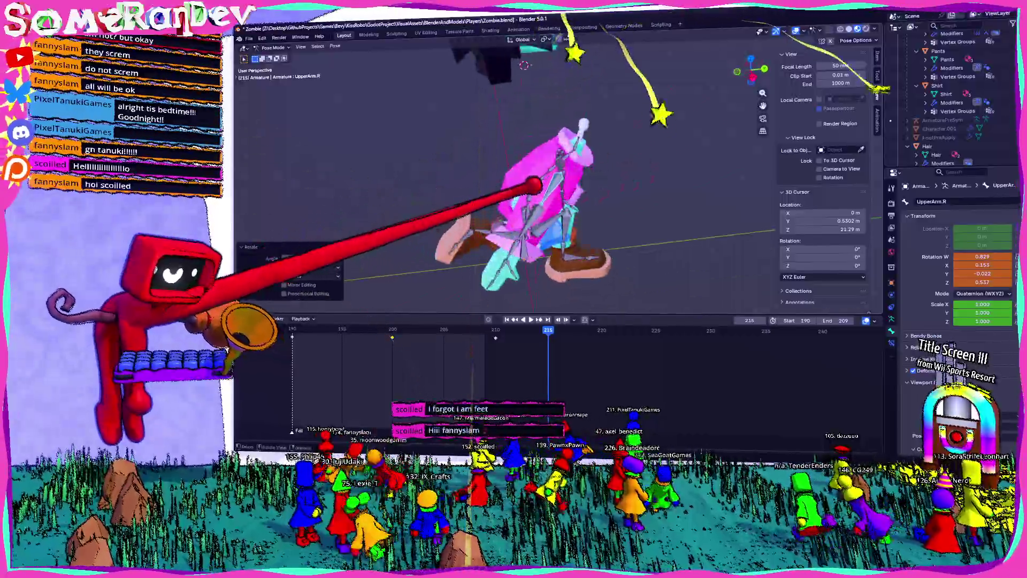
Select LowerArm.R and orbit around the zombie to check the arm pose.
left_click(522, 184)
middle_click_drag(562, 201, 522, 201)
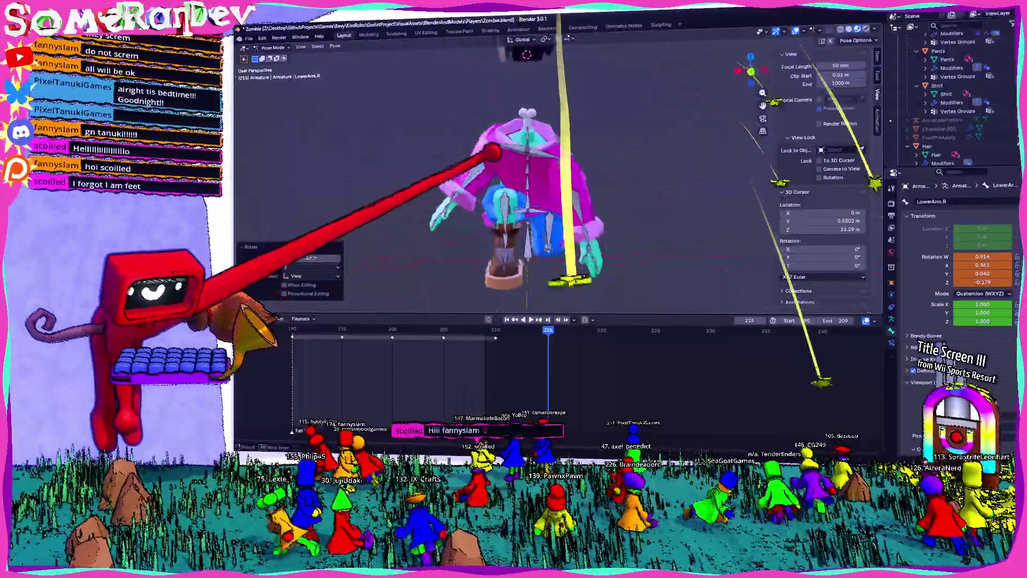
mouse_move(494, 153)
middle_mouse_down()
mouse_move(618, 179)
mouse_move(532, 207)
mouse_move(647, 156)
mouse_move(594, 156)
mouse_move(631, 172)
middle_mouse_up()
scroll(553, 251, "down", 2)
mouse_move(516, 321)
middle_mouse_down()
mouse_move(554, 250)
mouse_move(508, 222)
middle_mouse_up()
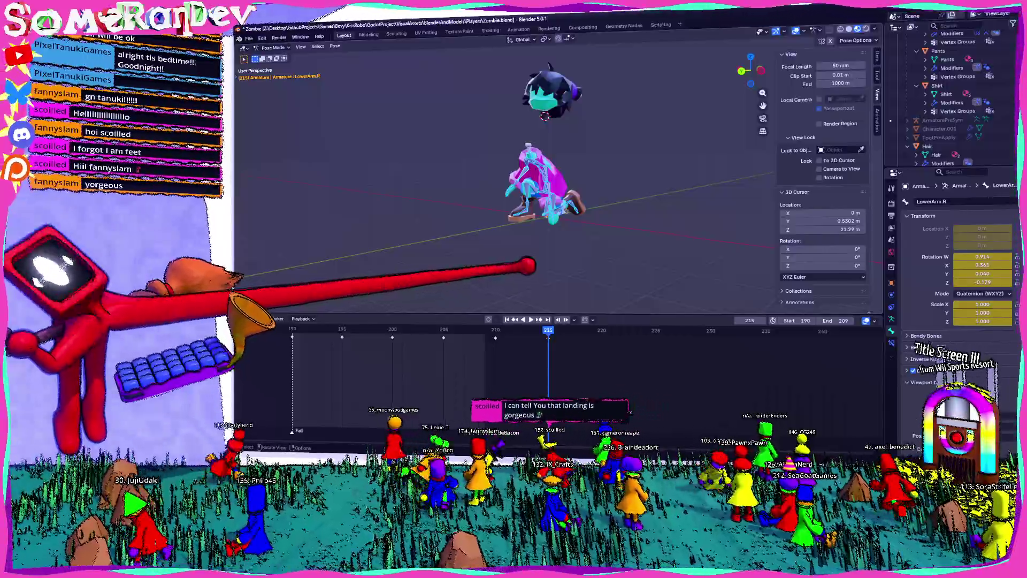
scroll(545, 185, "up", 3)
scroll(546, 184, "up", 3)
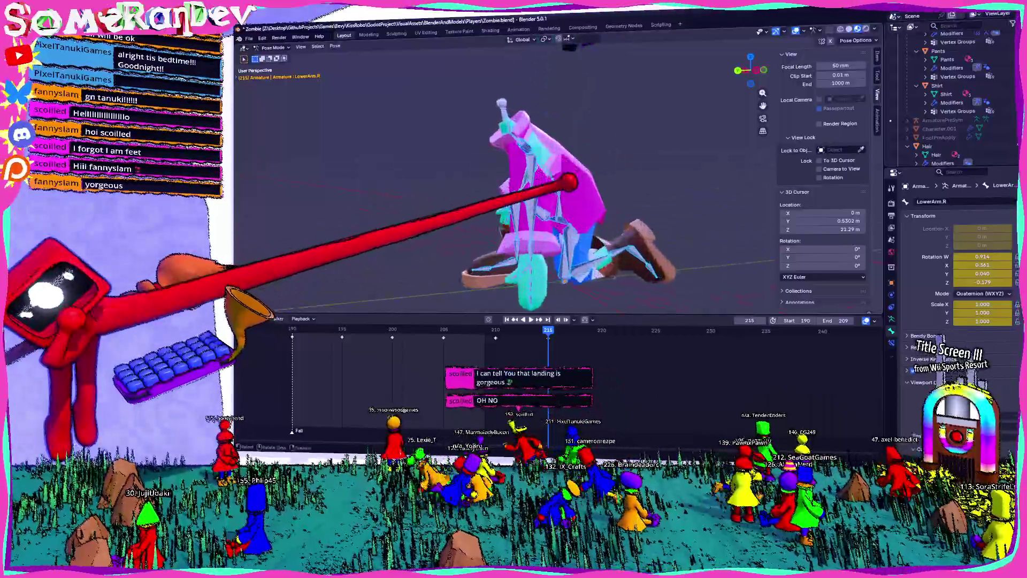
scroll(546, 185, "up", 3)
Move the selected bone along the Z axis to adjust the body height.
mouse_move(562, 189)
middle_mouse_down()
mouse_move(756, 23)
mouse_move(750, 64)
mouse_move(610, 185)
mouse_move(546, 126)
middle_mouse_up()
scroll(546, 127, "down", 1)
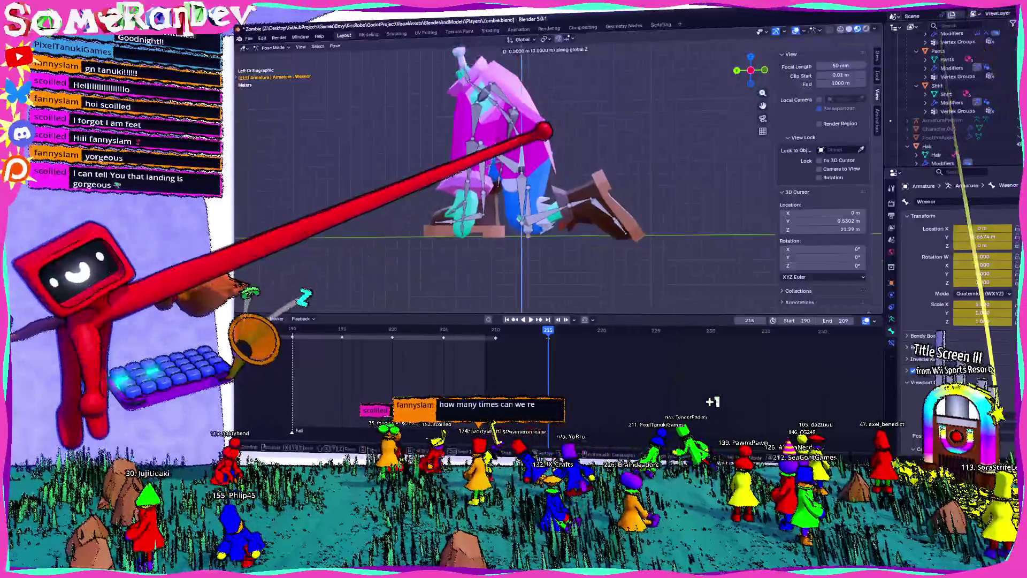
key("g")
key("z")
left_click(543, 133)
Rotate the Leg1.R and Leg2.R bones, then select the Base and Leg1.L bones.
left_click(590, 193)
key("r")
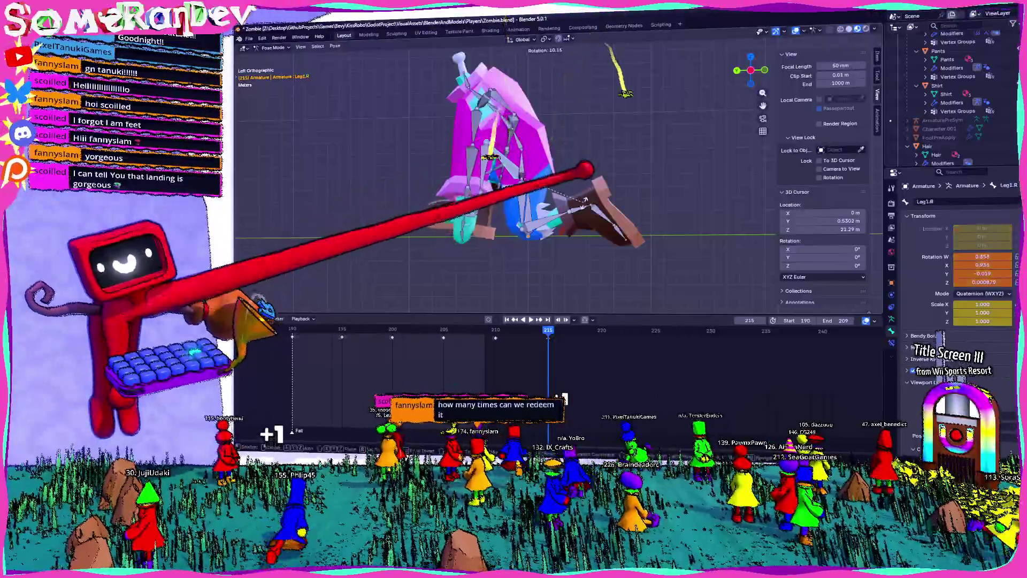
left_click(585, 168)
left_click(546, 172)
key("r")
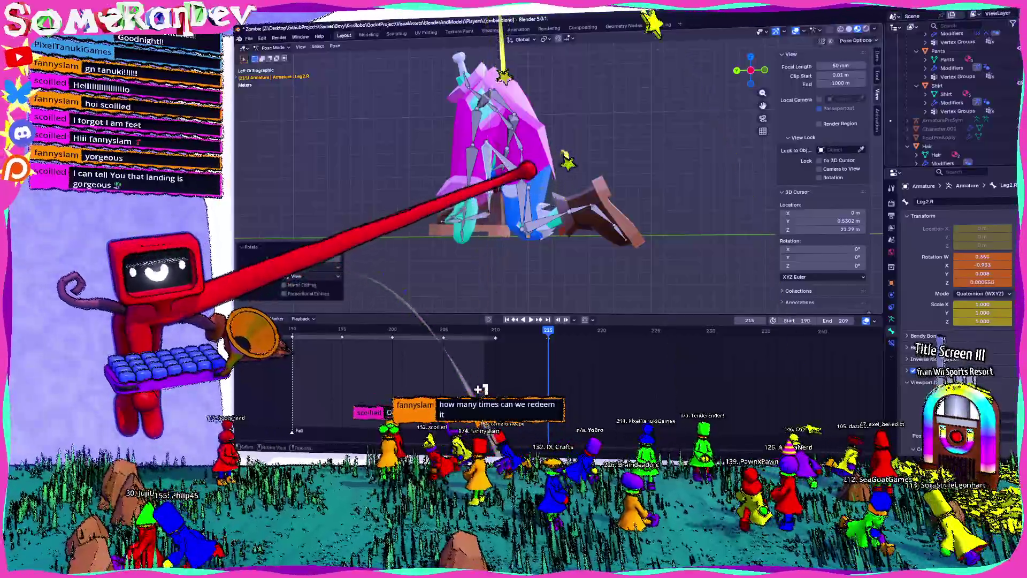
middle_click_drag(566, 161, 666, 104)
left_click(577, 70)
left_click(525, 164)
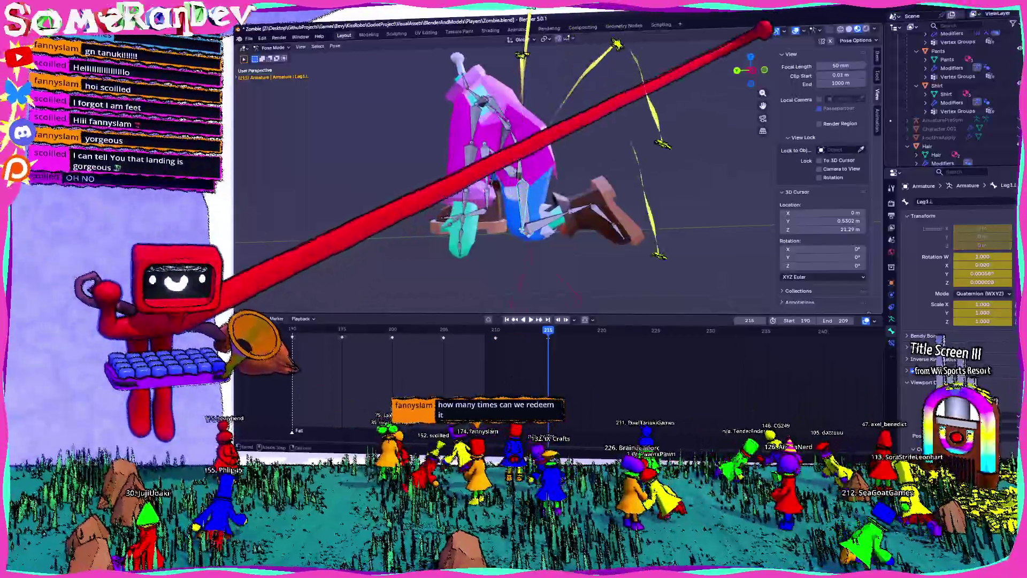
key("ctrl+KP_3")
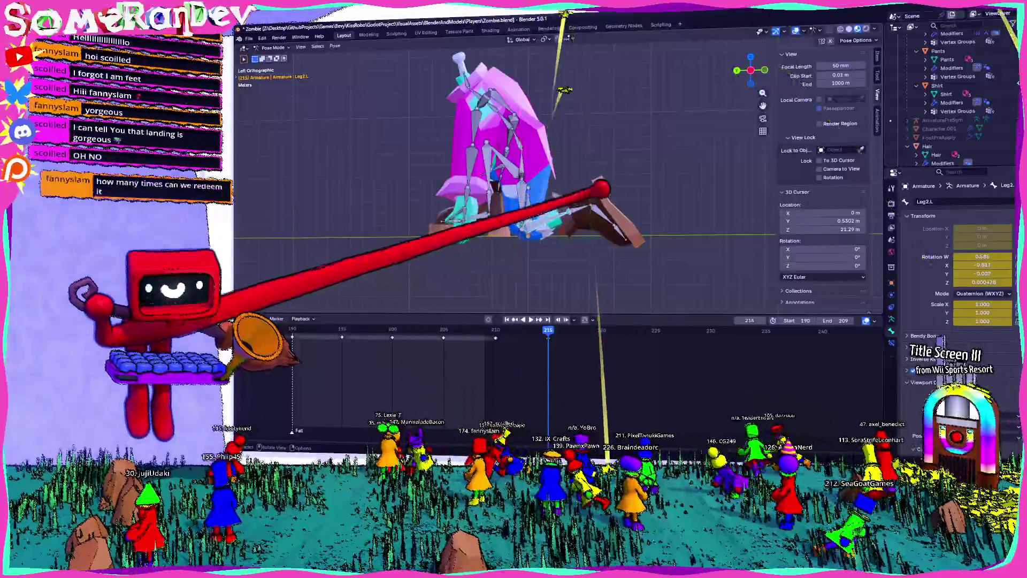
Rotate the UpperArm.L and LowerArm.L bones into the fallen arm position.
mouse_move(505, 176)
middle_mouse_down()
mouse_move(561, 161)
mouse_move(530, 173)
middle_mouse_up()
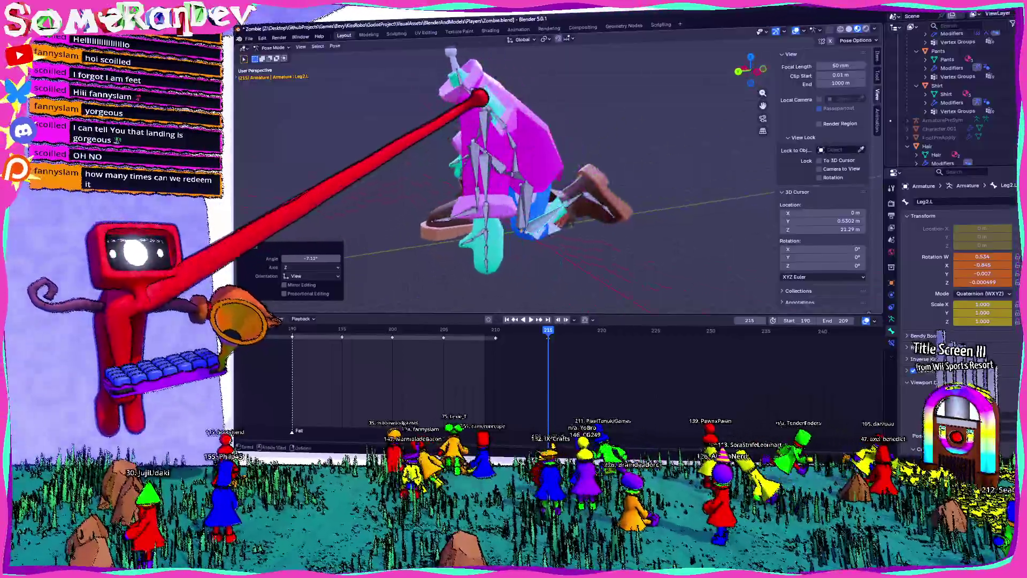
left_click(490, 132)
middle_click_drag(461, 89, 522, 169)
middle_click_drag(453, 103, 522, 85)
left_click(601, 101)
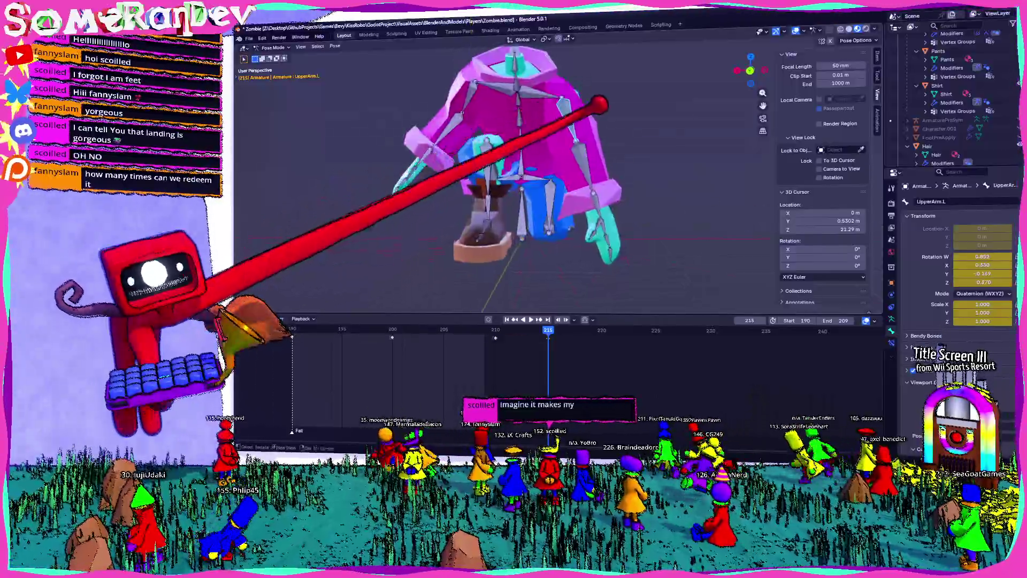
key("r")
left_click(620, 101)
middle_click_drag(466, 298, 513, 241)
left_click(513, 161)
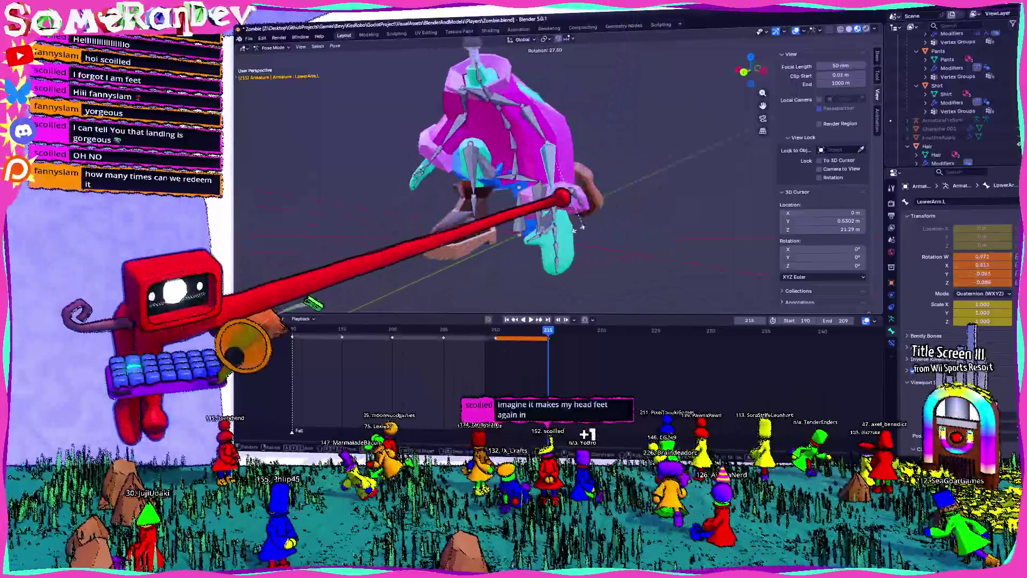
key("r")
Keyframe the right forearm's rotation and play back the fall to preview it.
middle_click_drag(455, 209, 601, 201)
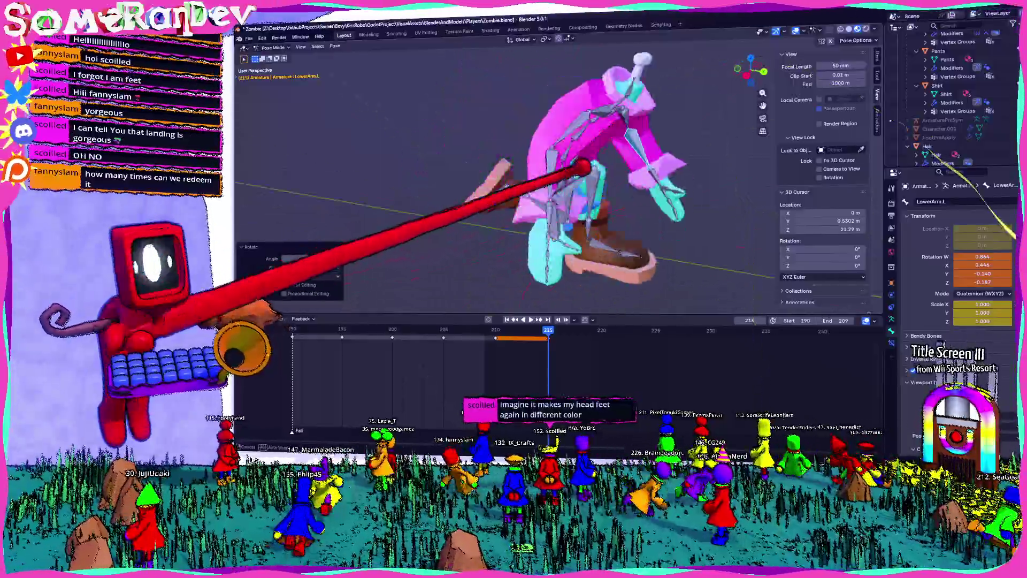
left_click(642, 167)
mouse_move(642, 167)
middle_mouse_down()
mouse_move(601, 156)
mouse_move(482, 166)
middle_mouse_up()
left_click(583, 161)
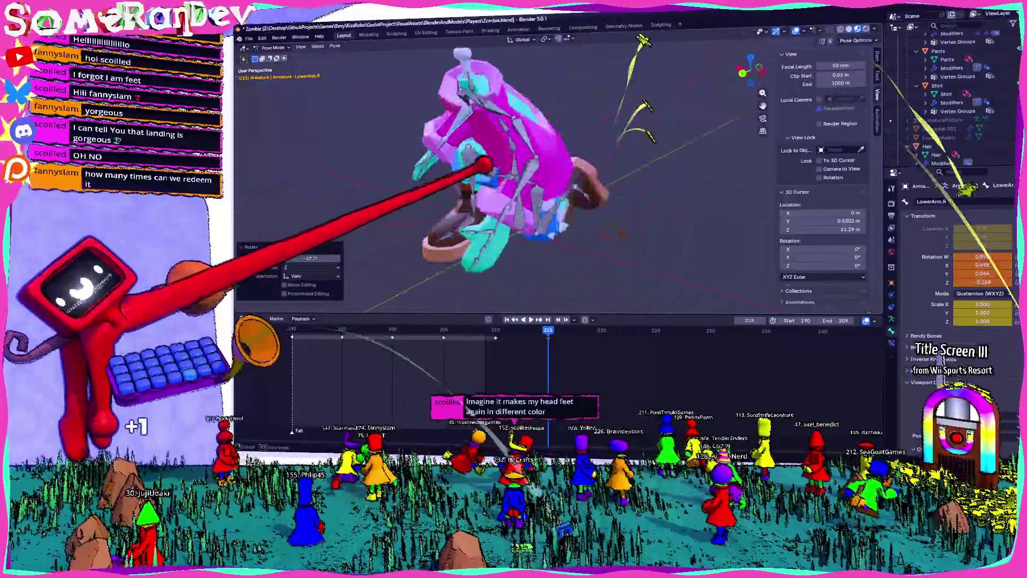
key("i")
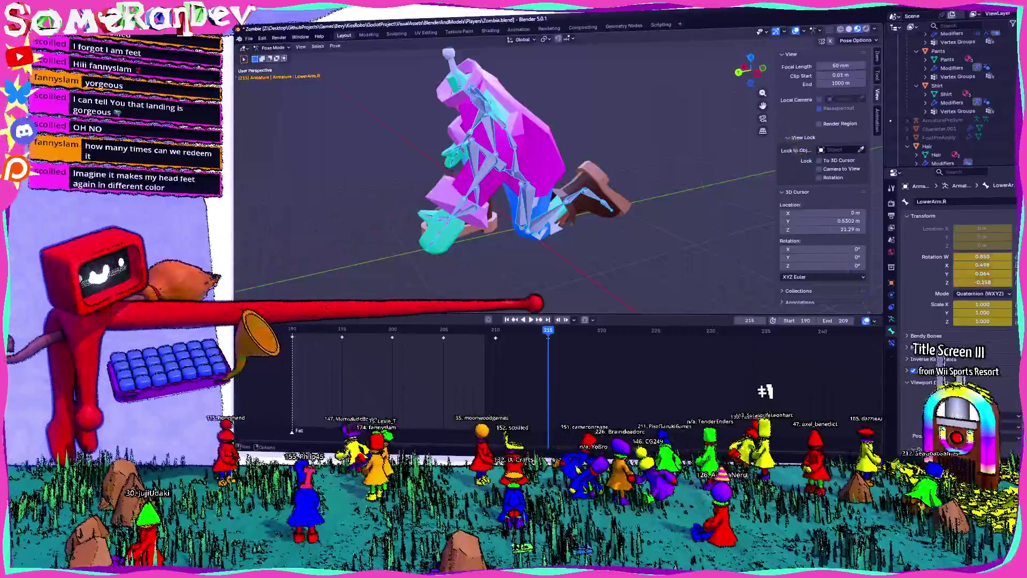
key("space")
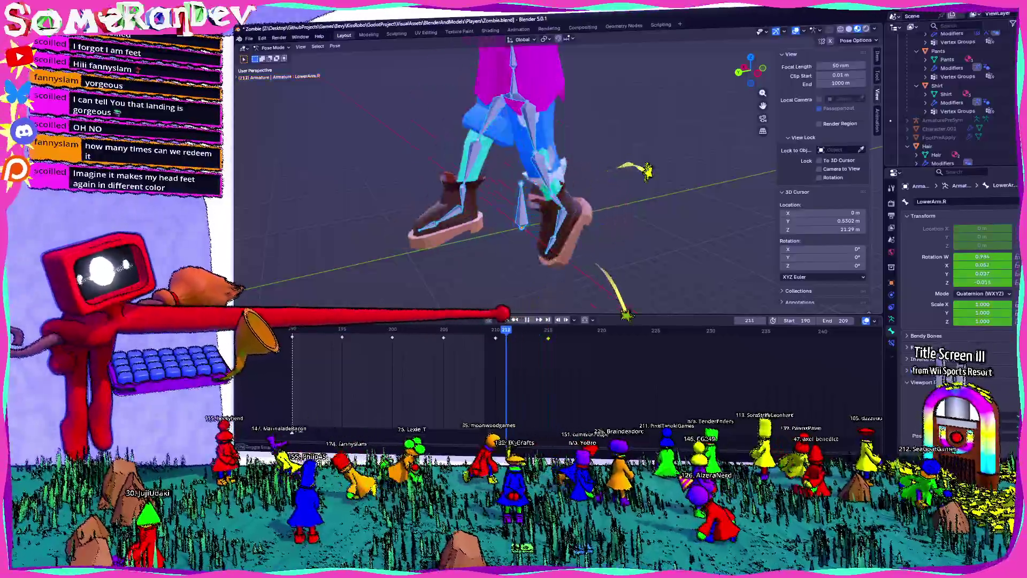
key("Escape")
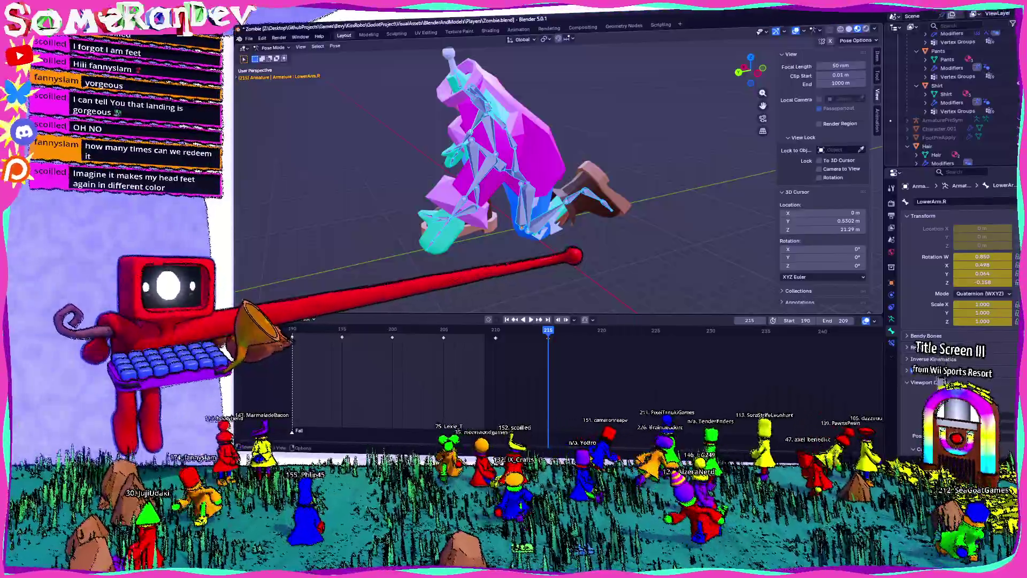
Key the whole pose at frame 215, nudge the Weenor bone, and step to frame 220.
key("alt+a")
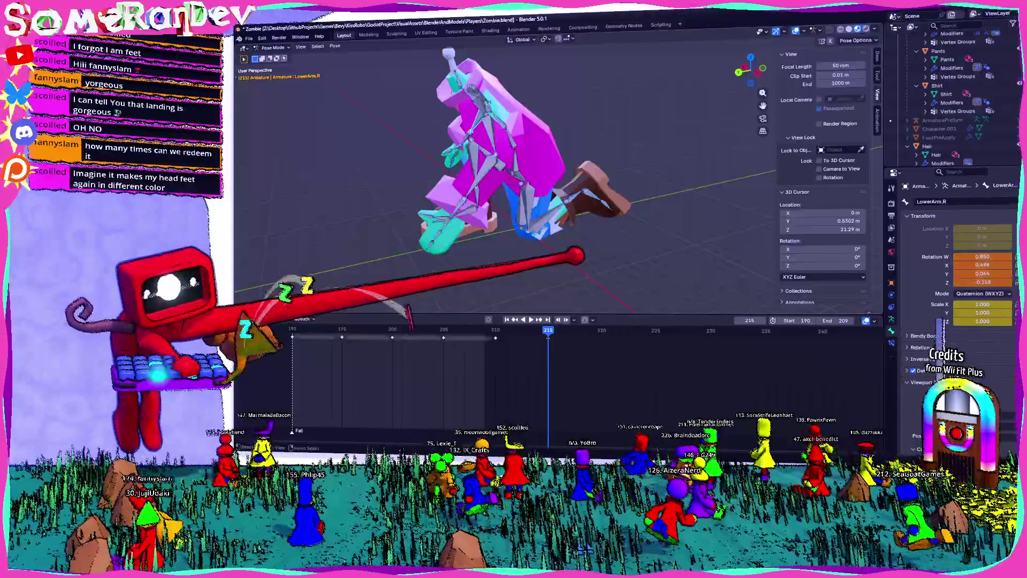
key("i")
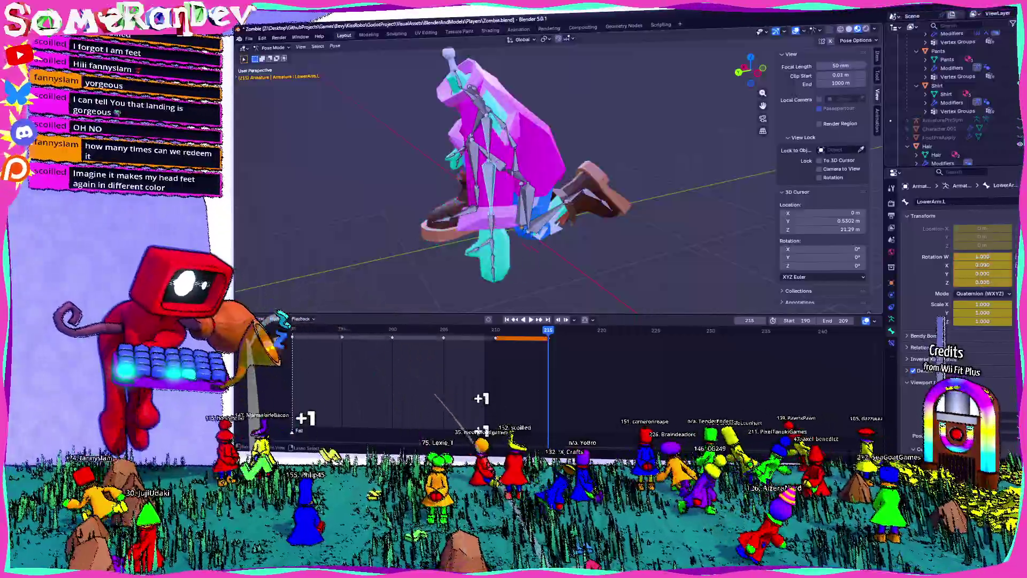
left_click(546, 200)
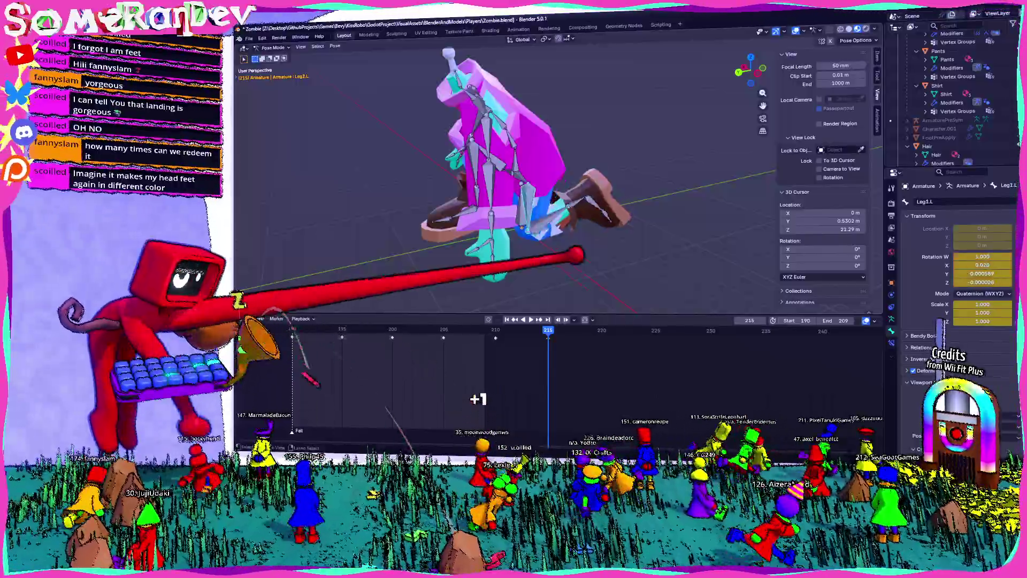
left_click(576, 256)
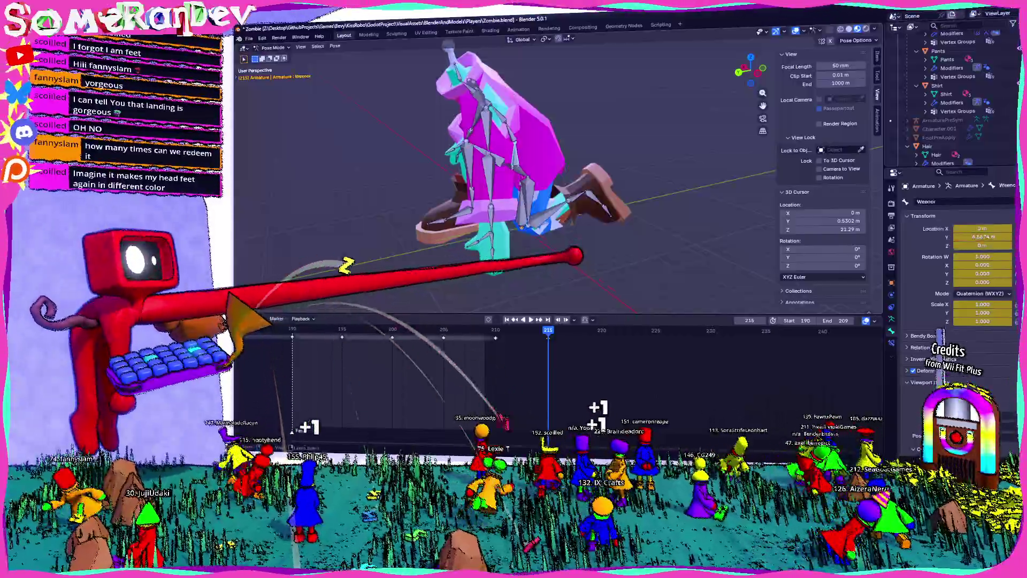
left_click(562, 256)
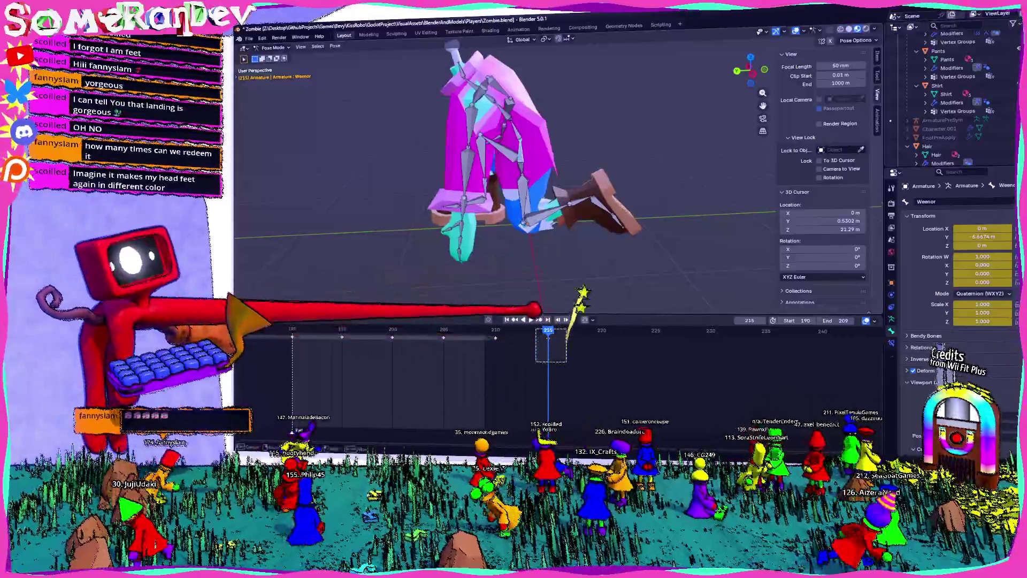
key("ctrl+KP_3")
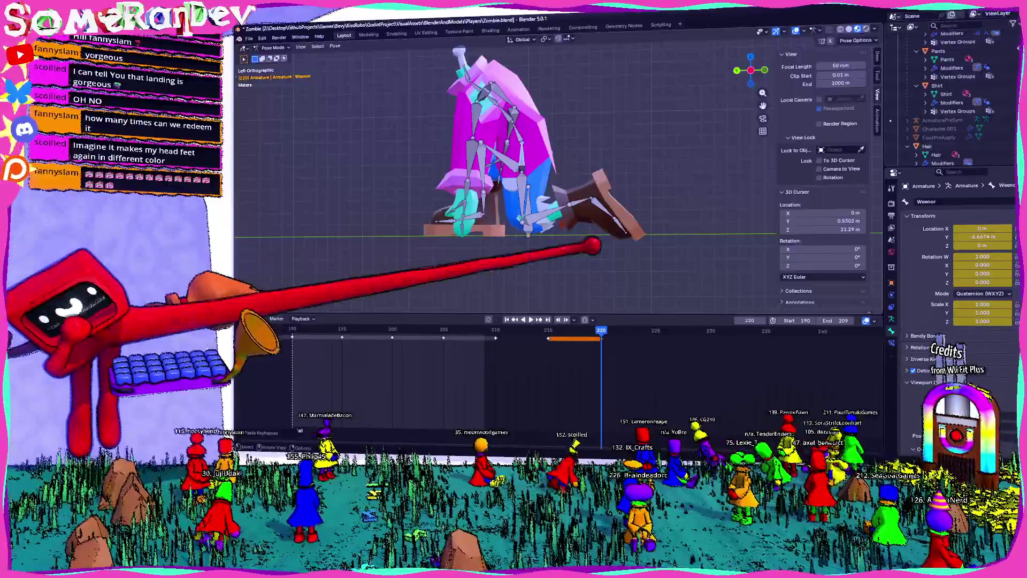
scroll(505, 177, "up", 1)
scroll(506, 177, "up", 1)
Rotate the Leg1.R and Leg2.R bones into the frame-220 pose.
left_click(530, 113)
key("r")
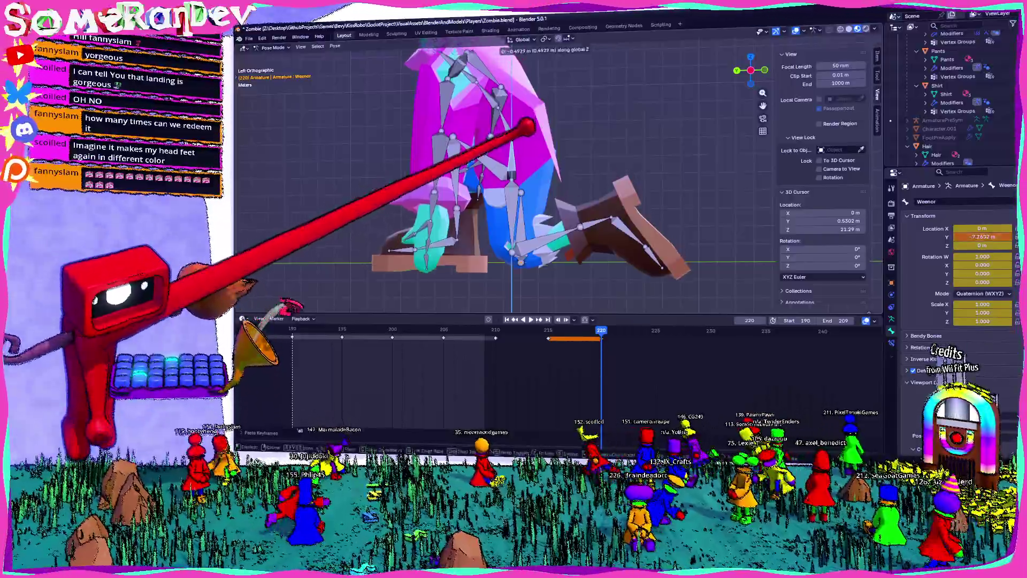
left_click(578, 189)
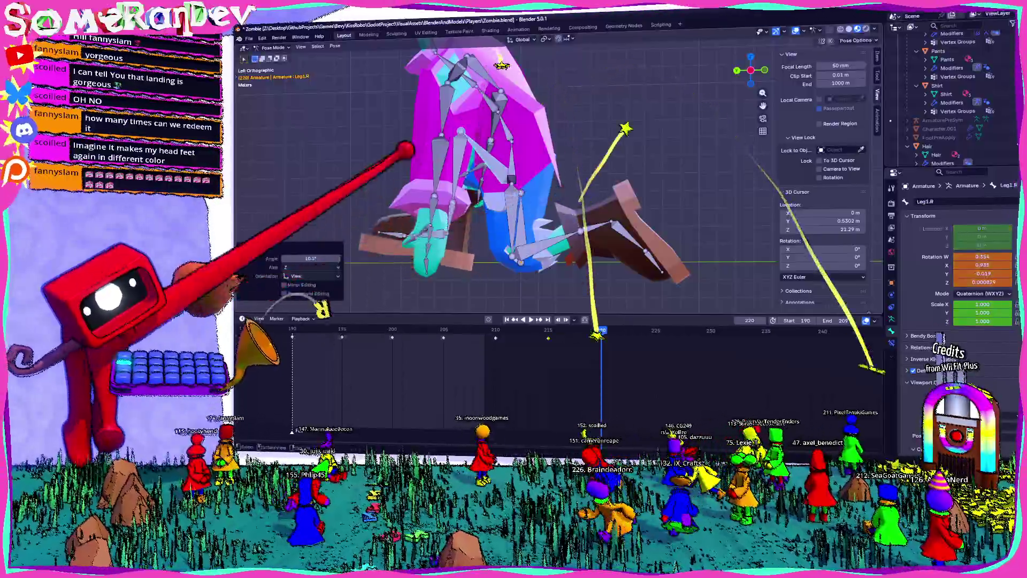
left_click(481, 121)
key("r")
left_click(517, 144)
key("r")
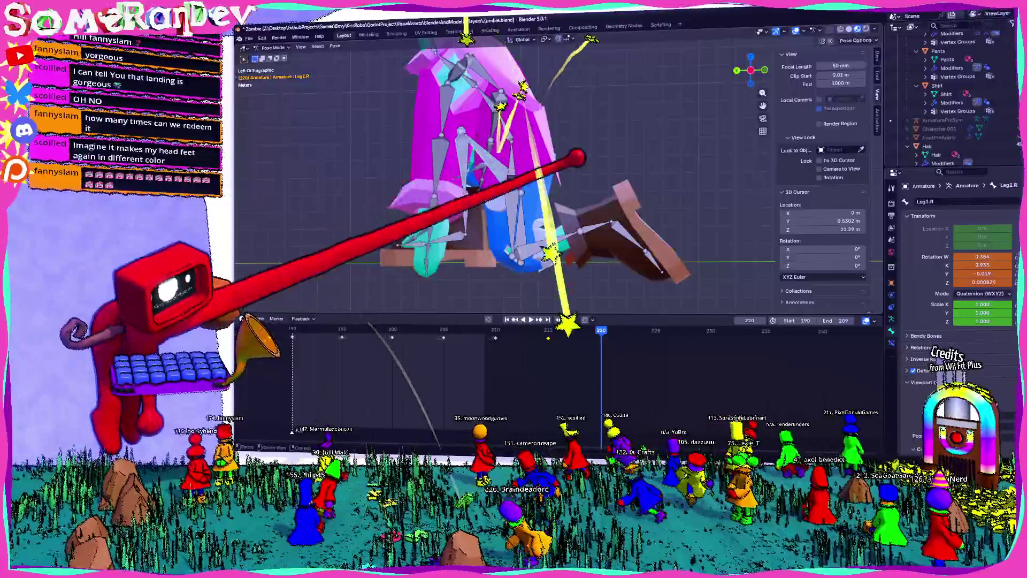
left_click(532, 188)
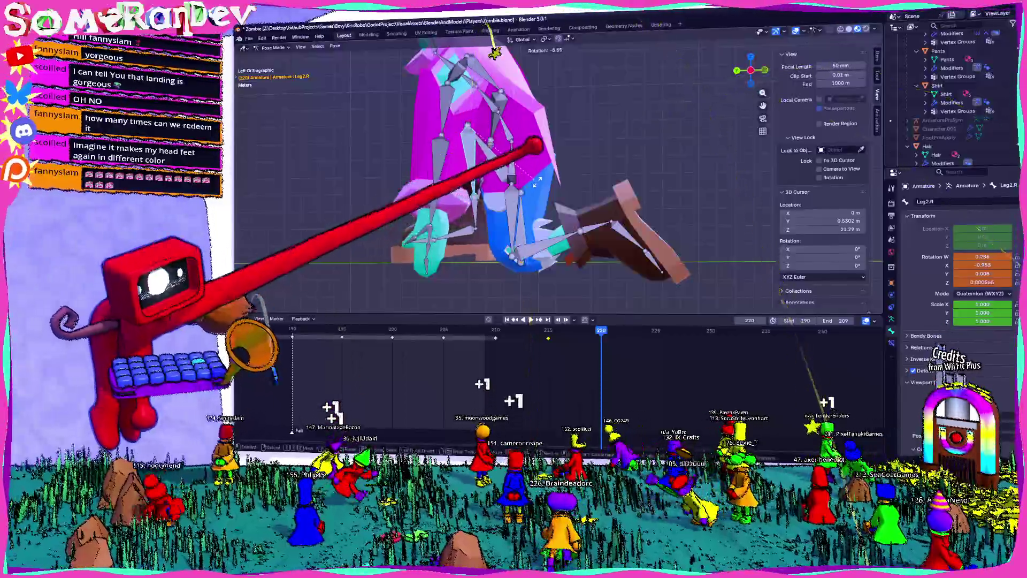
Readjust the Leg1.R and Leg2.R rotations a second time.
left_click(530, 112)
key("r")
left_click(530, 113)
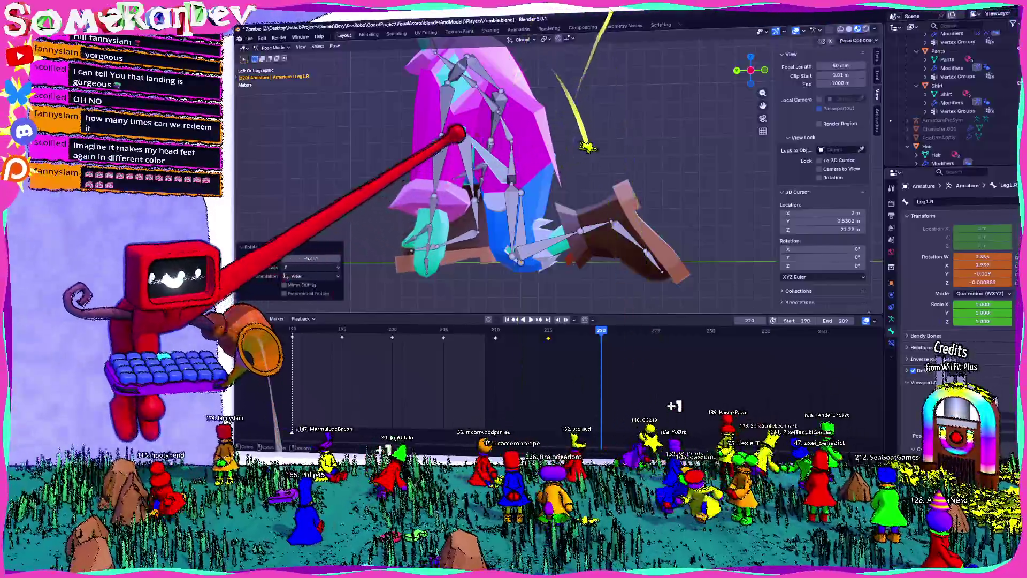
left_click(525, 205)
key("r")
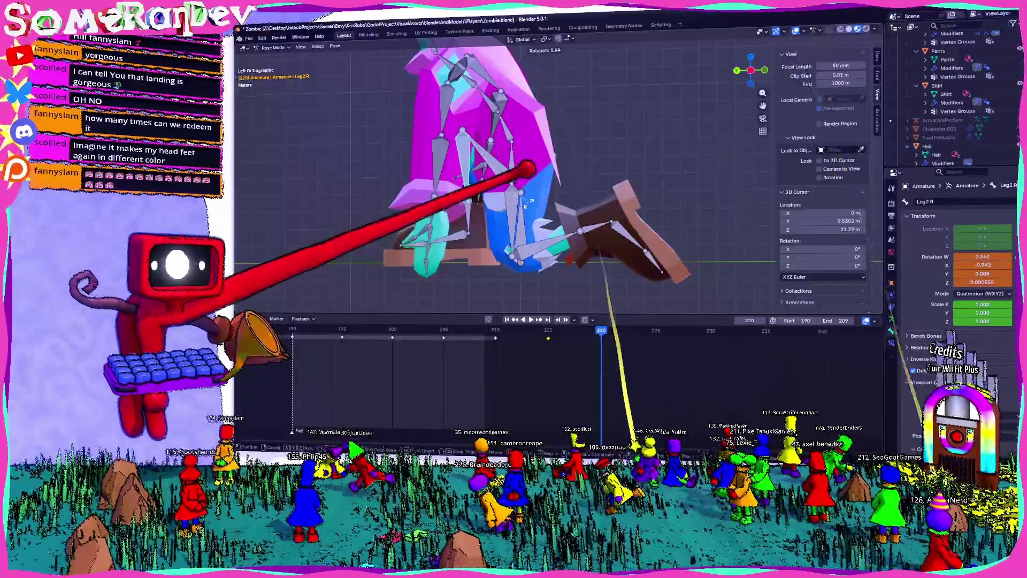
key("Return")
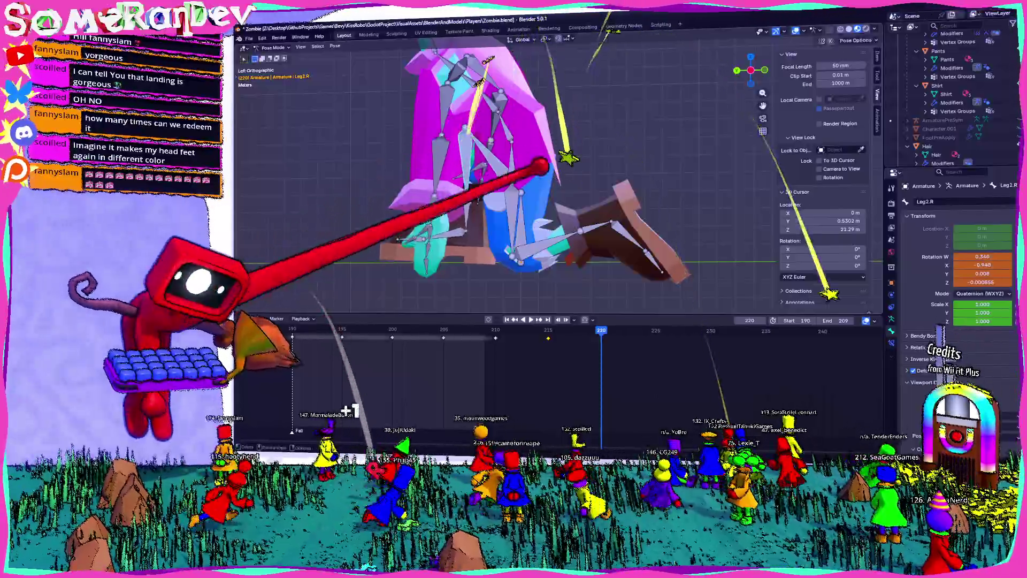
Rotate the Leg2.L bone, inspect the pose, and select a left arm bone.
key("r")
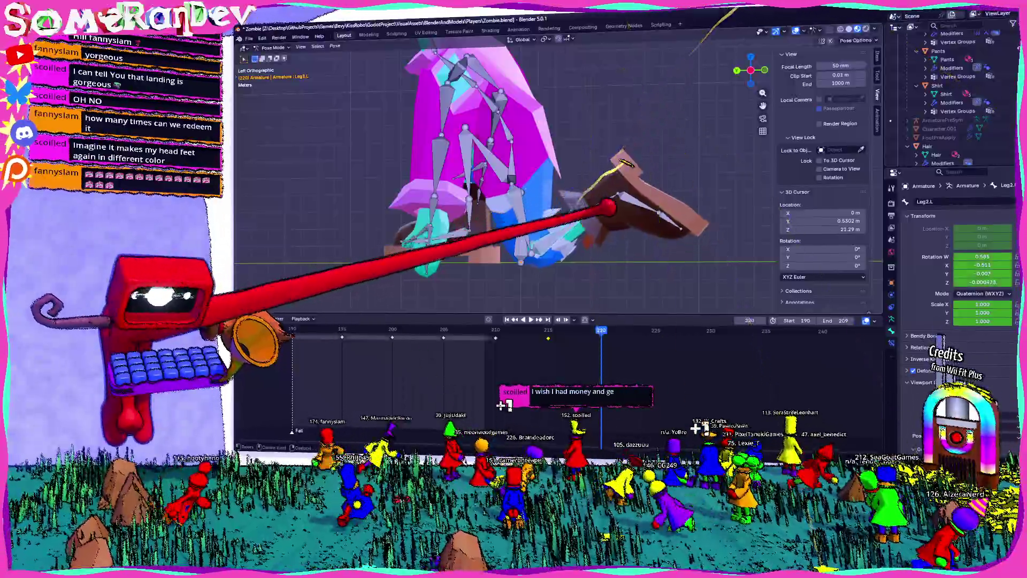
left_click(602, 264)
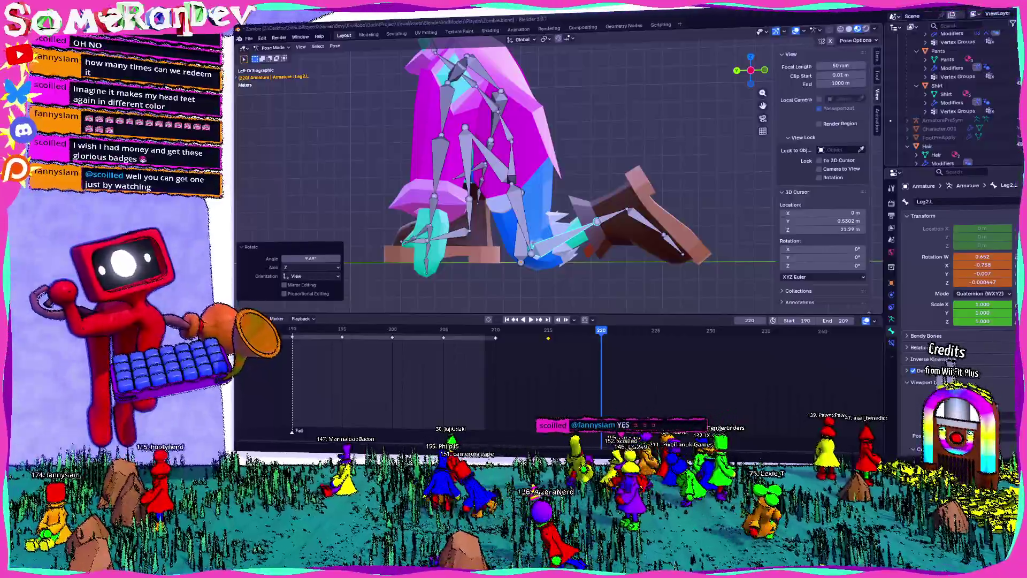
scroll(513, 177, "down", 3)
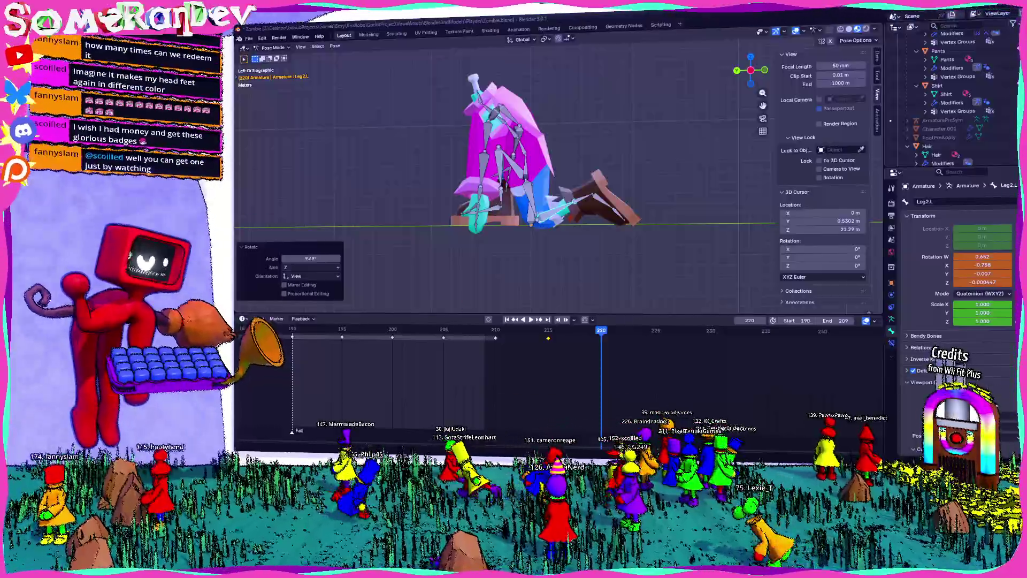
mouse_move(600, 103)
middle_mouse_down()
mouse_move(539, 132)
mouse_move(487, 135)
mouse_move(482, 104)
mouse_move(510, 169)
middle_mouse_up()
left_click(483, 95)
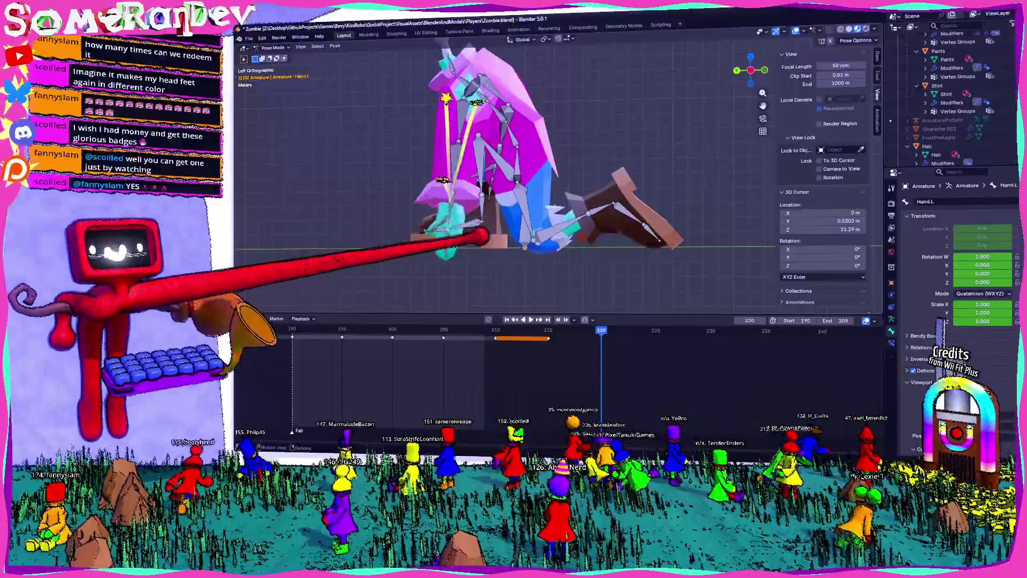
Rotate the UpperArm.L bone into the fallen pose and check it from the front view.
middle_click_drag(509, 168, 481, 112)
left_click(474, 88)
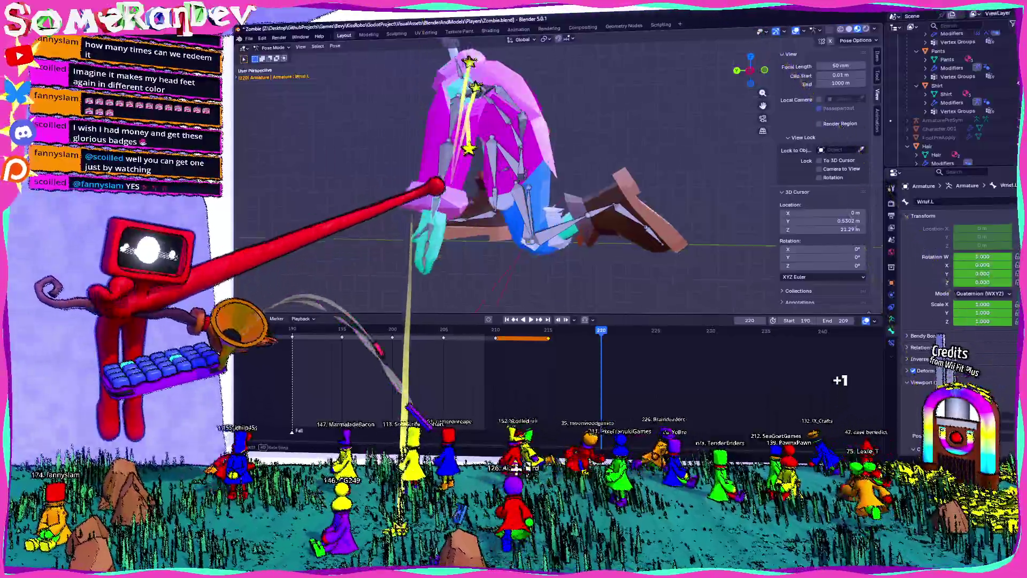
middle_click_drag(435, 187, 501, 126)
left_click(502, 127)
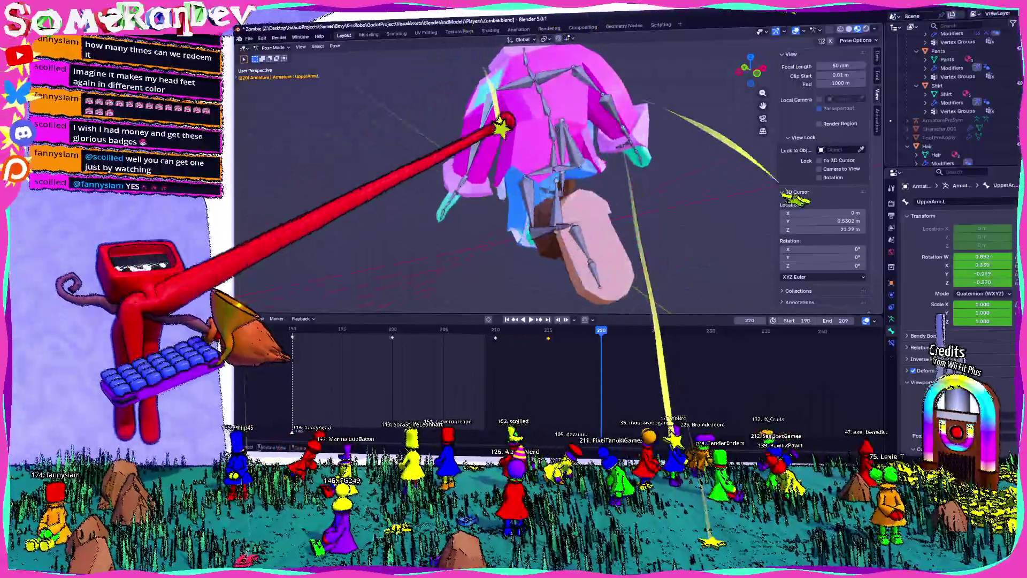
key("r")
left_click(538, 181)
middle_click_drag(537, 181, 436, 205)
key("KP_1")
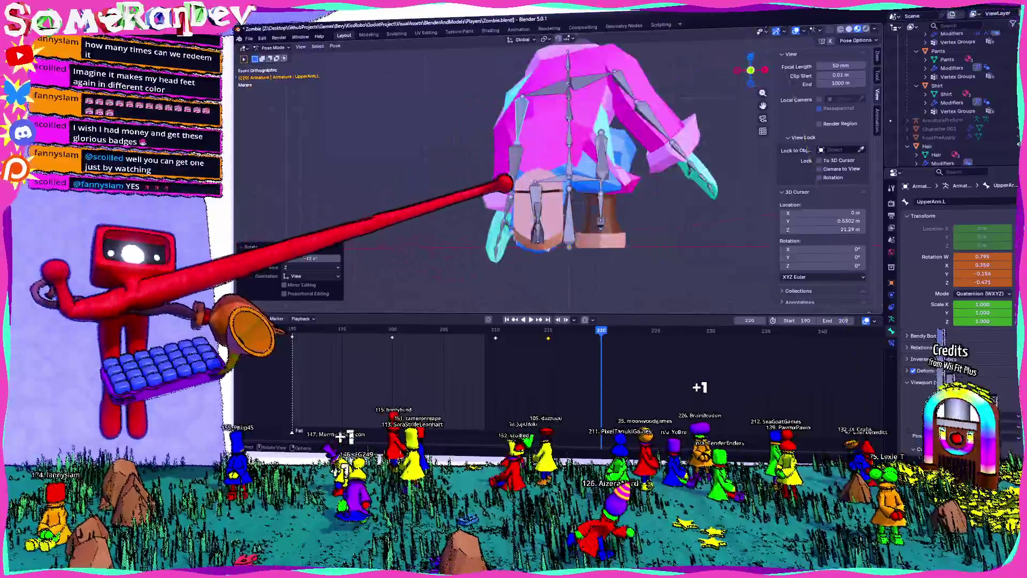
mouse_move(503, 183)
middle_mouse_down()
mouse_move(485, 172)
mouse_move(536, 165)
middle_mouse_up()
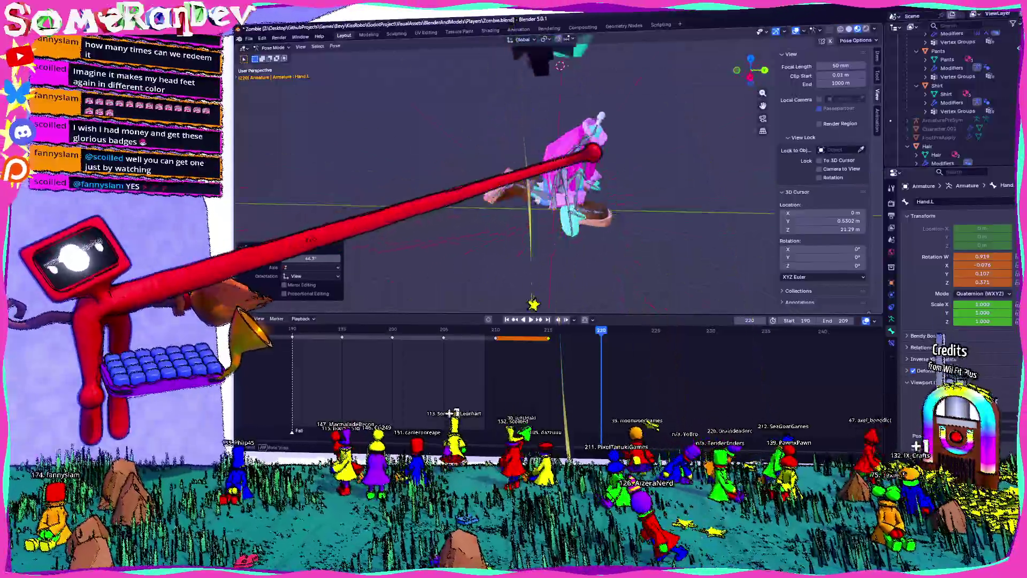
Rotate UpperArm.R and LowerArm.R into the fallen pose, checking from the right side view.
mouse_move(576, 110)
middle_mouse_down()
mouse_move(482, 112)
mouse_move(615, 152)
mouse_move(471, 92)
mouse_move(631, 120)
mouse_move(542, 115)
middle_mouse_up()
left_click(473, 109)
key("r")
left_click(500, 112)
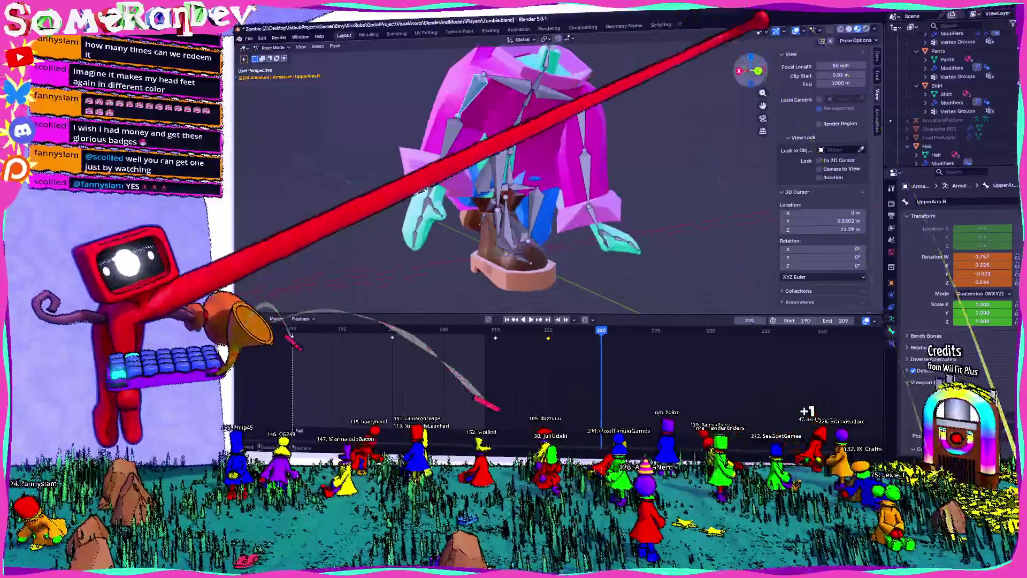
key("KP_3")
left_click(607, 157)
key("r")
left_click(555, 91)
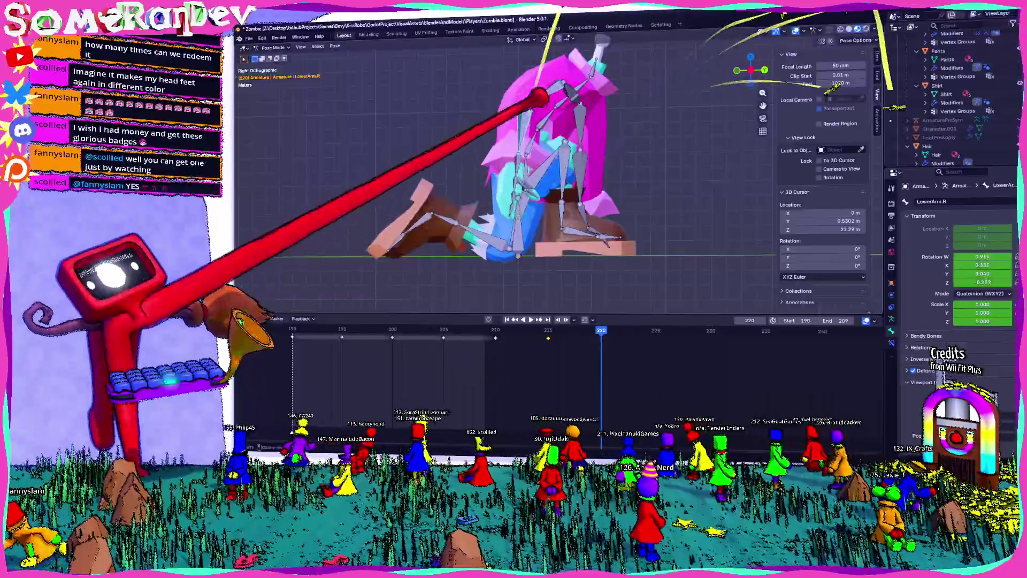
mouse_move(543, 97)
middle_mouse_down()
mouse_move(602, 73)
mouse_move(552, 130)
middle_mouse_up()
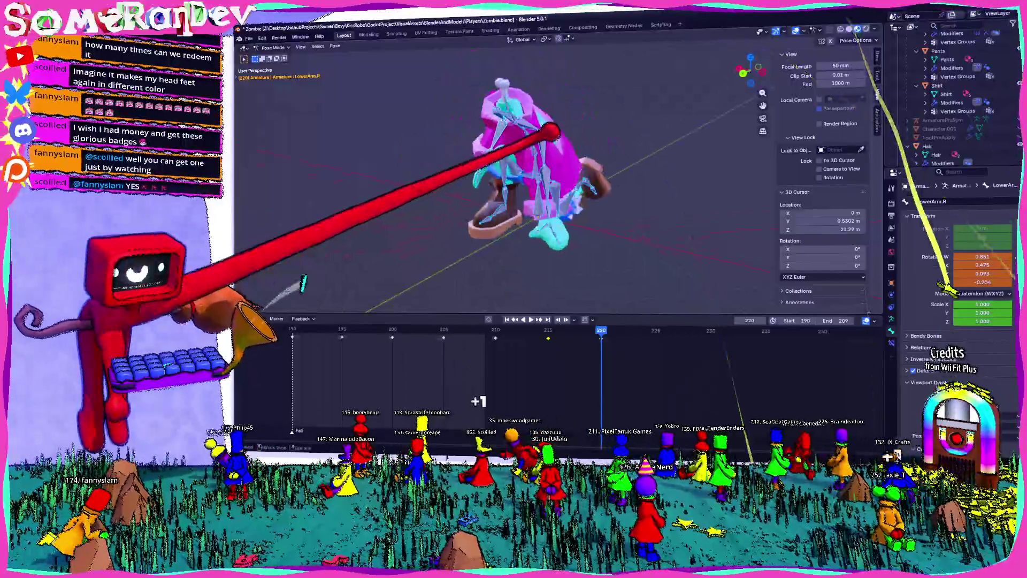
Scrub the timeline between frames 215 and 225 to preview the fall, ending at frame 219.
left_click(548, 328)
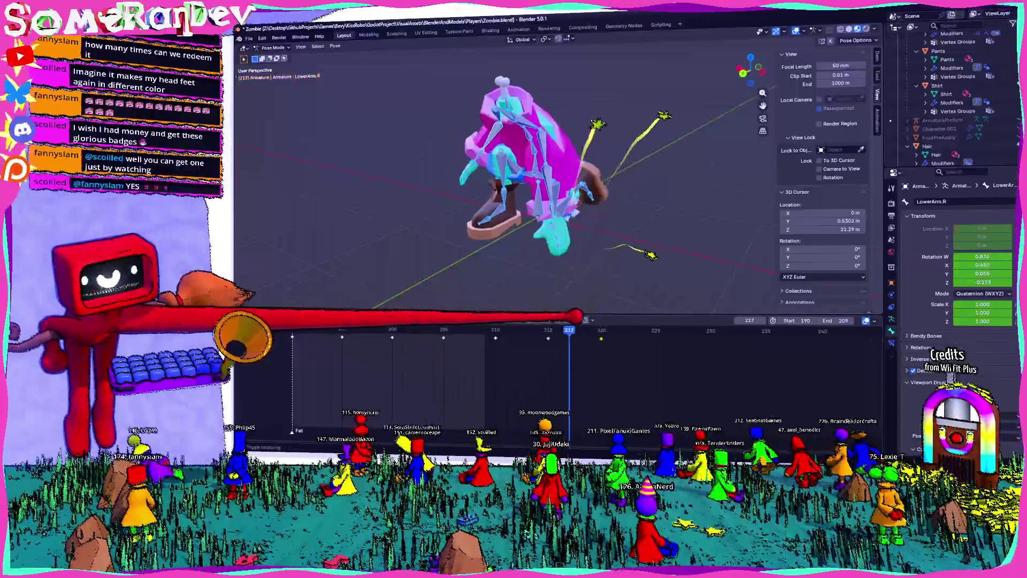
left_click_drag(569, 329, 654, 329)
mouse_move(514, 201)
middle_mouse_down()
mouse_move(562, 194)
mouse_move(530, 201)
middle_mouse_up()
mouse_move(655, 329)
left_mouse_down()
mouse_move(550, 329)
mouse_move(590, 329)
left_mouse_up()
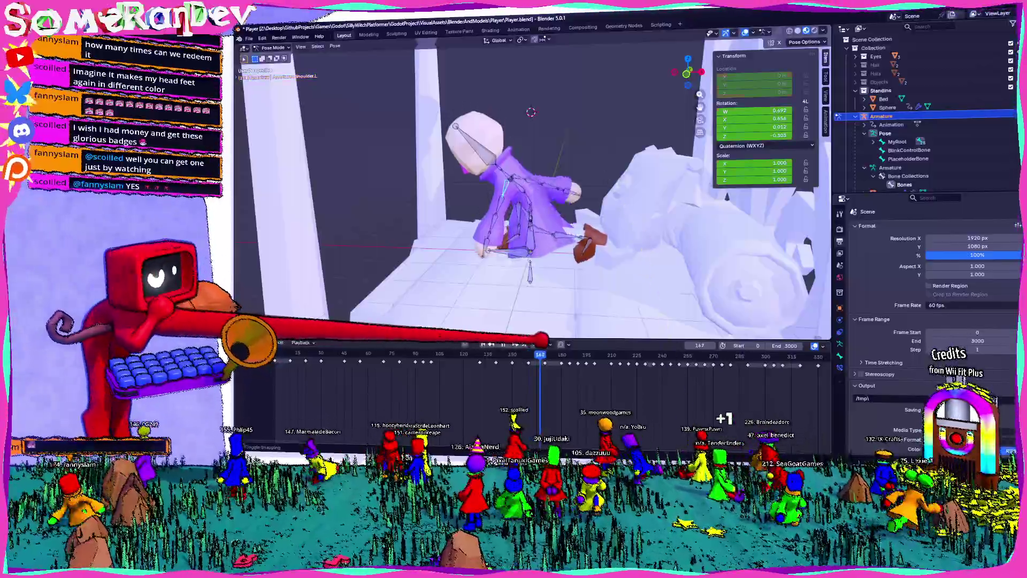
Scrub the Player animation from frame 170 up to 199 to review its reference poses.
left_click_drag(565, 347, 544, 347)
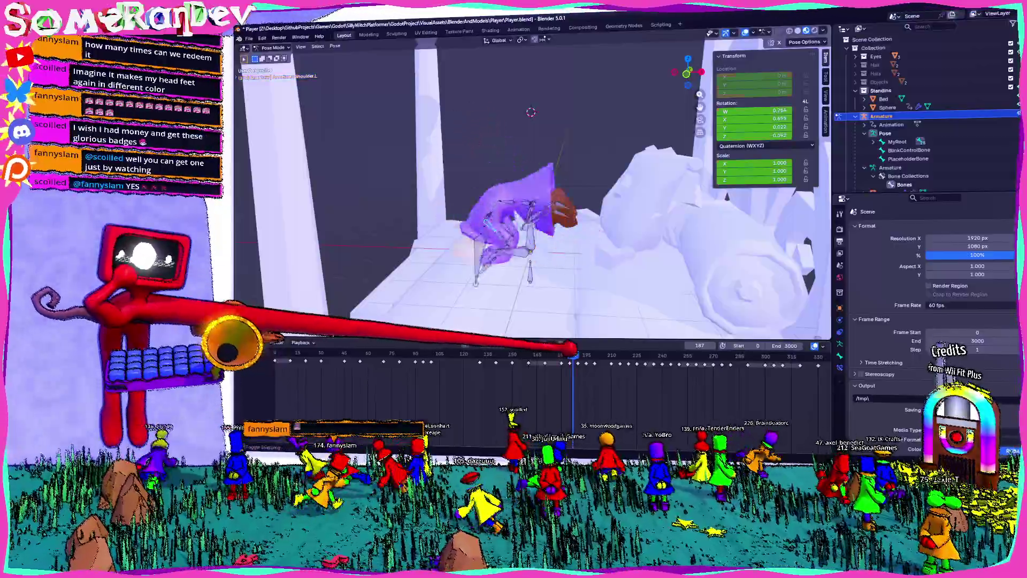
left_click_drag(562, 347, 591, 347)
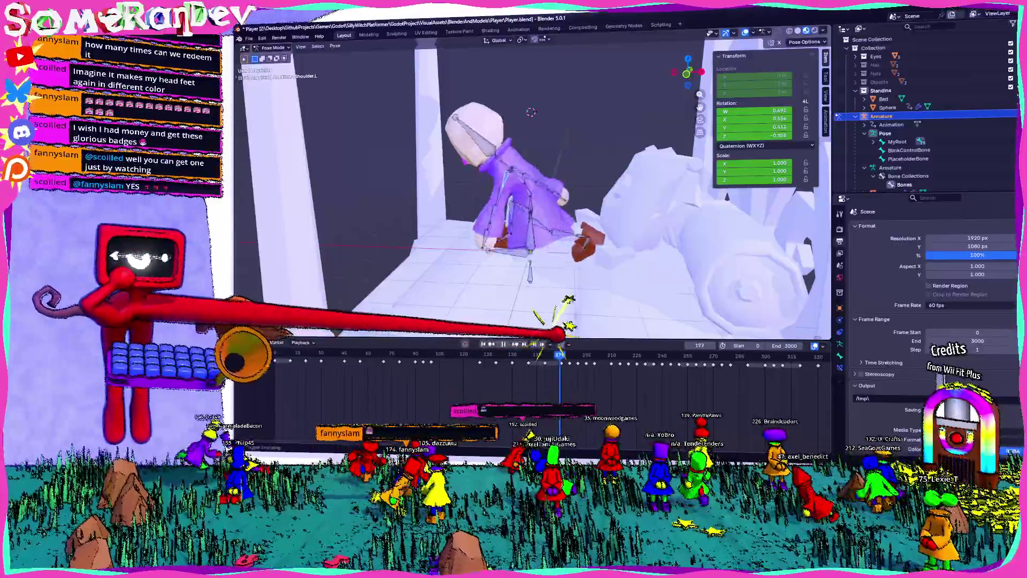
left_click_drag(566, 351, 591, 354)
key("r")
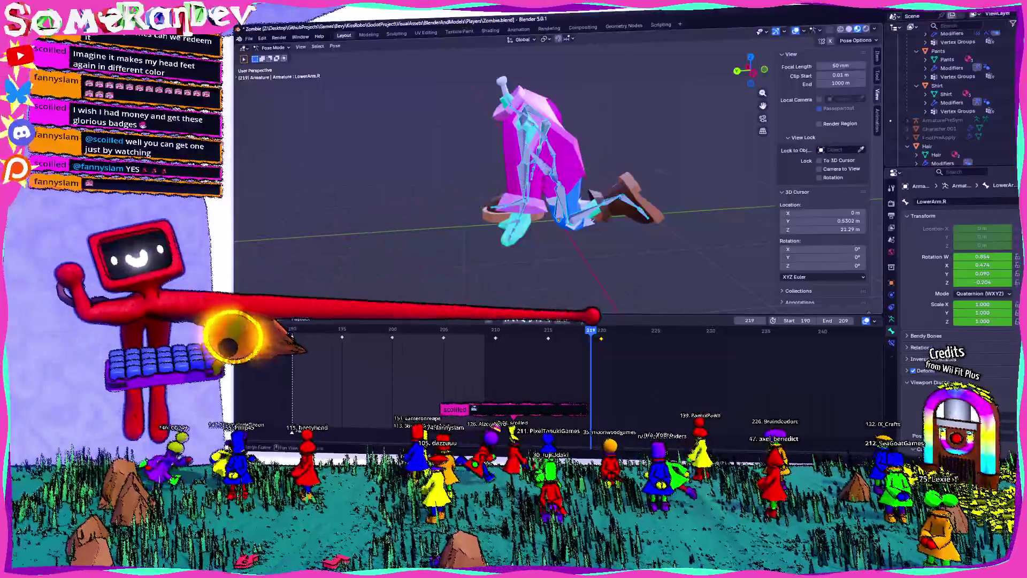
From the left side view, rotate the Leg.R bone in several passes into the getting-up pose.
left_click(617, 196)
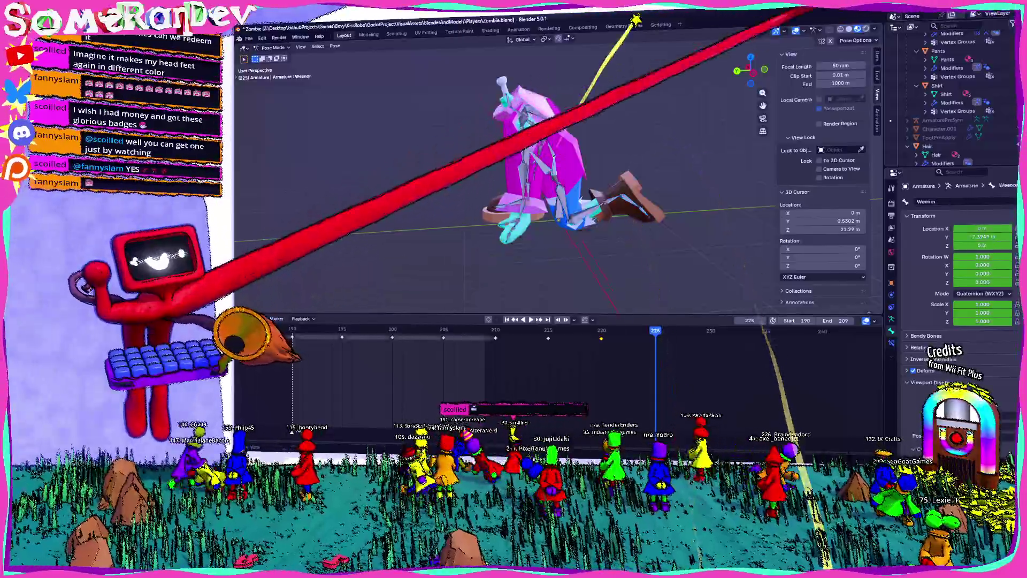
key("ctrl+KP_3")
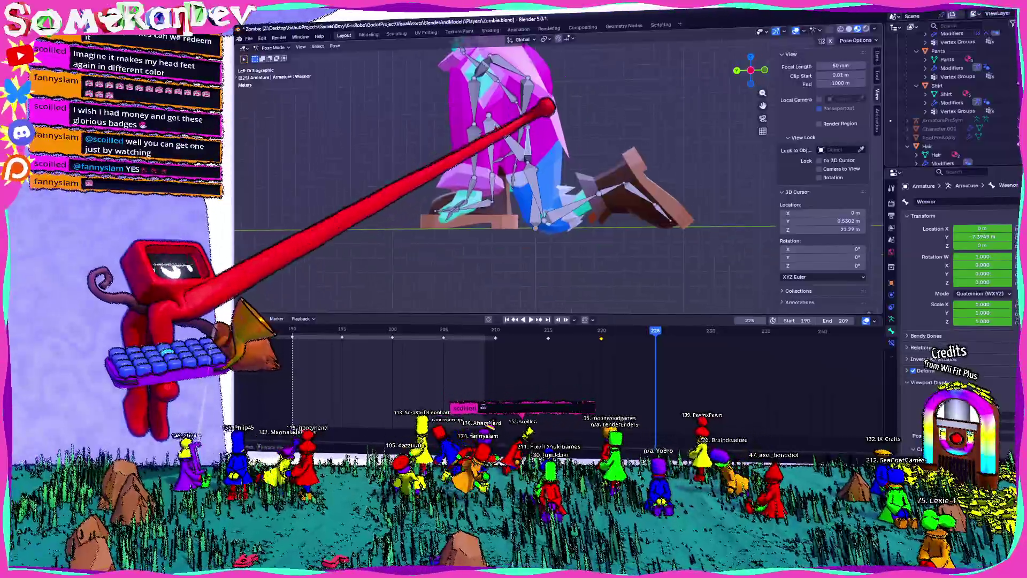
left_click(522, 112)
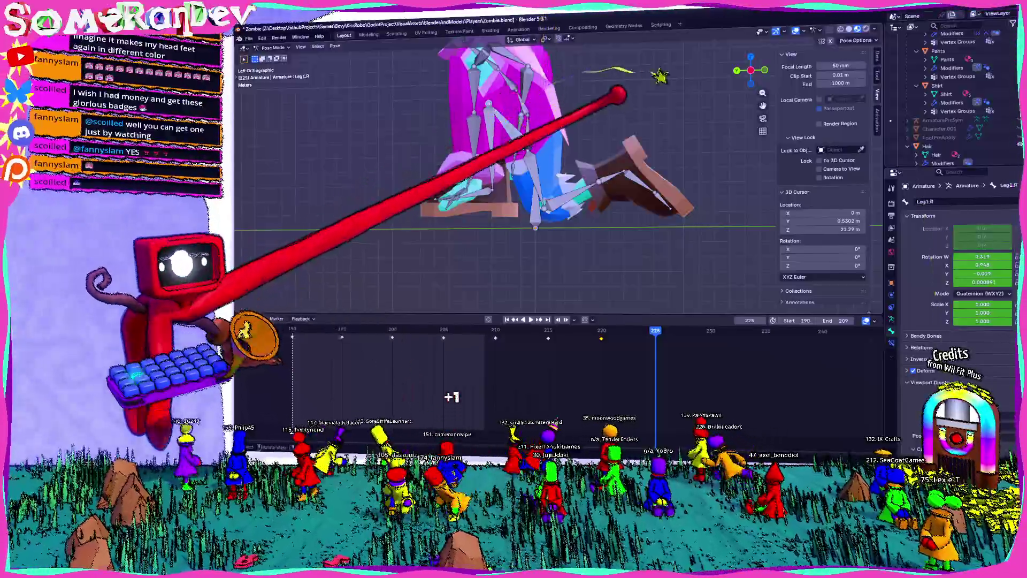
key("r")
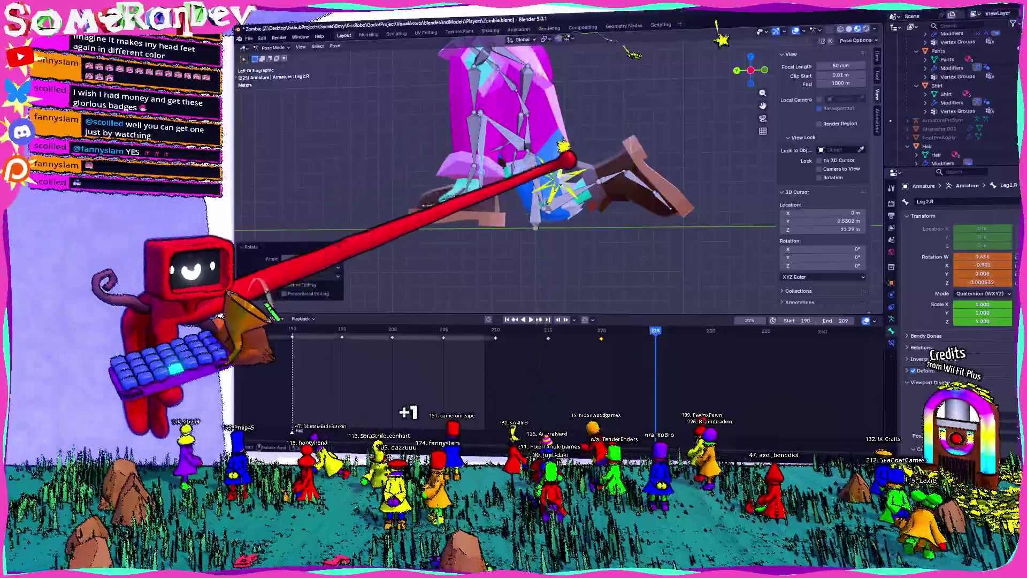
key("r")
left_click(489, 104)
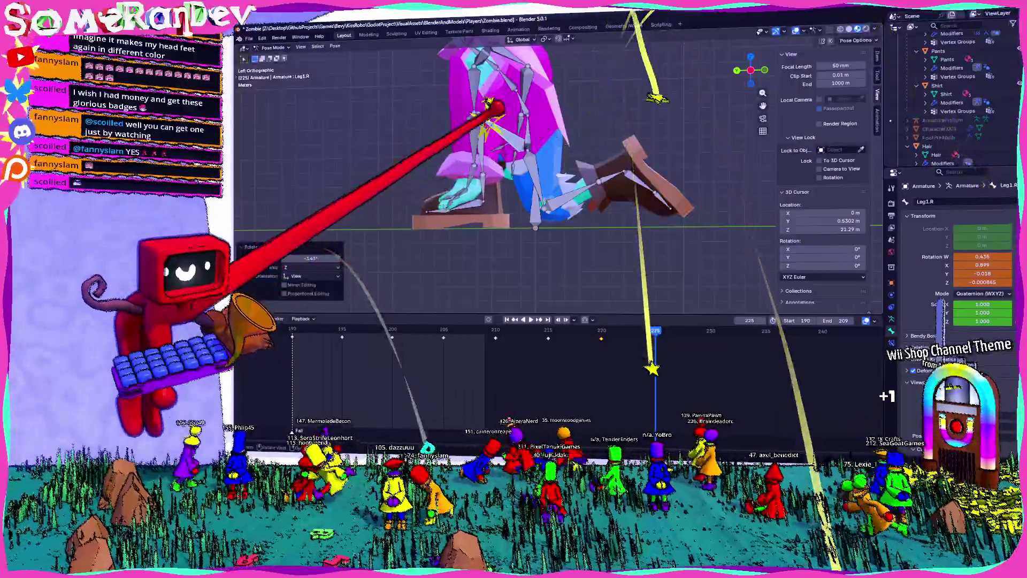
key("r")
left_click(585, 167)
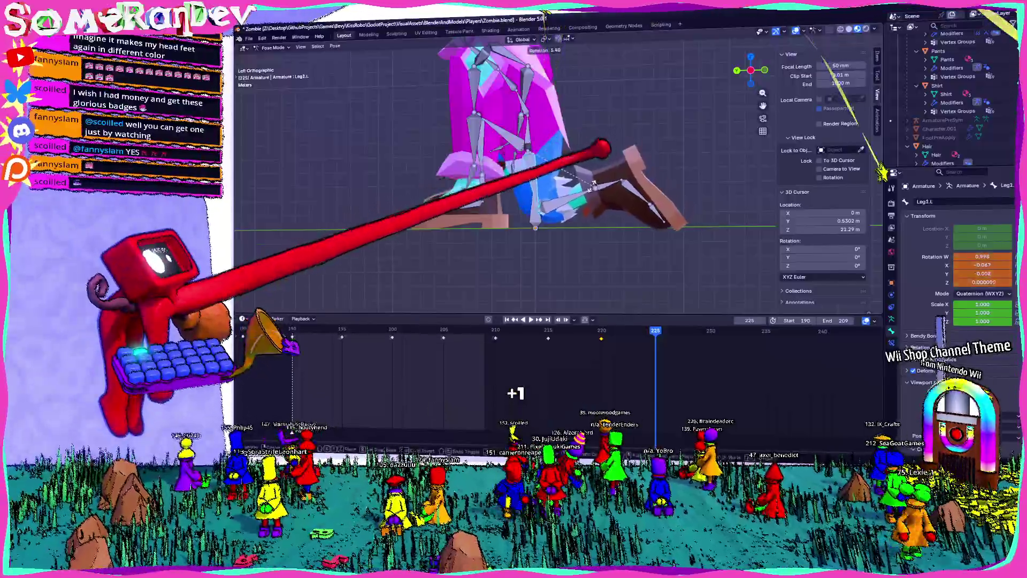
Rotate the Leg.L bone to match the getting-up pose at frame 225.
key("r")
left_click(618, 170)
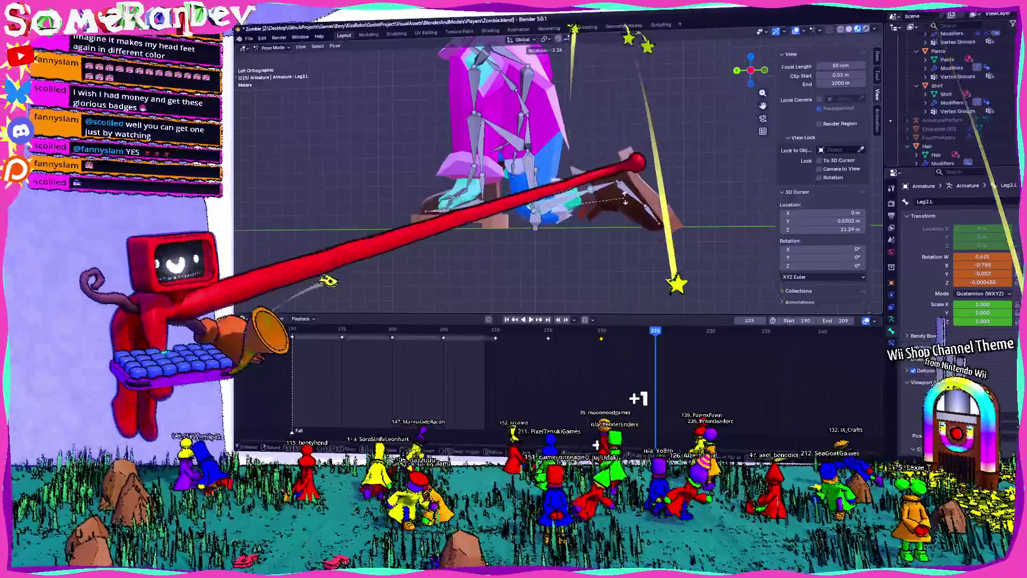
Select UpperArm.L and LowerArm.L and rotate the left forearm into the frame-225 pose.
middle_click_drag(618, 171, 561, 192)
middle_click_drag(622, 152, 591, 142)
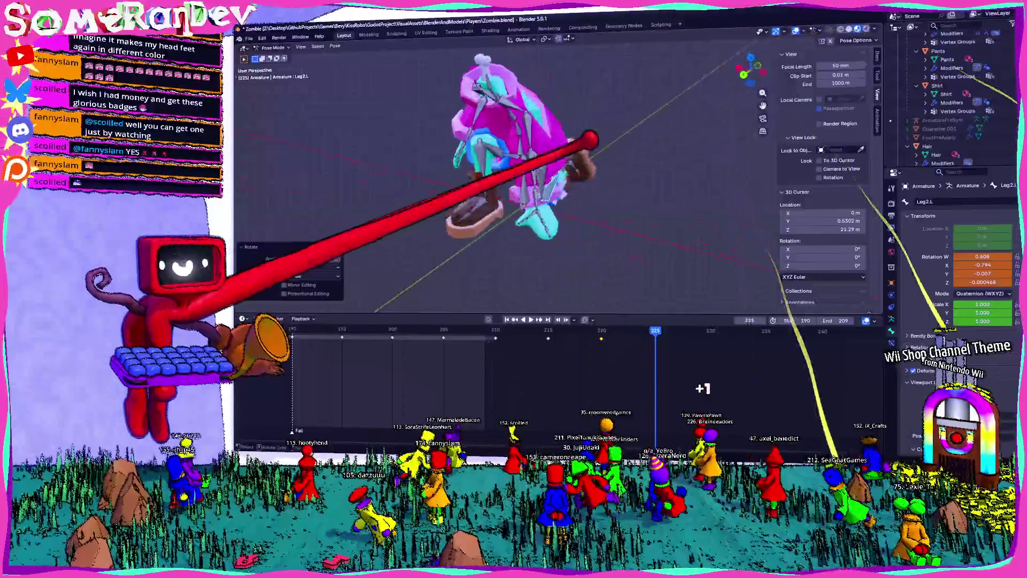
left_click(539, 92)
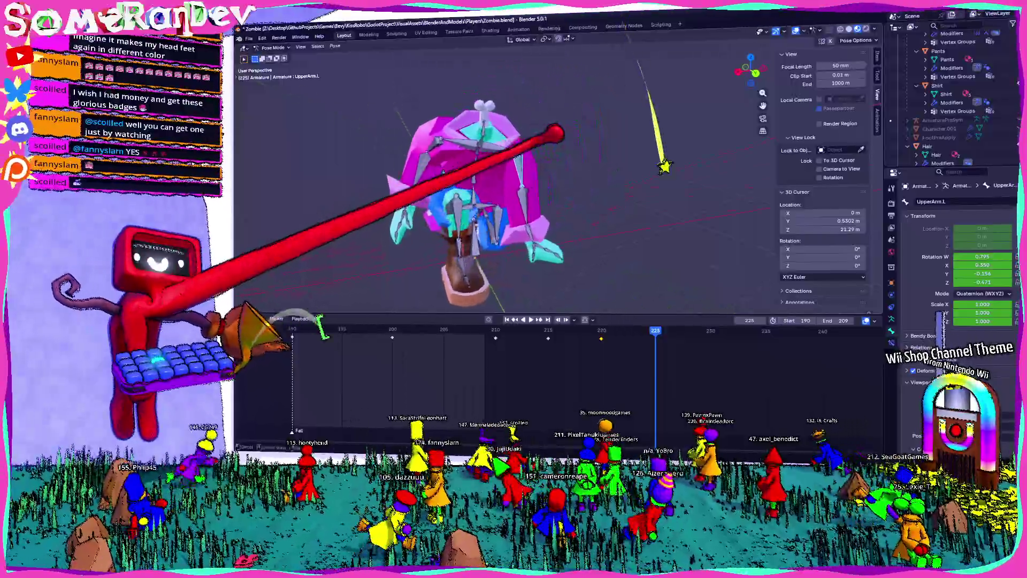
middle_click_drag(539, 91, 481, 120)
left_click(561, 225)
key("r")
left_click(287, 276)
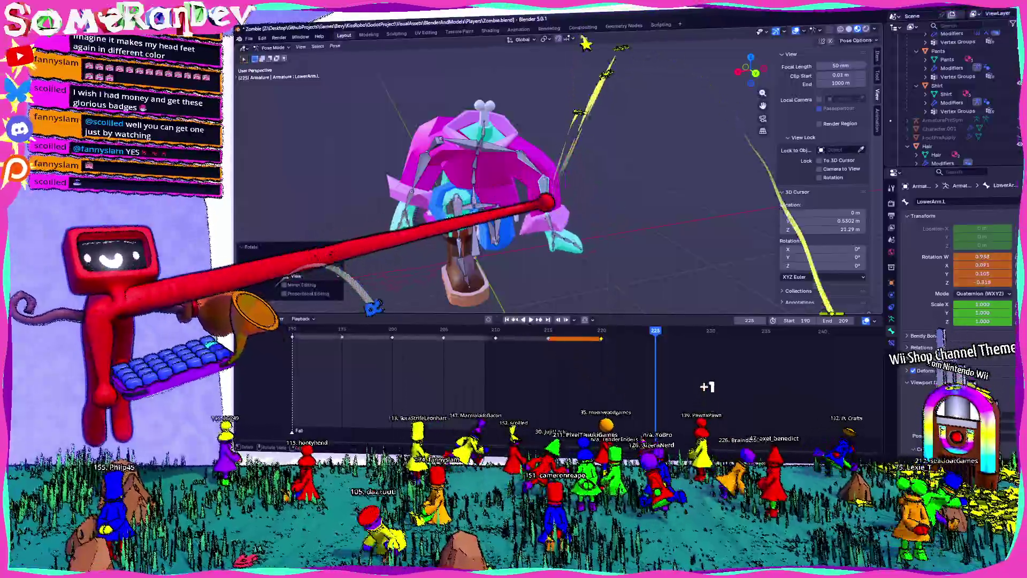
Glance through the Pose menu and check the pose from behind and around the legs.
left_click(335, 46)
mouse_move(507, 138)
middle_mouse_down()
mouse_move(507, 183)
mouse_move(546, 193)
middle_mouse_up()
key("ctrl+KP_1")
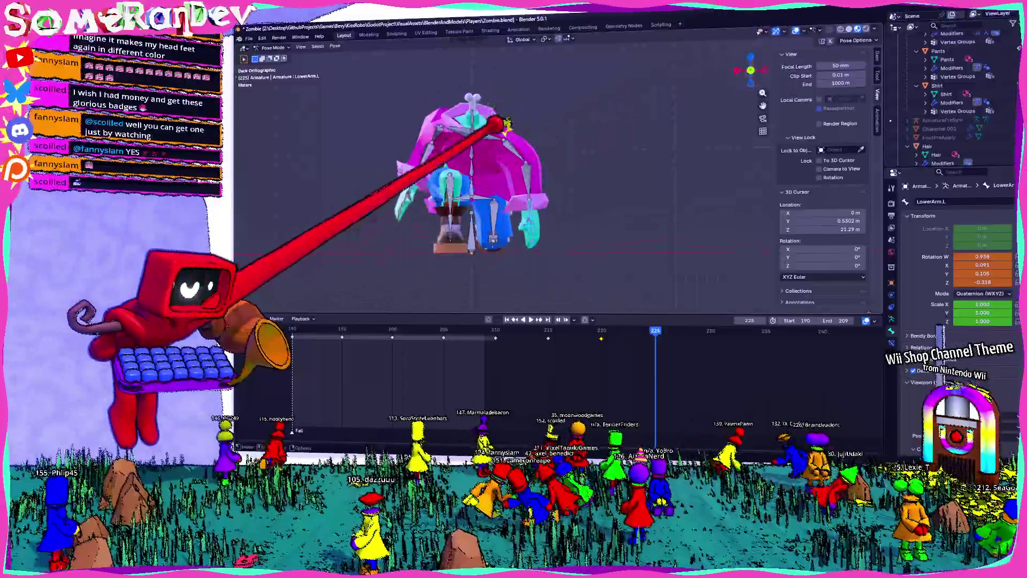
mouse_move(545, 136)
middle_mouse_down()
mouse_move(532, 165)
mouse_move(470, 160)
mouse_move(522, 97)
mouse_move(490, 104)
middle_mouse_up()
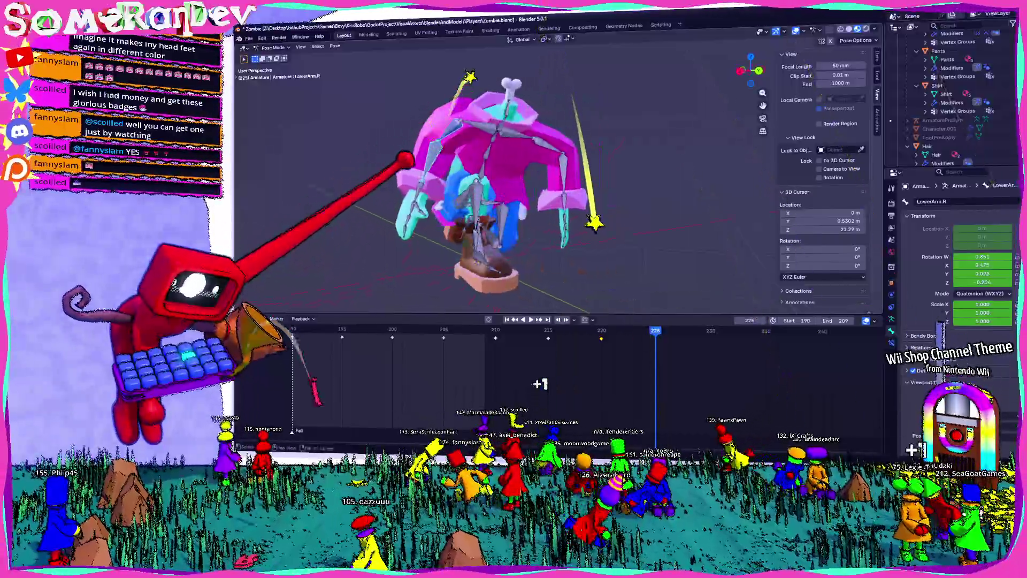
Apply a Pose menu command to LowerArm.R, then rotate UpperArm.R from the back view.
left_click(334, 46)
left_click(461, 58)
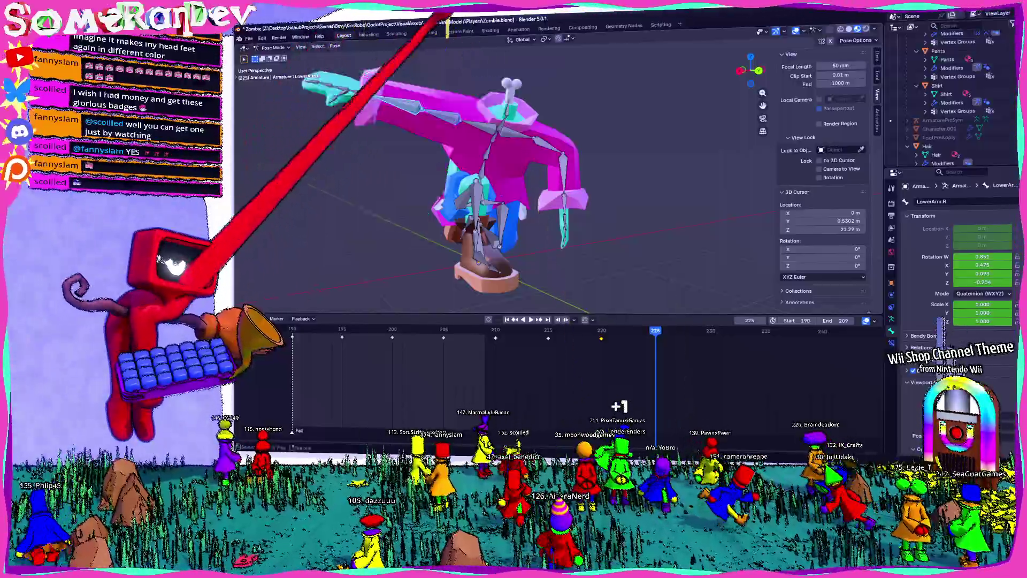
key("ctrl+KP_1")
left_click(514, 140)
key("r")
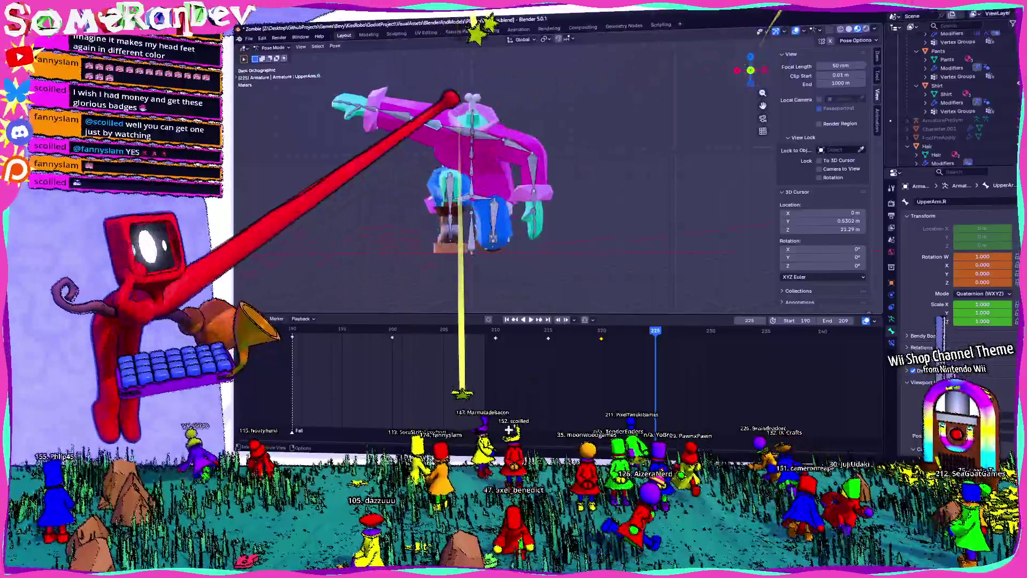
left_click(394, 280)
middle_click_drag(394, 279, 520, 41)
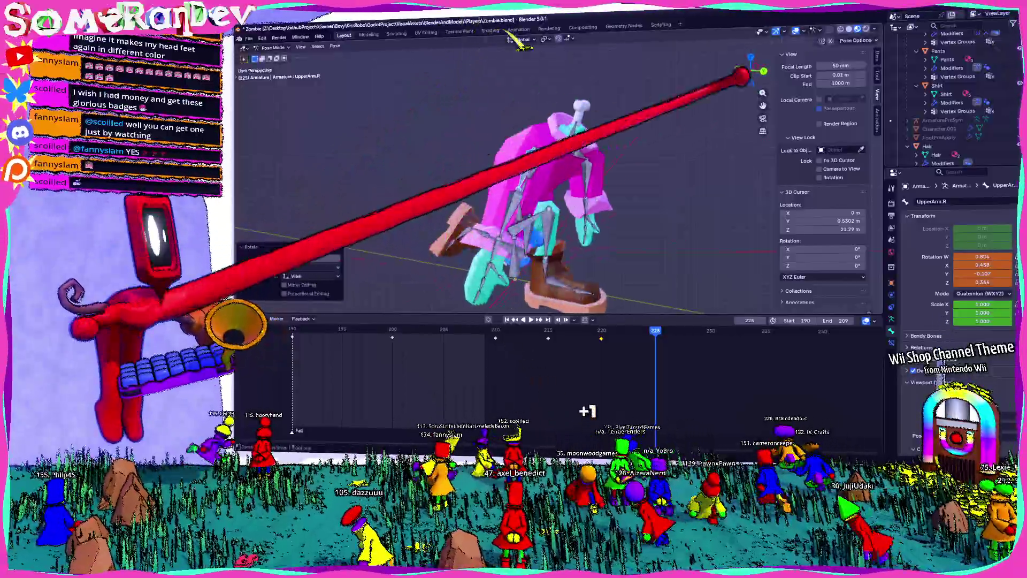
middle_click_drag(755, 44, 490, 149)
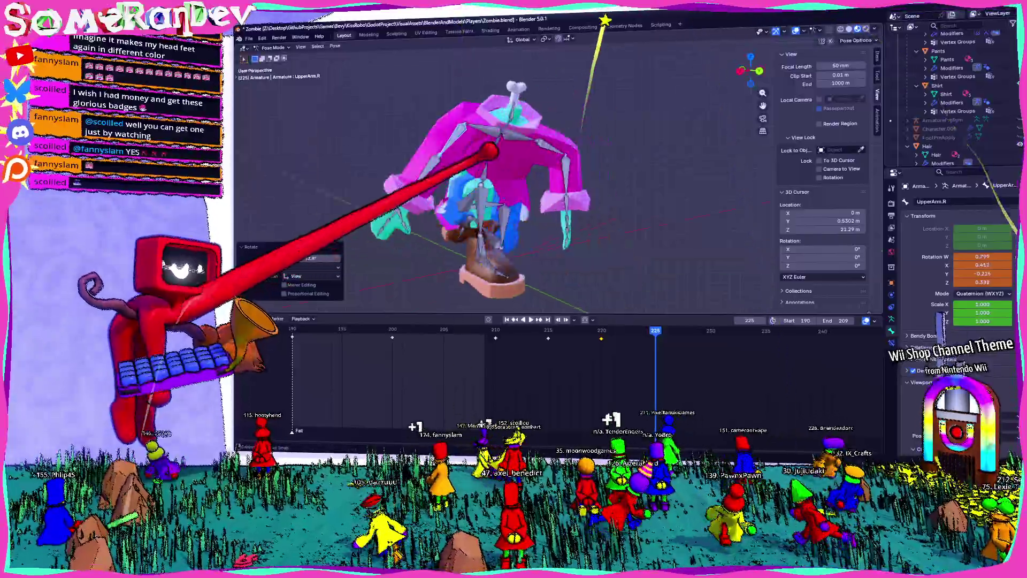
Adjust LowerArm.R and re-rotate UpperArm.R, orbiting to check the arm from several angles.
left_click(493, 137)
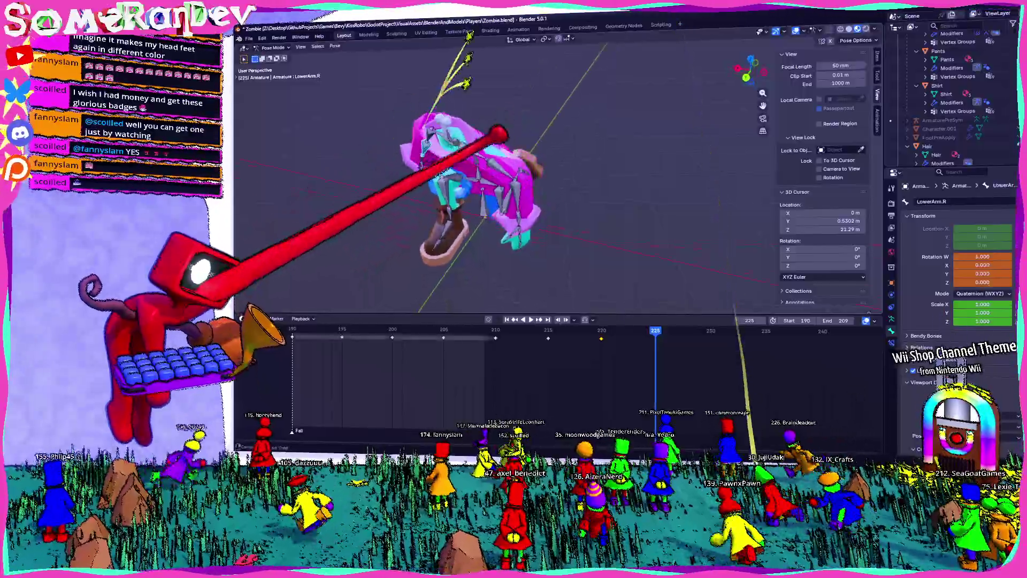
left_click(437, 411)
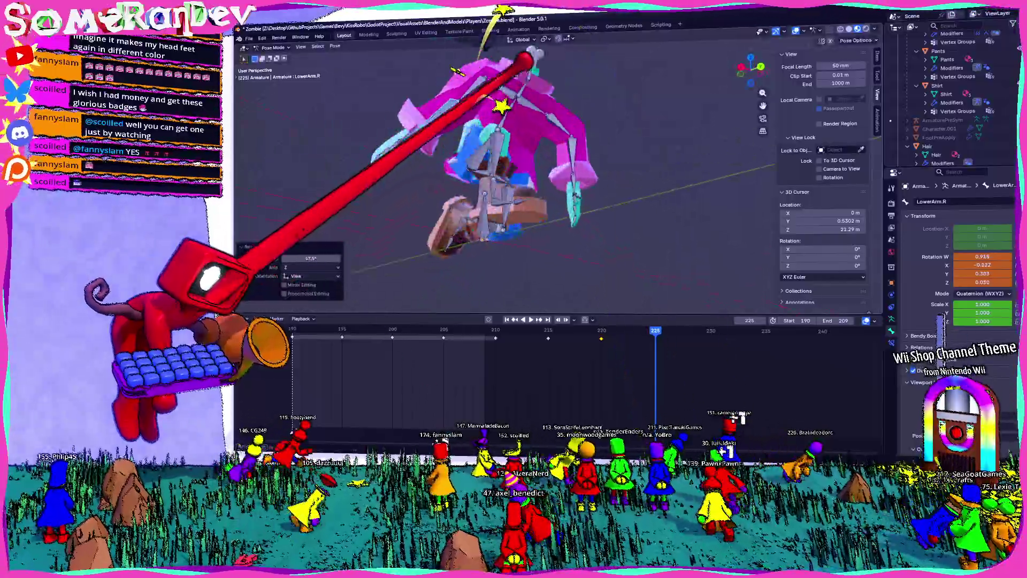
mouse_move(514, 88)
middle_mouse_down()
mouse_move(481, 103)
mouse_move(514, 120)
mouse_move(498, 112)
middle_mouse_up()
scroll(550, 114, "up", 3)
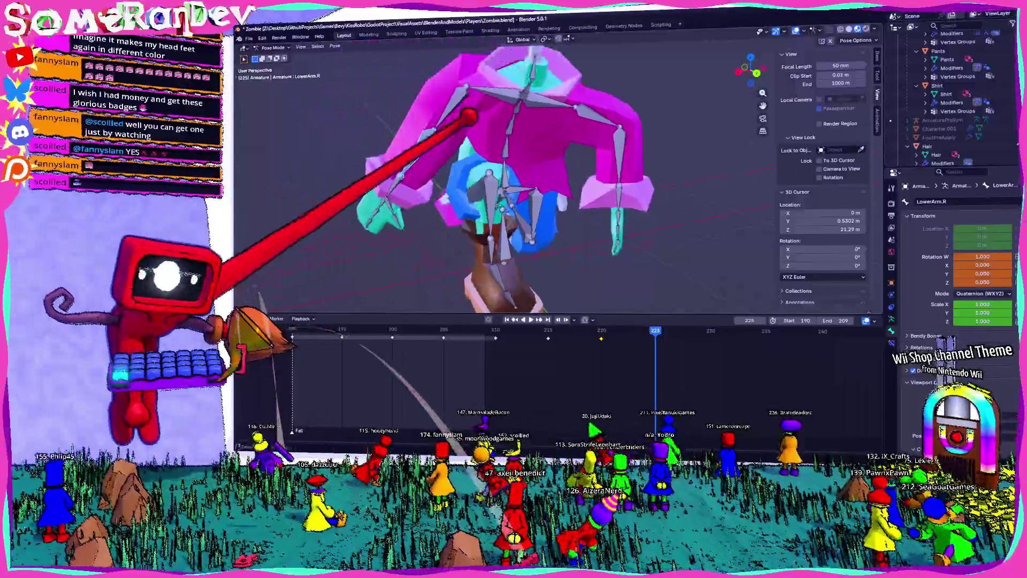
left_click(482, 96)
middle_click_drag(453, 23, 499, 78)
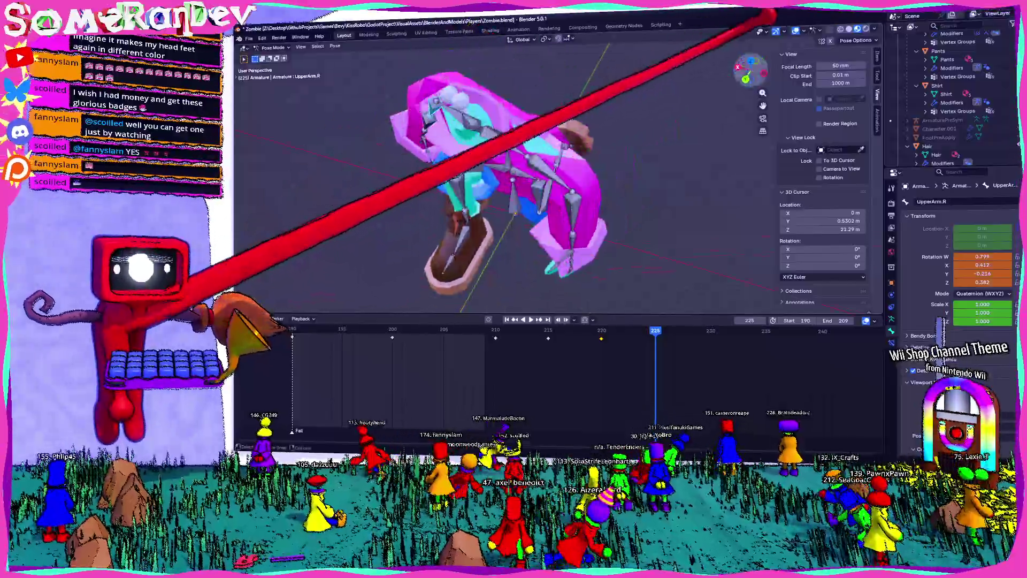
mouse_move(771, 17)
middle_mouse_down()
mouse_move(580, 46)
mouse_move(608, 92)
mouse_move(557, 88)
mouse_move(459, 115)
mouse_move(491, 126)
mouse_move(446, 114)
middle_mouse_up()
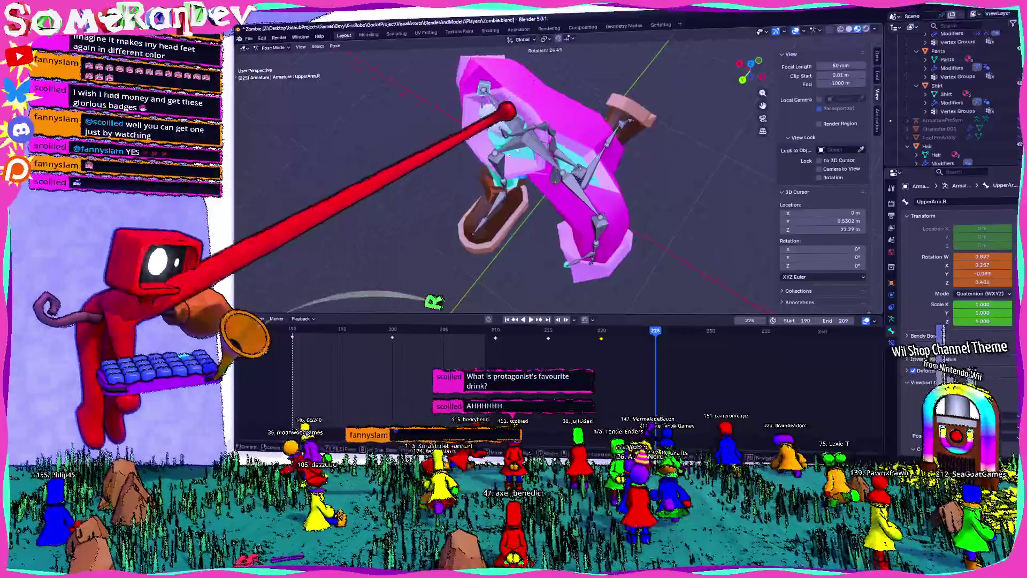
left_click(507, 111)
mouse_move(527, 97)
middle_mouse_down()
mouse_move(589, 45)
mouse_move(579, 59)
mouse_move(553, 51)
mouse_move(671, 75)
mouse_move(556, 103)
middle_mouse_up()
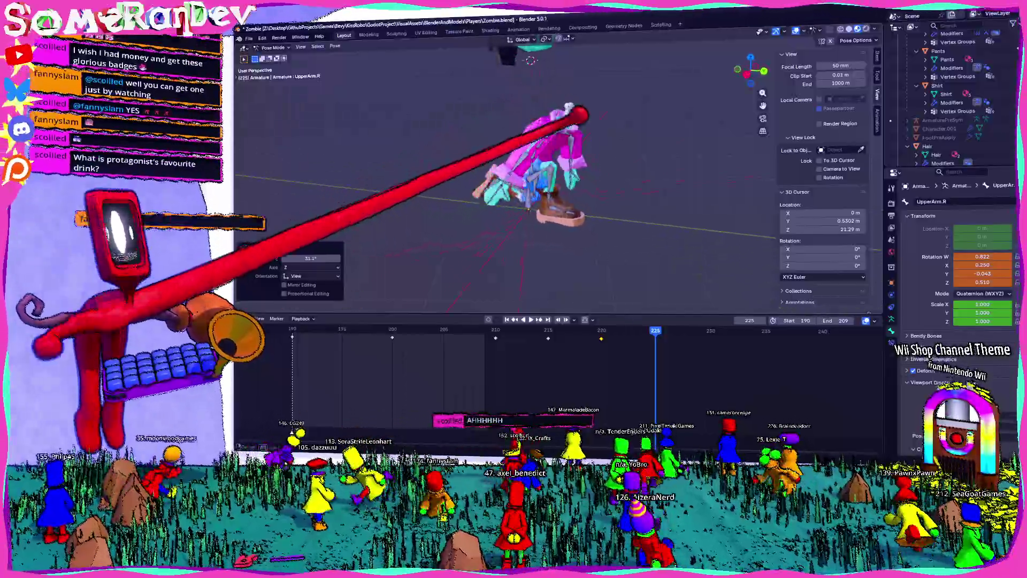
scroll(521, 177, "up", 3)
scroll(522, 176, "up", 2)
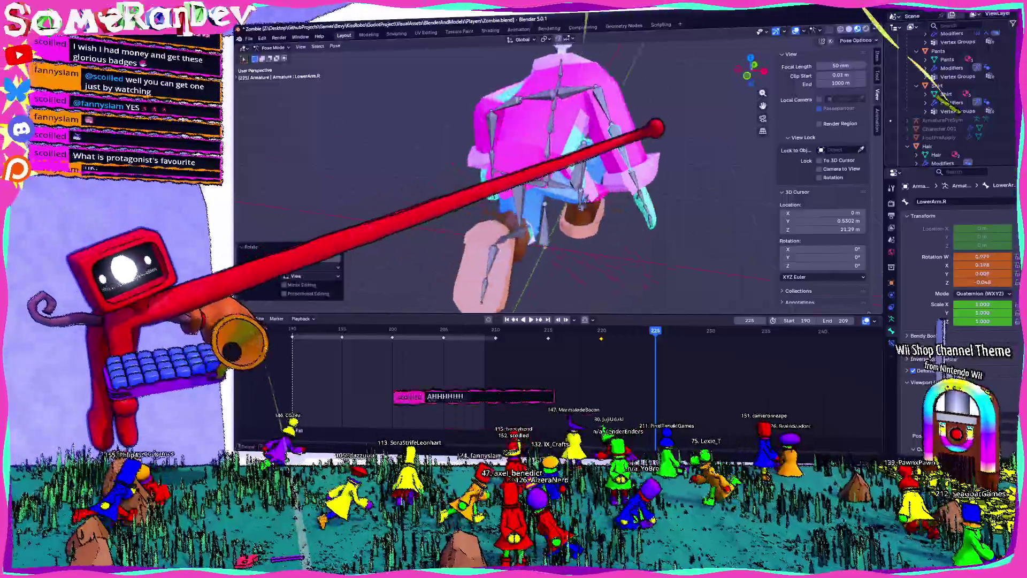
Rotate LowerArm.R once more from the side and step back a couple of frames to preview the motion.
middle_click_drag(656, 128, 591, 85)
left_click(558, 99)
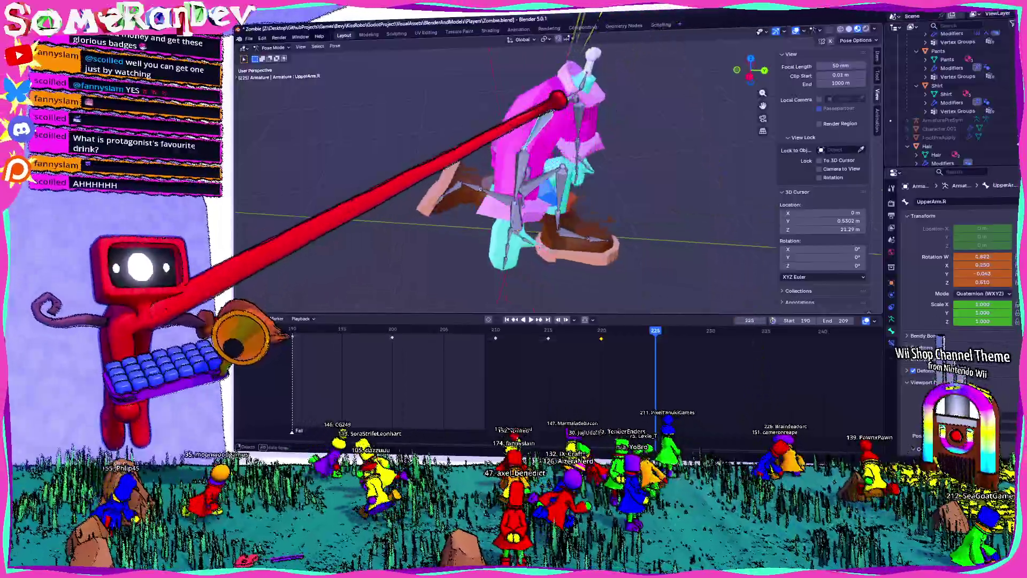
left_click(533, 141)
key("r")
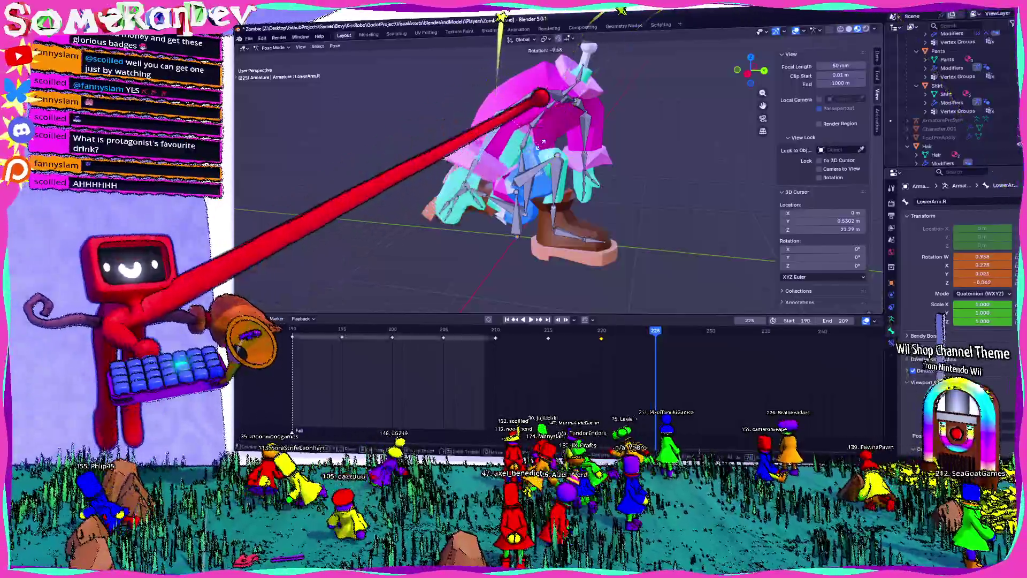
left_click(542, 142)
mouse_move(542, 142)
middle_mouse_down()
mouse_move(575, 209)
mouse_move(562, 161)
middle_mouse_up()
scroll(562, 160, "down", 3)
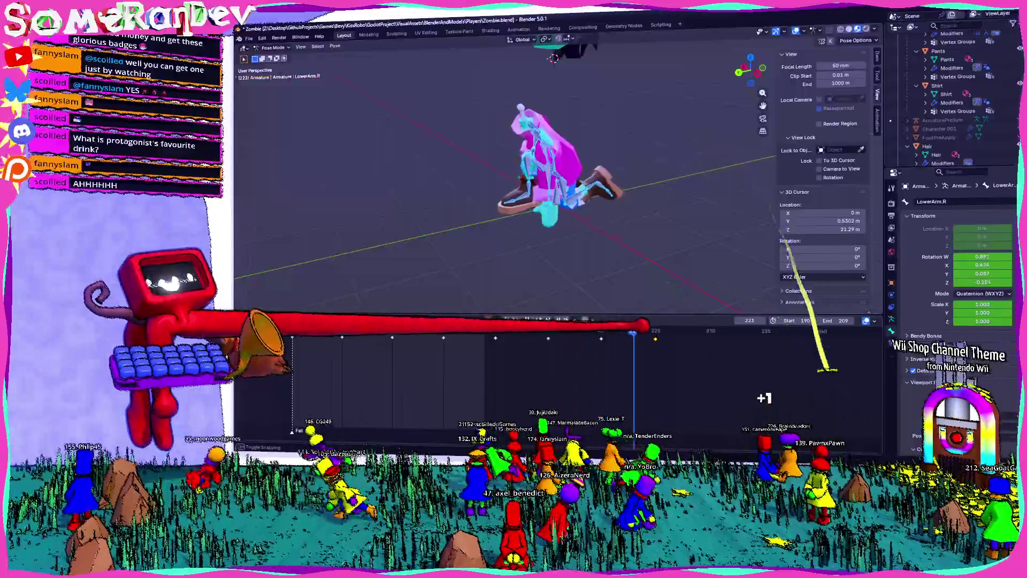
left_click_drag(650, 399, 592, 399)
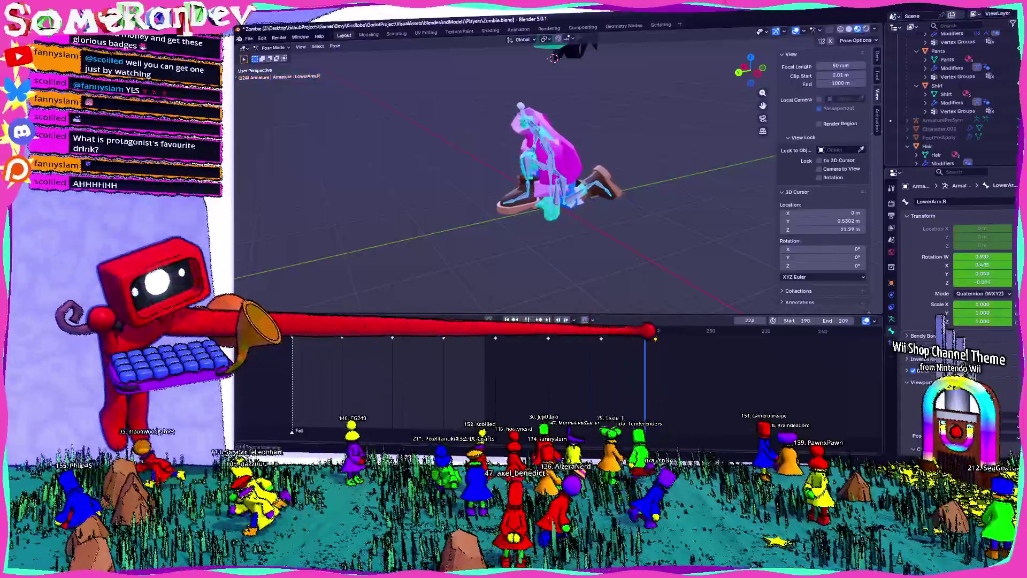
scroll(545, 160, "up", 4)
mouse_move(545, 161)
middle_mouse_down()
mouse_move(561, 145)
mouse_move(577, 160)
middle_mouse_up()
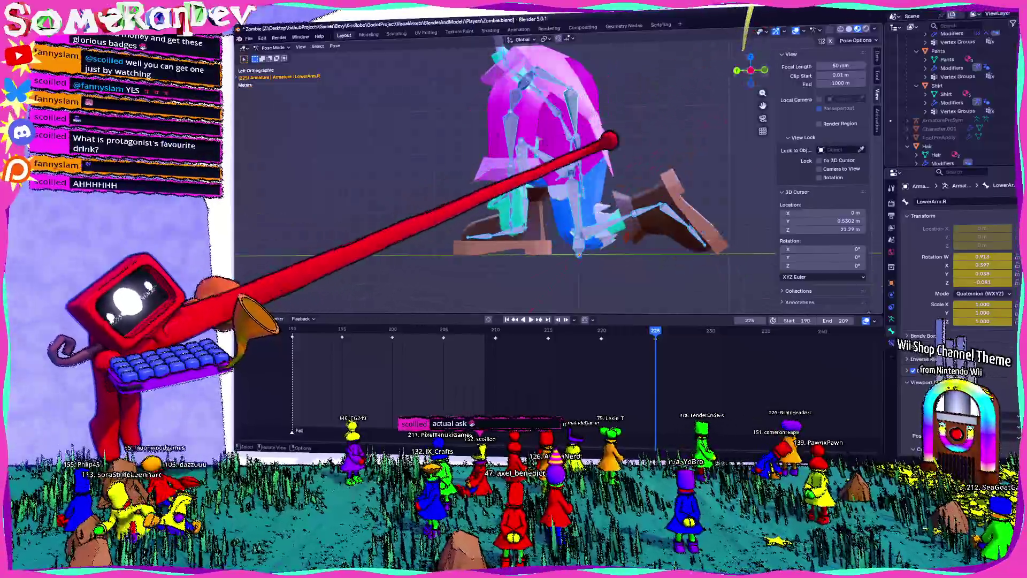
Rotate the right upper leg (Leg1.R) and lower leg (Leg2.R) so the zombie kneels.
left_click(625, 151)
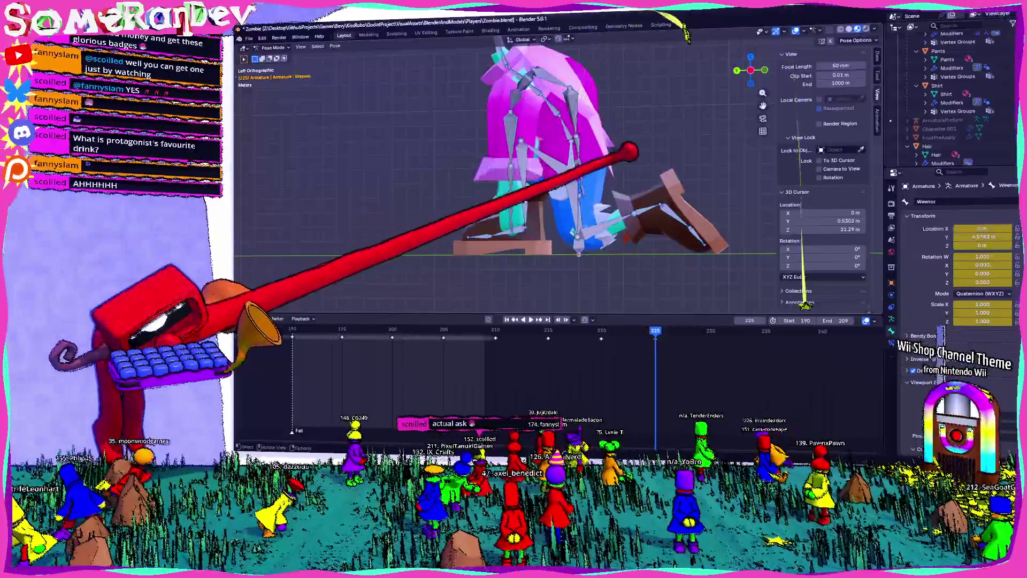
scroll(628, 150, "down", 5)
scroll(561, 160, "up", 1)
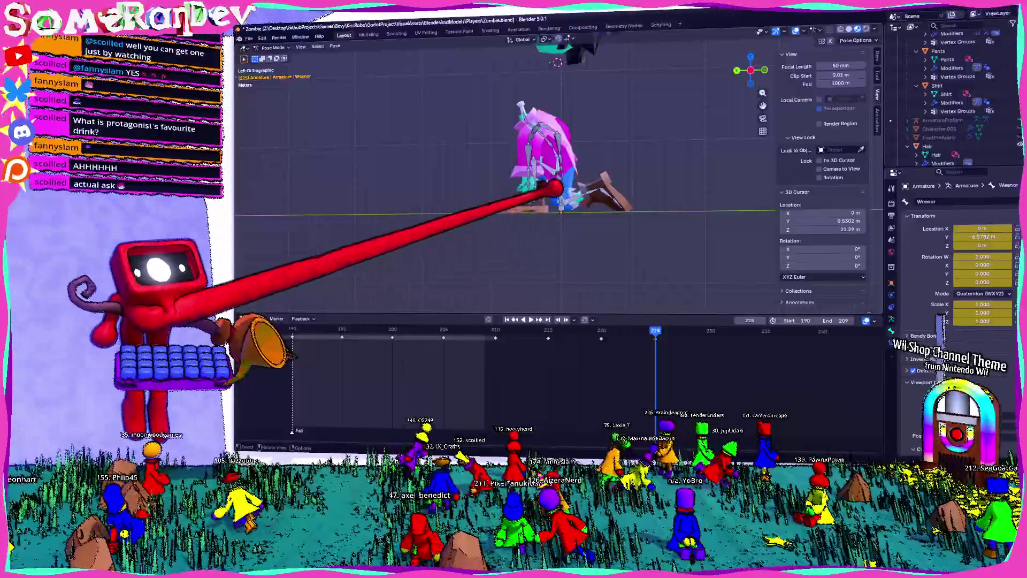
scroll(556, 191, "up", 2)
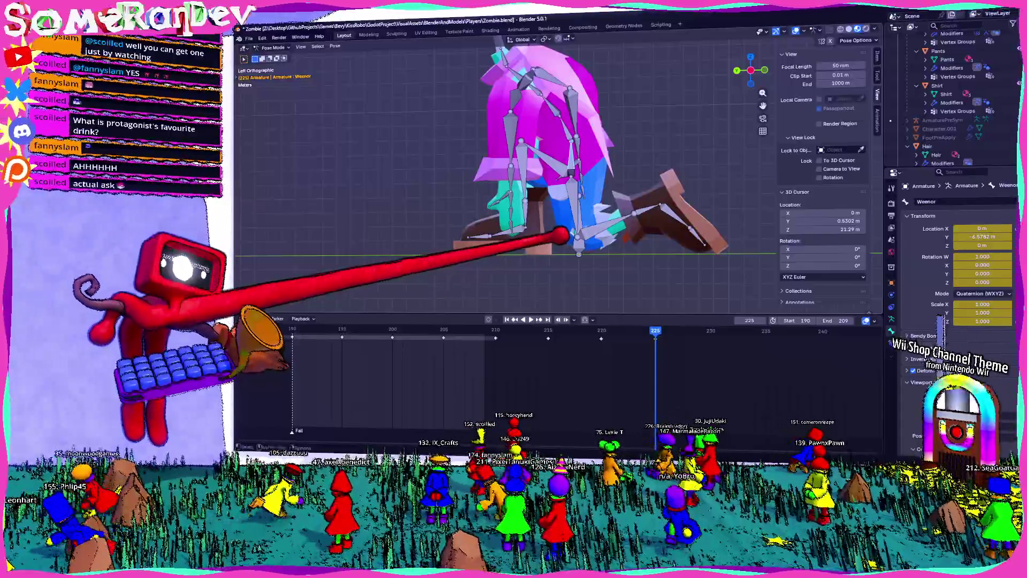
scroll(556, 191, "down", 1)
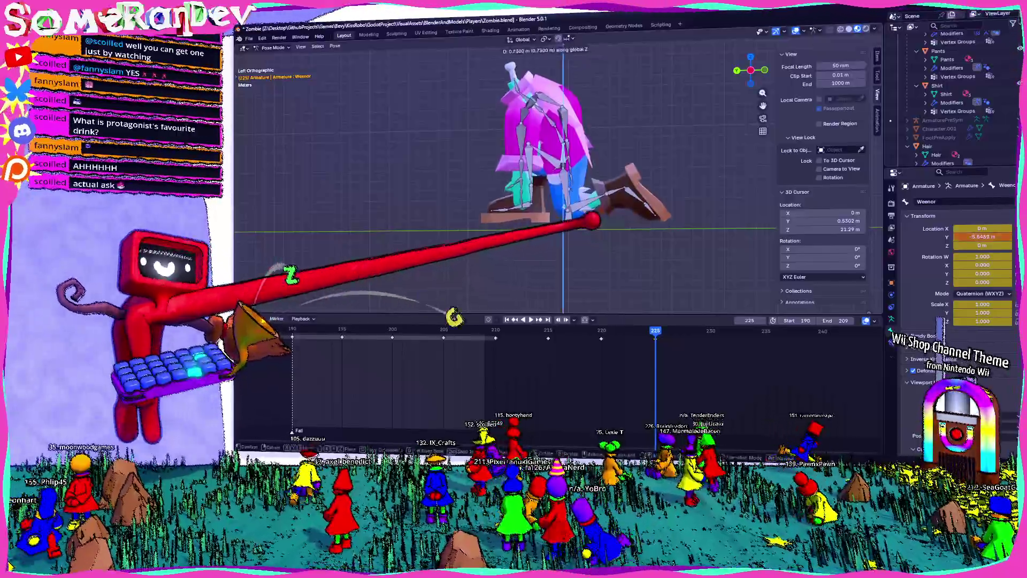
left_click(658, 206)
key("r")
left_click(646, 170)
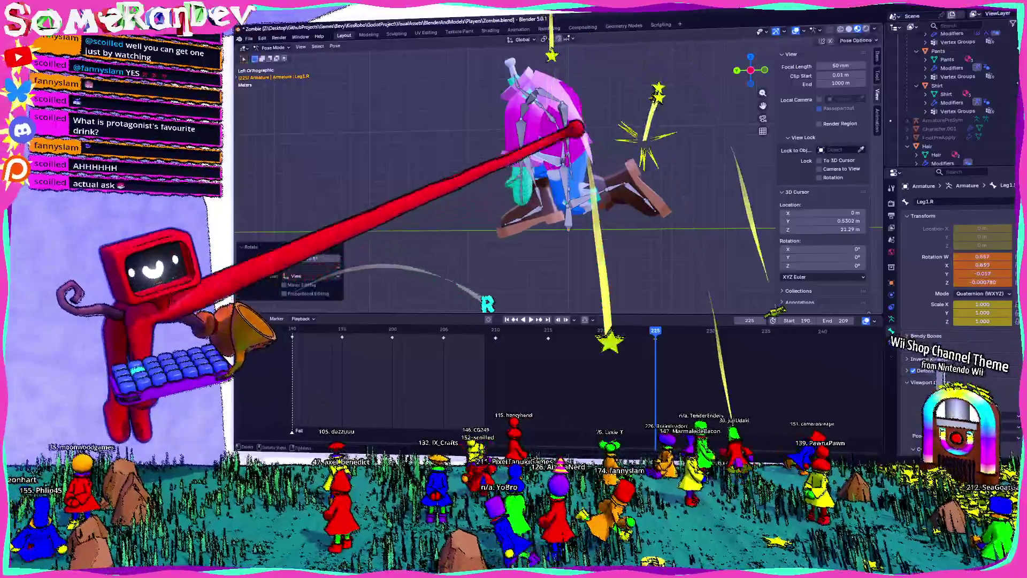
left_click(584, 215)
key("r")
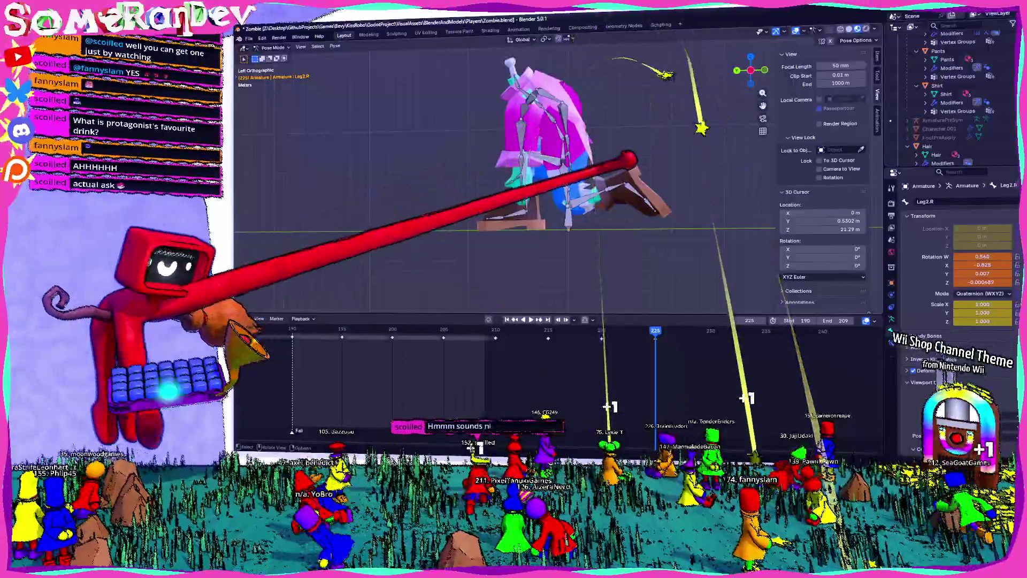
left_click(606, 173)
scroll(606, 173, "up", 2)
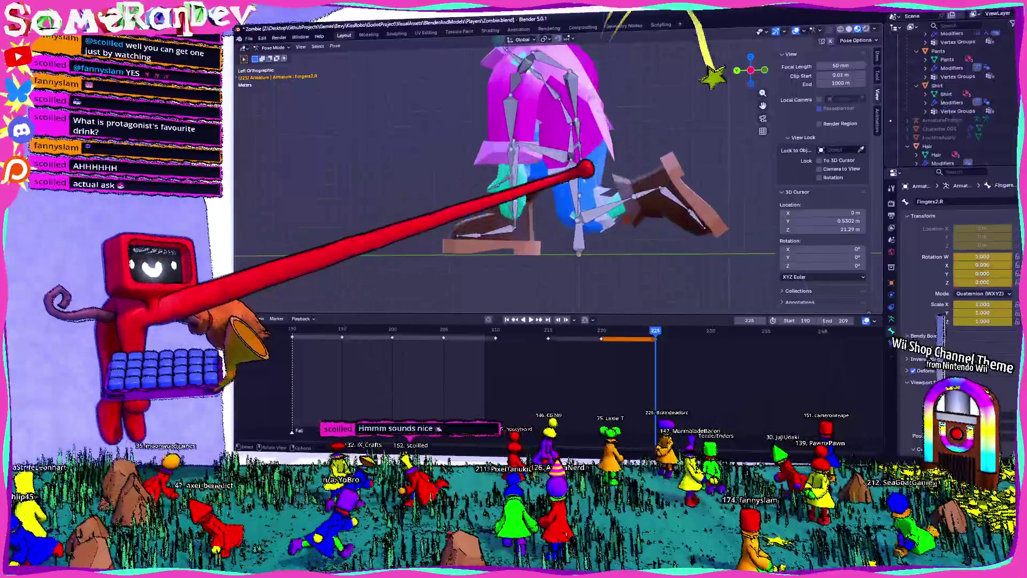
Rotate the left lower leg (Leg2.L) to complete the kneeling pose at frame 225.
left_click(626, 228)
key("r")
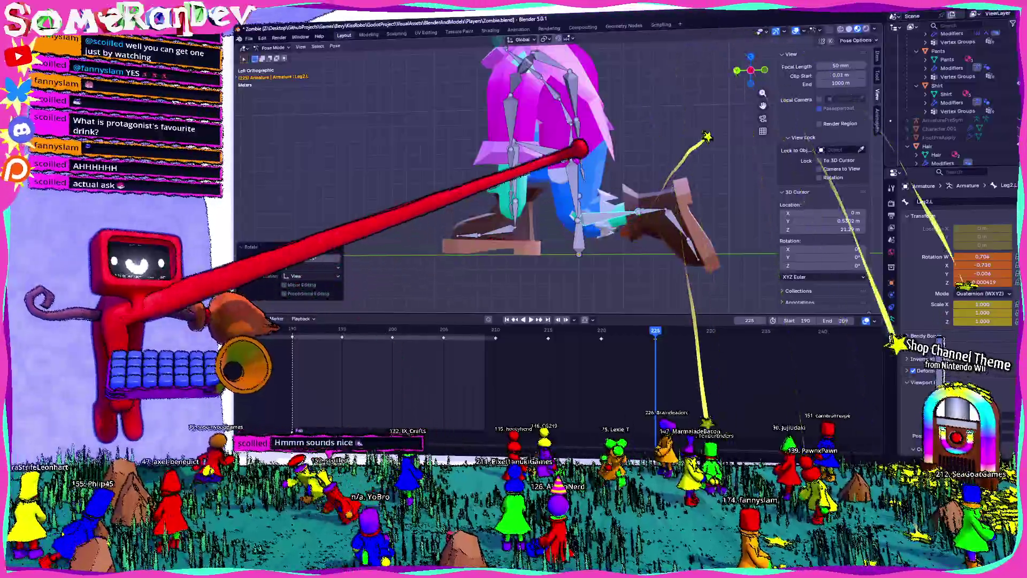
left_click(634, 211)
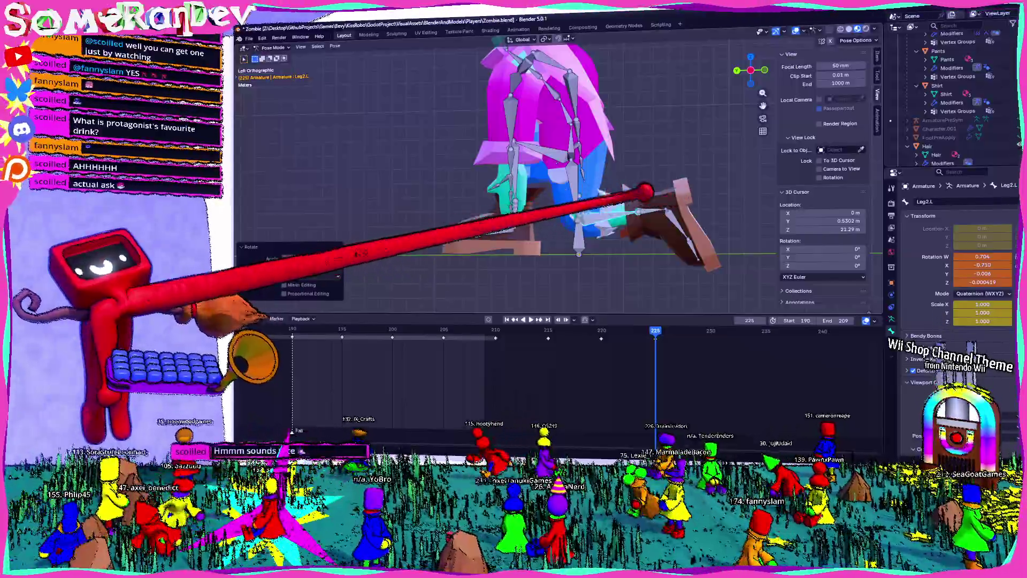
mouse_move(612, 187)
middle_mouse_down()
mouse_move(572, 181)
mouse_move(436, 218)
mouse_move(362, 184)
mouse_move(548, 194)
middle_mouse_up()
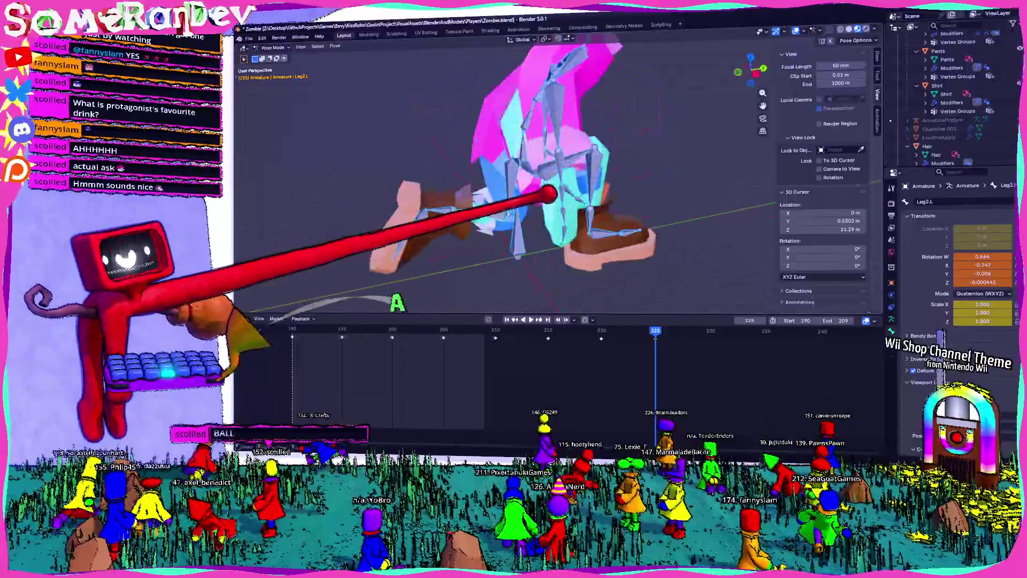
scroll(815, 421, "down", 3)
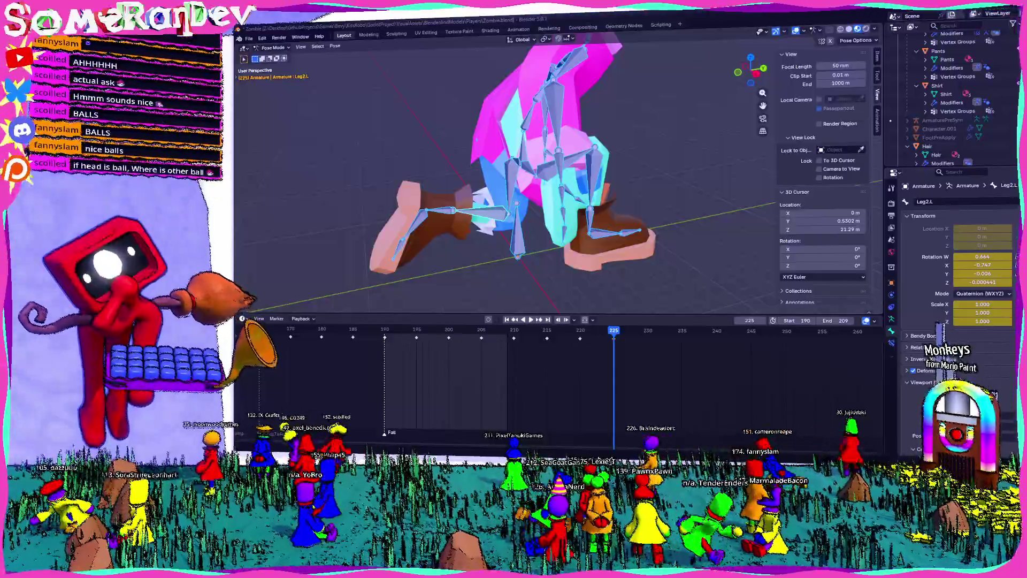
mouse_move(241, 297)
middle_mouse_down()
mouse_move(401, 180)
mouse_move(493, 230)
mouse_move(482, 166)
mouse_move(562, 290)
mouse_move(596, 101)
mouse_move(601, 179)
mouse_move(601, 152)
mouse_move(573, 179)
mouse_move(602, 177)
middle_mouse_up()
scroll(596, 101, "up", 3)
Rotate the UpperArm.L bone further into the kneeling fall pose.
left_click(602, 177)
key("Right")
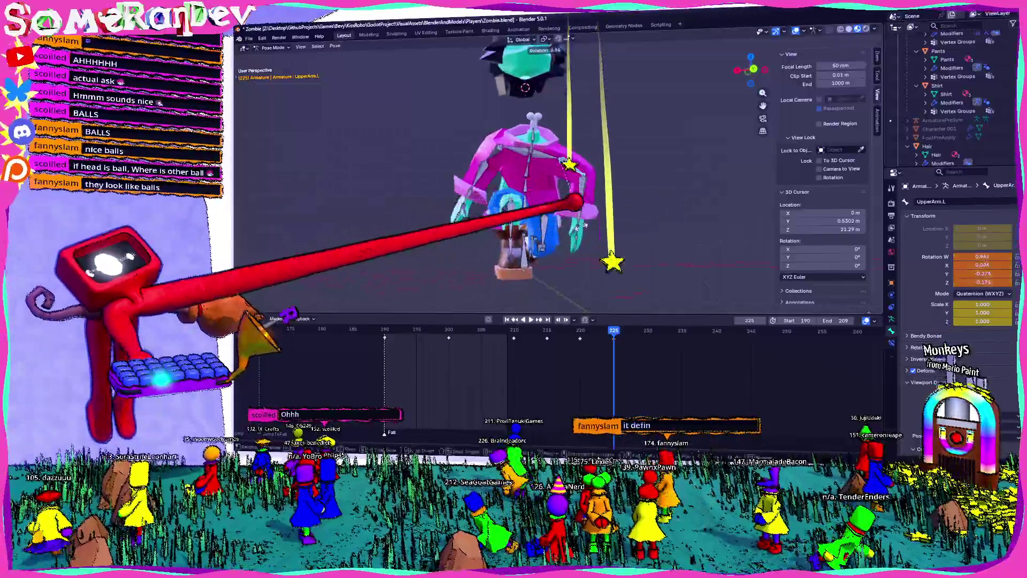
key("r")
left_click(525, 87)
middle_click_drag(525, 87, 530, 84)
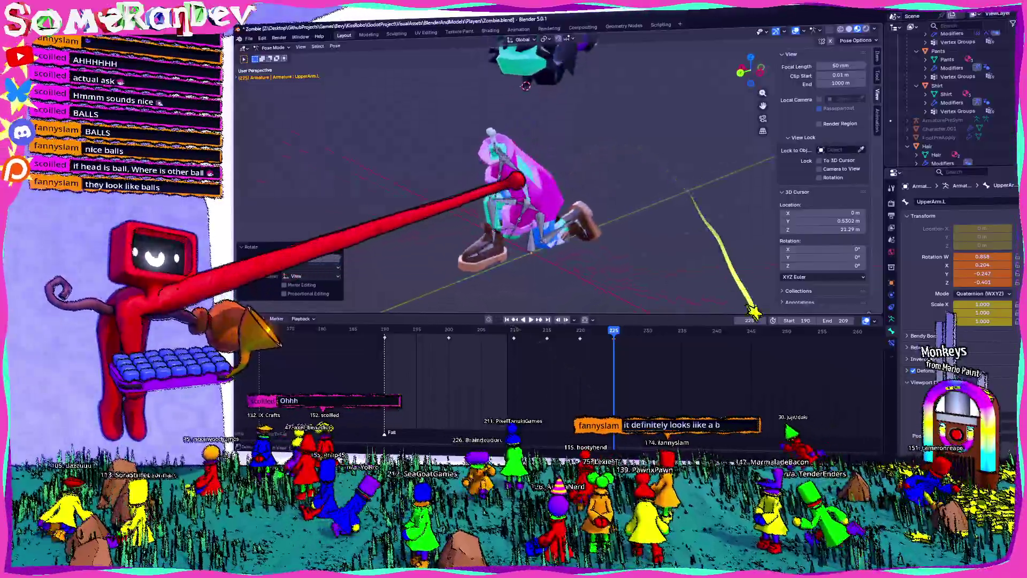
Rotate the LowerArm.L bone from the back orthographic view to match.
left_click(529, 84)
key("ctrl+KP_1")
key("r")
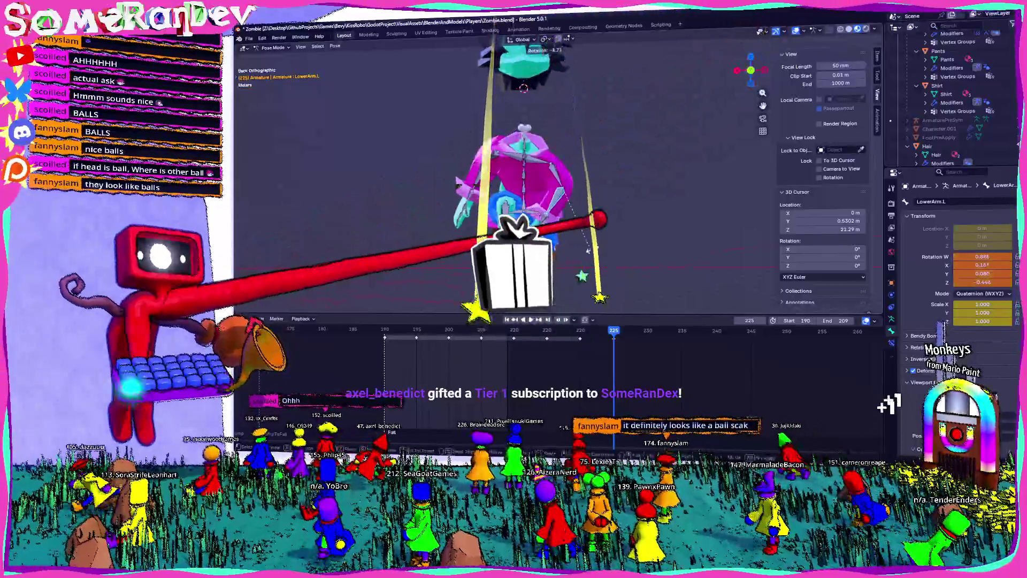
left_click(622, 225)
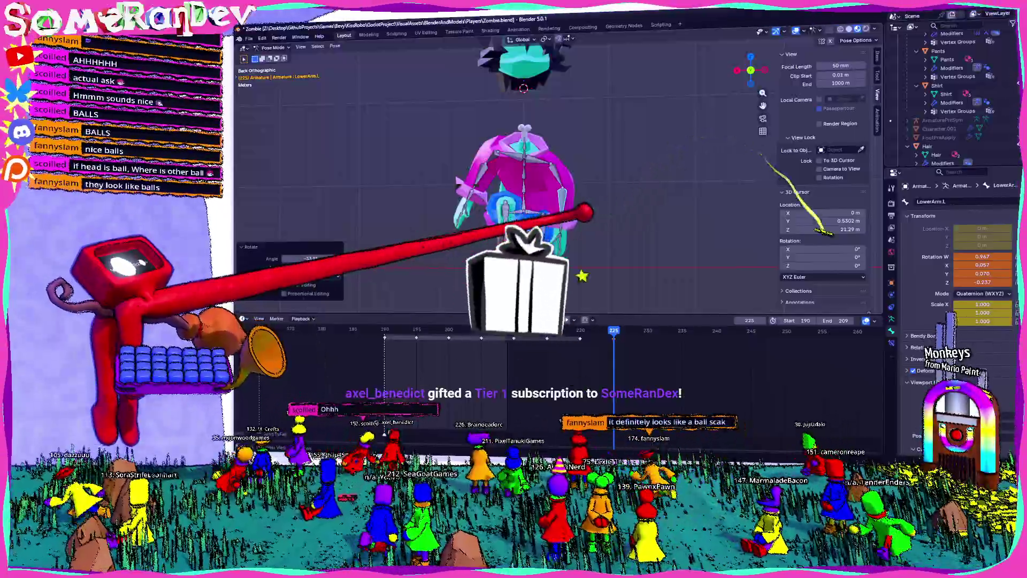
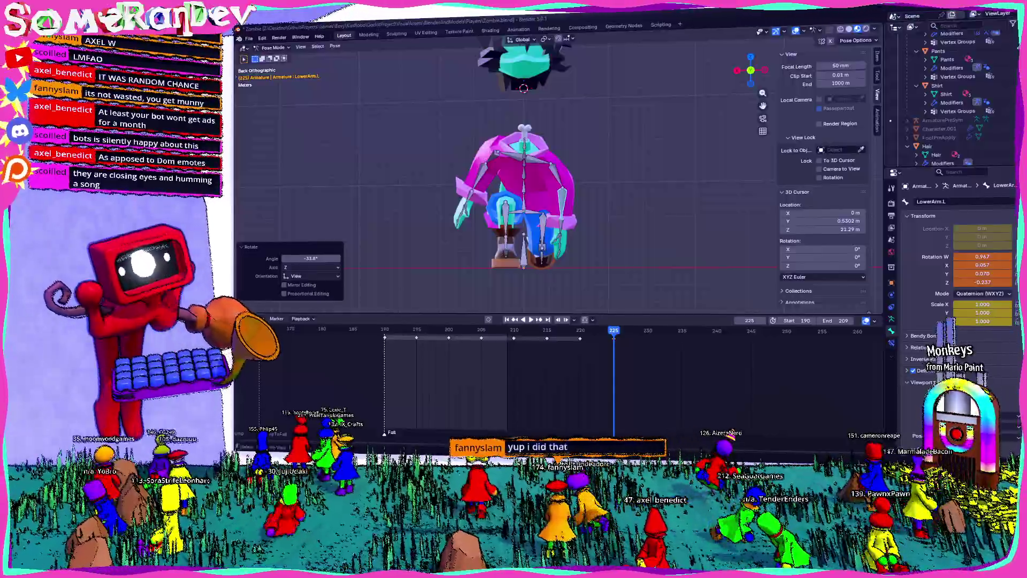
Orbit around the zombie while stepping from frame 213 forward through the jump to the landing pose.
mouse_move(493, 229)
middle_mouse_down()
mouse_move(634, 251)
mouse_move(558, 320)
middle_mouse_up()
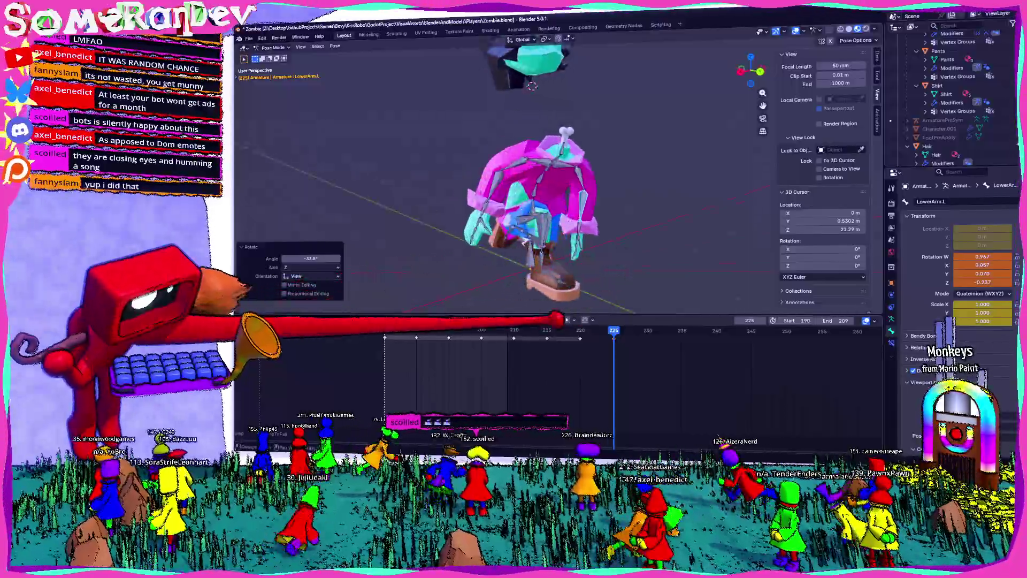
key("Left")
key("Left")
key("Left")
key("Left")
key("Left")
key("Left")
key("Left")
key("Left")
key("Left")
key("Left")
key("Left")
key("Left")
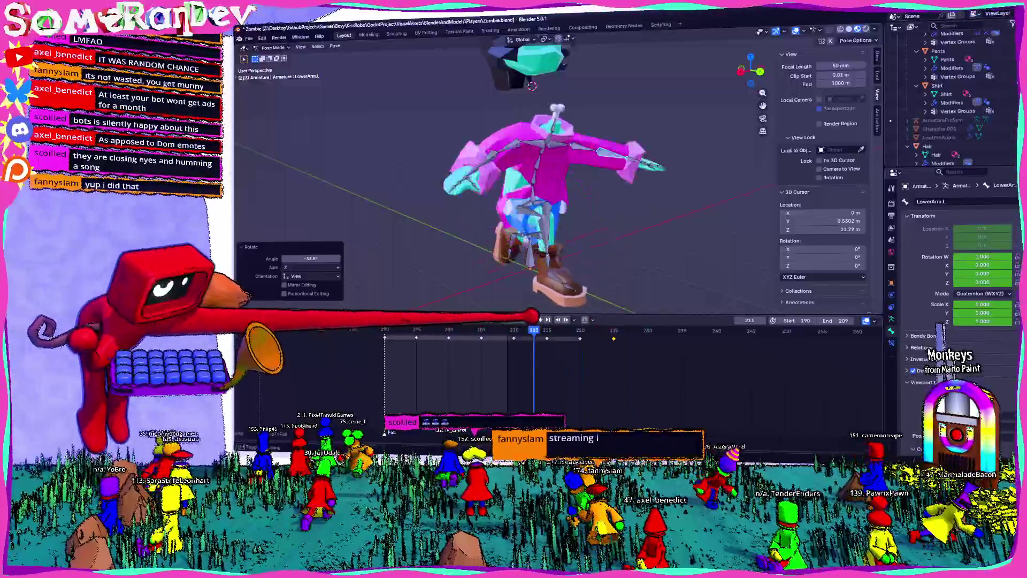
mouse_move(531, 316)
middle_mouse_down()
mouse_move(550, 287)
mouse_move(493, 217)
middle_mouse_up()
key("Right")
key("Right")
key("Right")
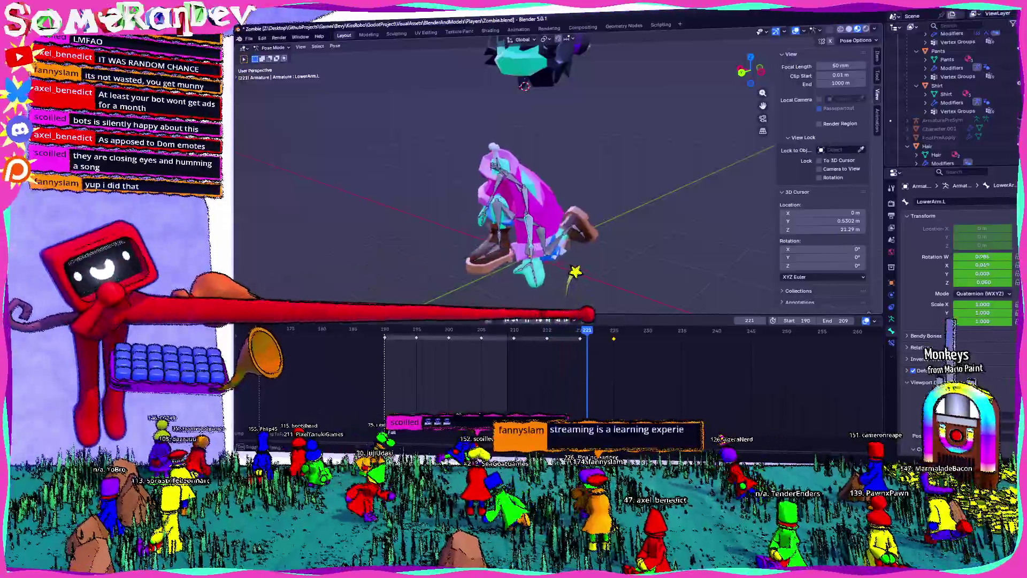
key("Right")
key("Right")
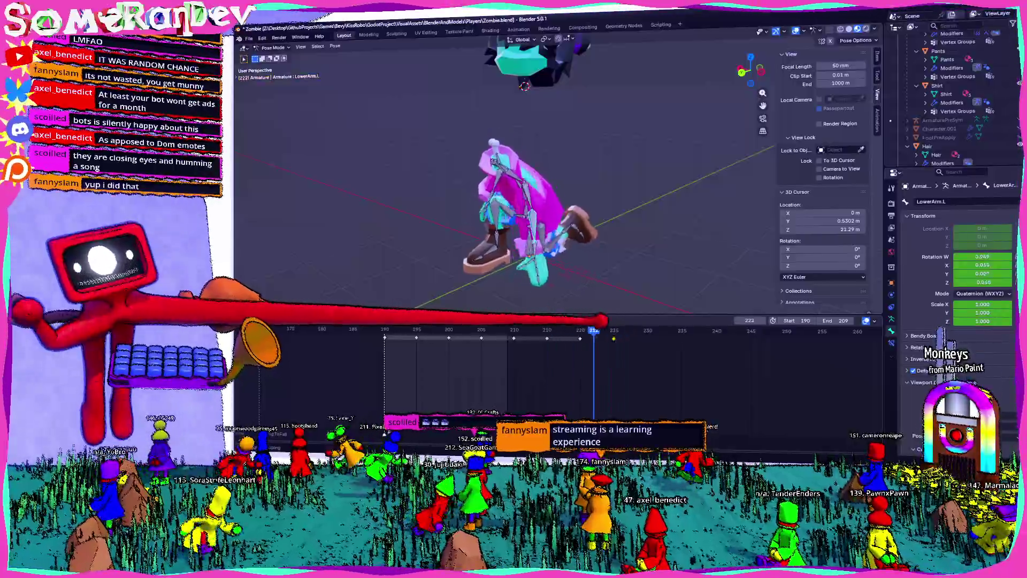
key("Right")
key("Right")
key("Right")
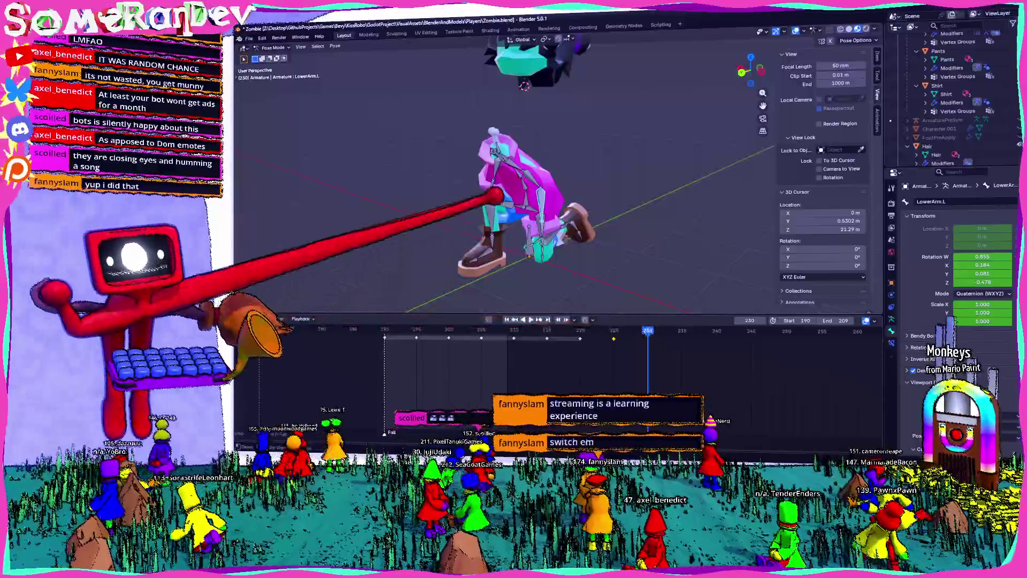
middle_click_drag(514, 200, 481, 192)
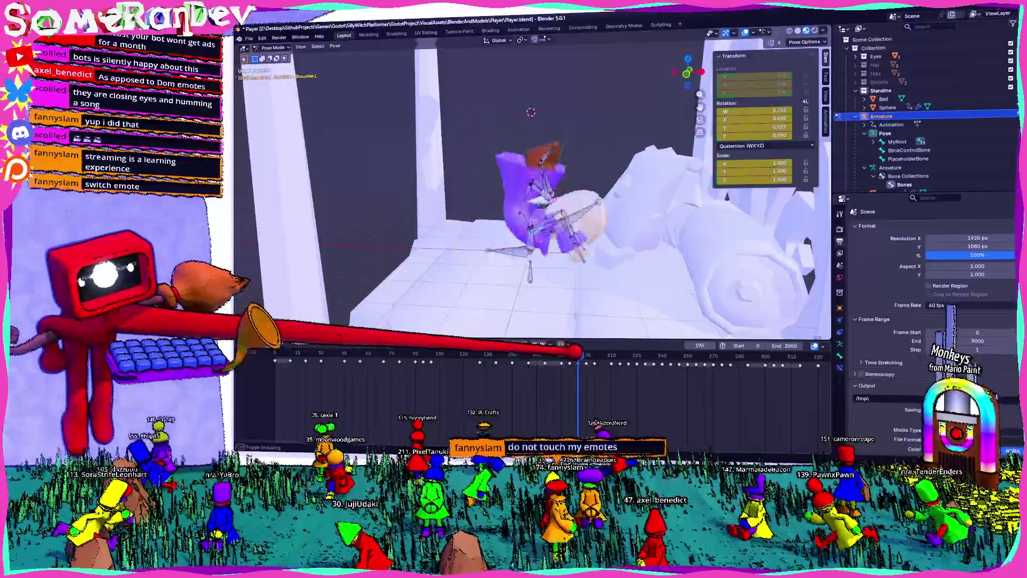
Back in Zombie.blend, make the Weenor root bone active to show its keyed transform.
key("alt+Tab")
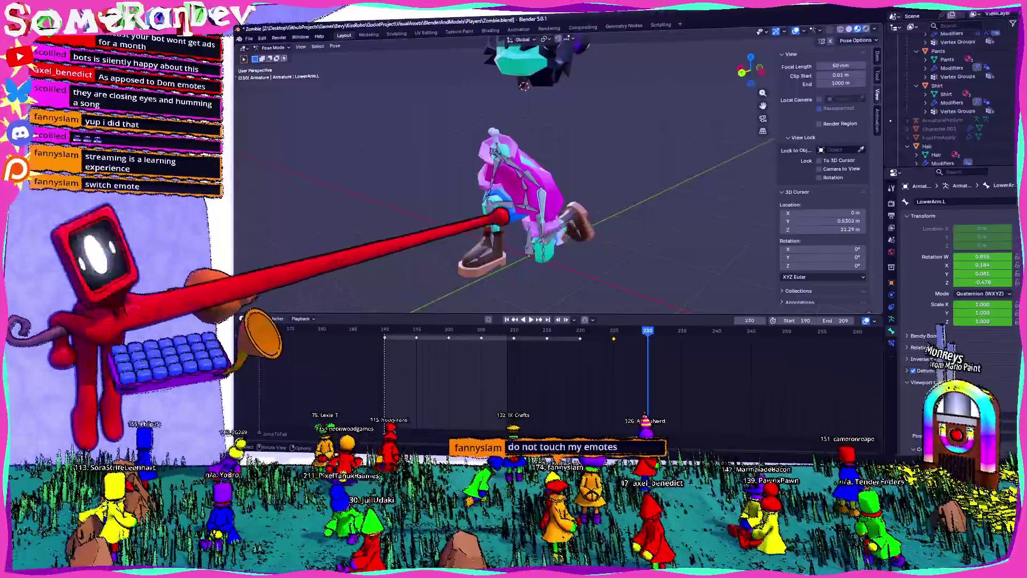
left_click(518, 184)
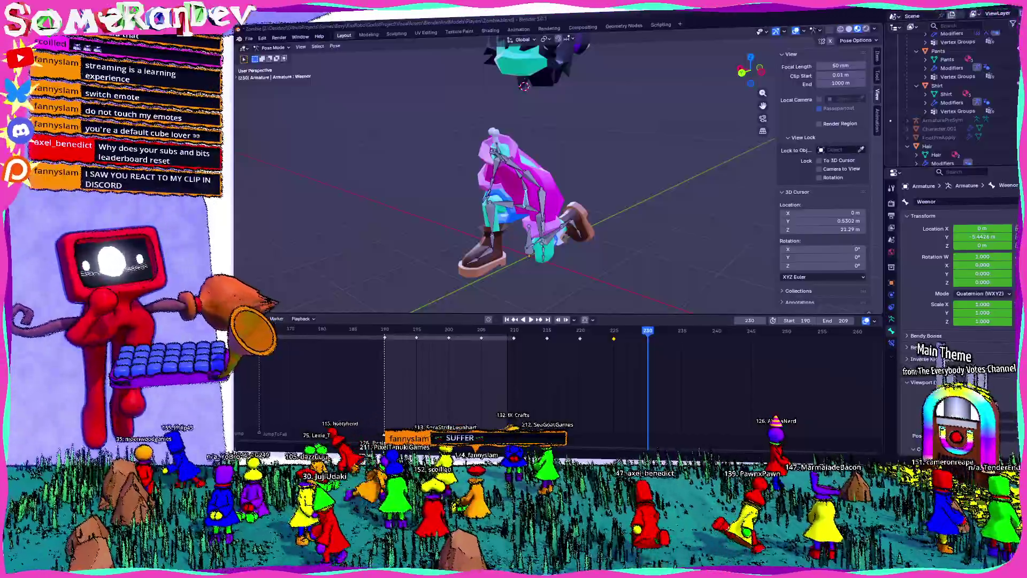
scroll(596, 374, "down", 3, "ctrl")
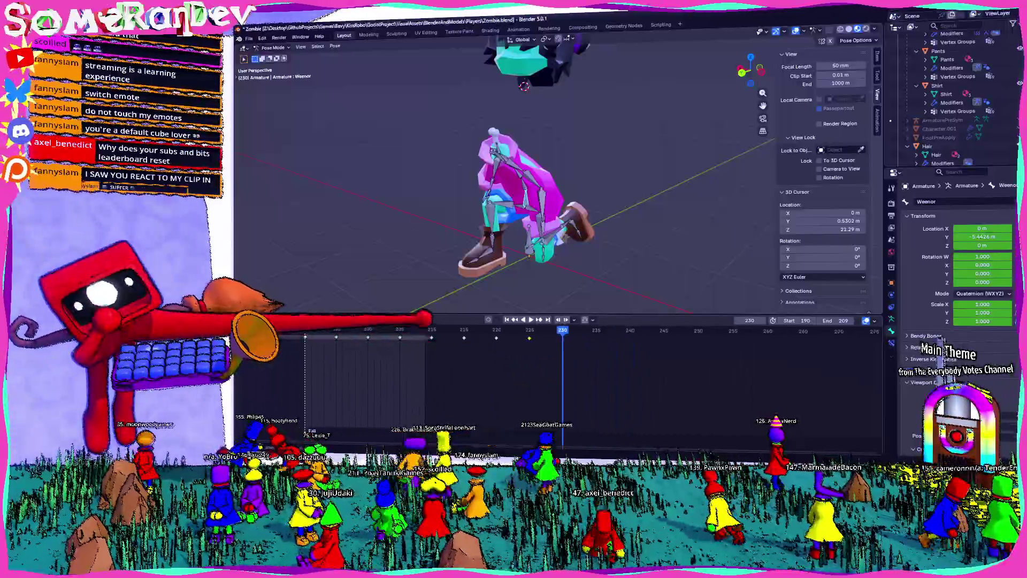
left_click(451, 329)
left_click_drag(451, 329, 562, 329)
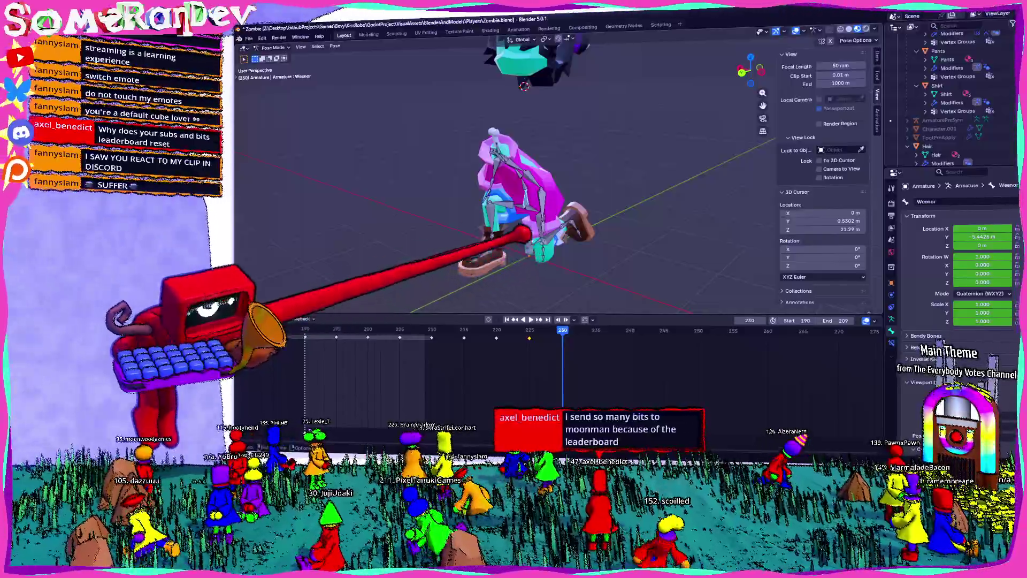
key("KP_1")
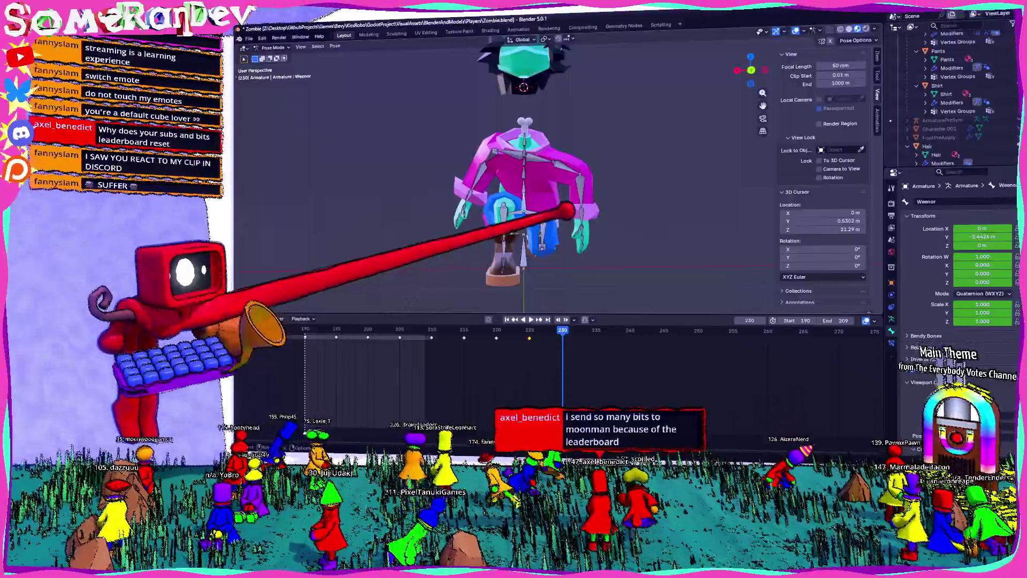
scroll(514, 176, "up", 3)
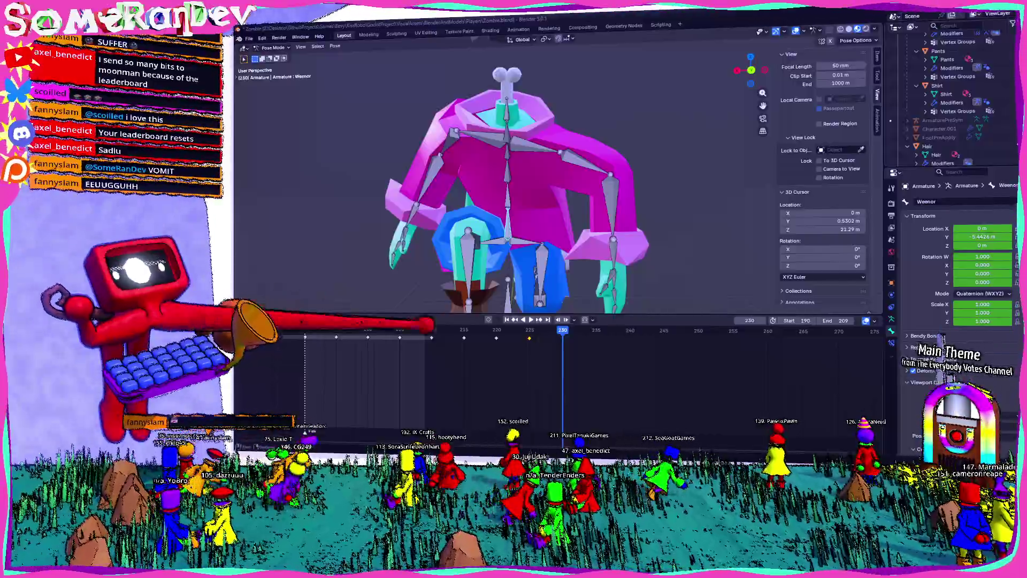
mouse_move(514, 201)
middle_mouse_down()
mouse_move(482, 176)
mouse_move(497, 200)
middle_mouse_up()
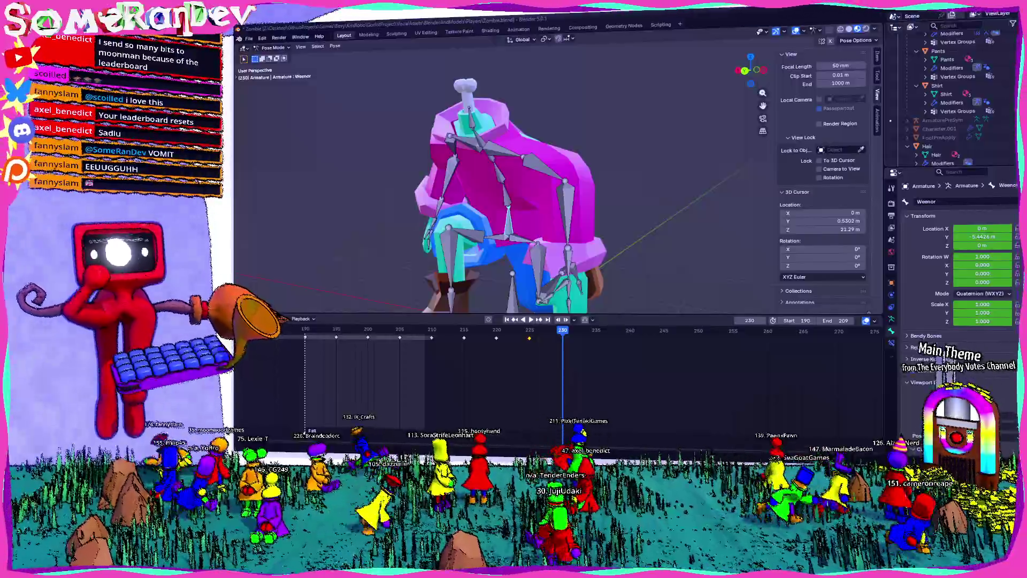
middle_click_drag(617, 229, 574, 227)
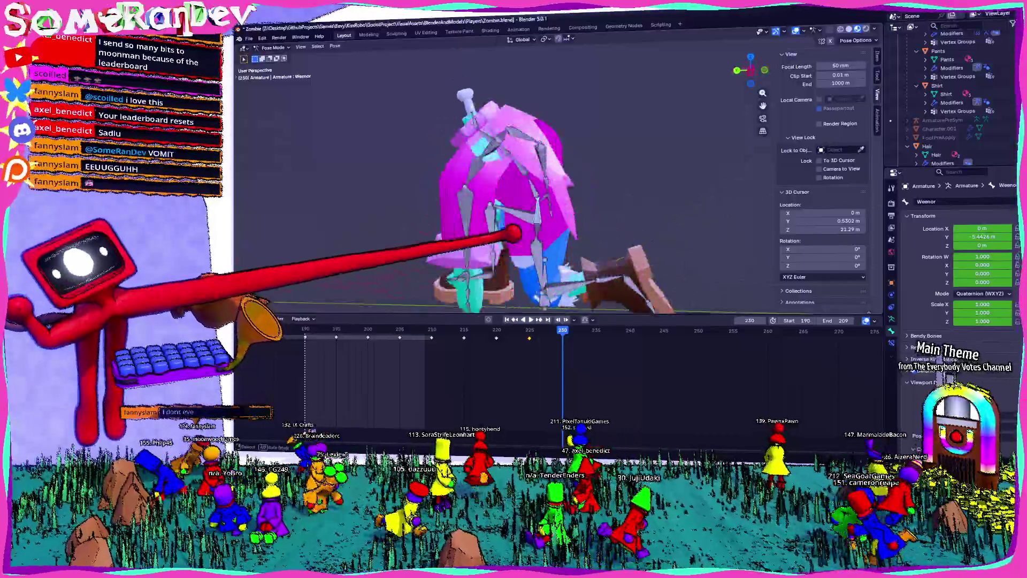
scroll(459, 230, "down", 3)
mouse_move(458, 230)
middle_mouse_down()
mouse_move(539, 237)
mouse_move(493, 211)
mouse_move(591, 222)
mouse_move(551, 218)
mouse_move(782, 18)
mouse_move(470, 230)
mouse_move(546, 229)
middle_mouse_up()
scroll(538, 236, "up", 3)
key("space")
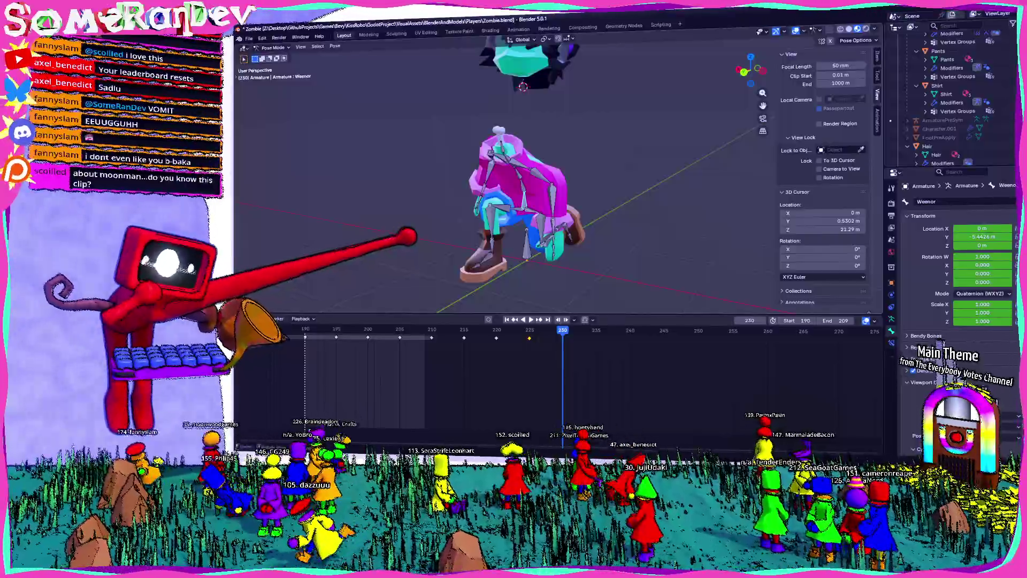
middle_click_drag(545, 228, 498, 233)
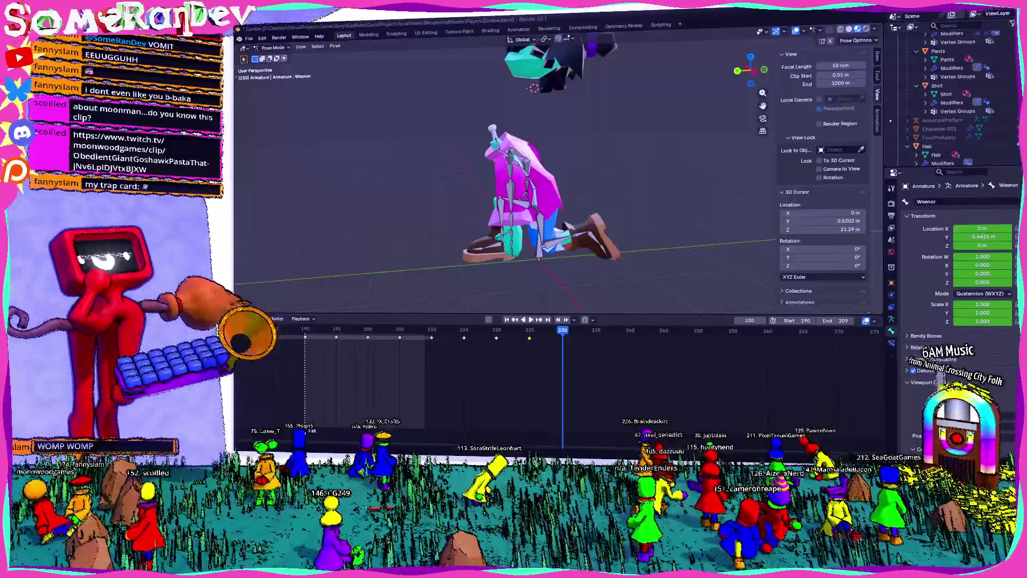
Play the jump animation and drop a timeline marker at frame 216 for the landing.
middle_click_drag(514, 201, 481, 209)
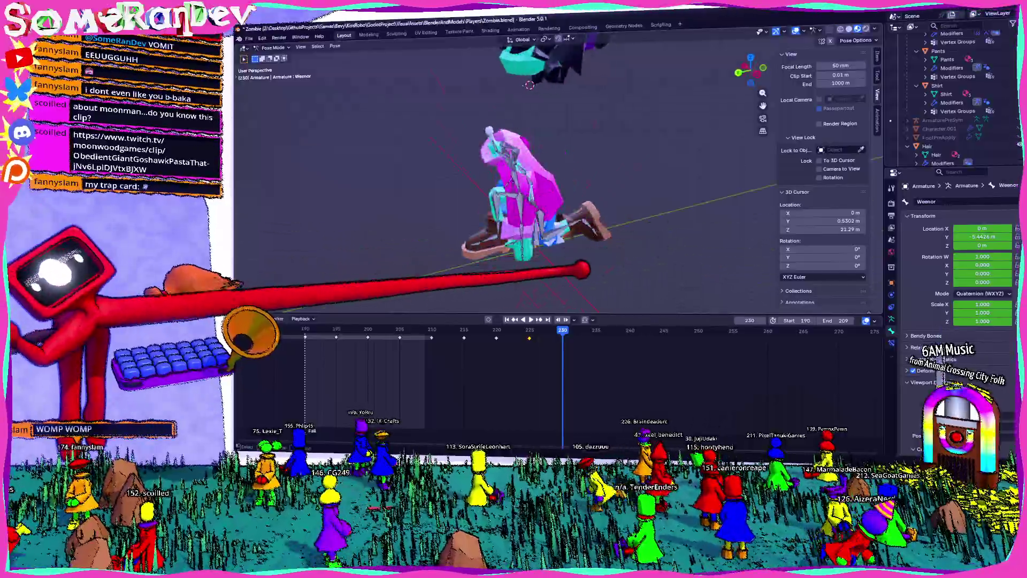
key("space")
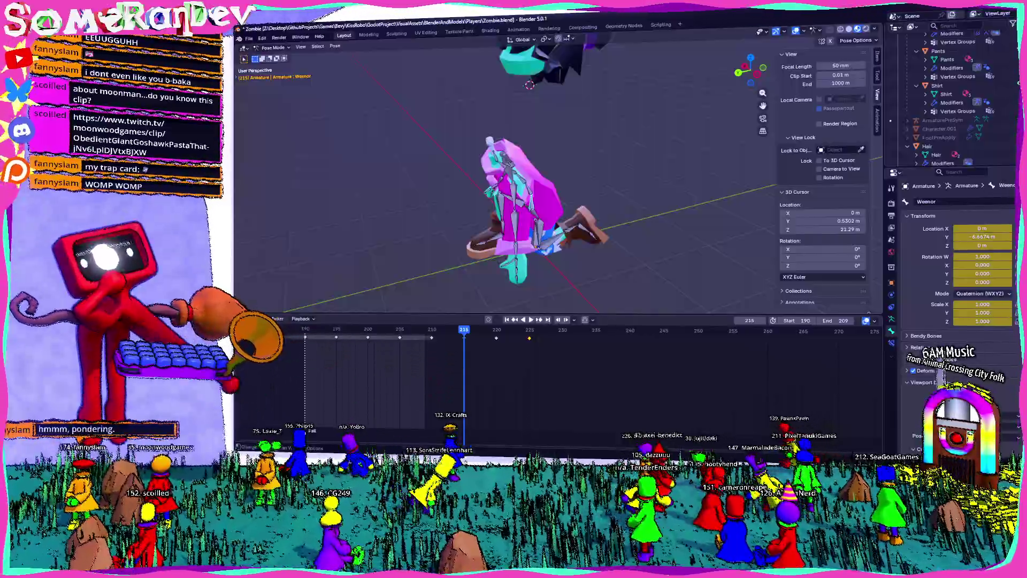
key("m")
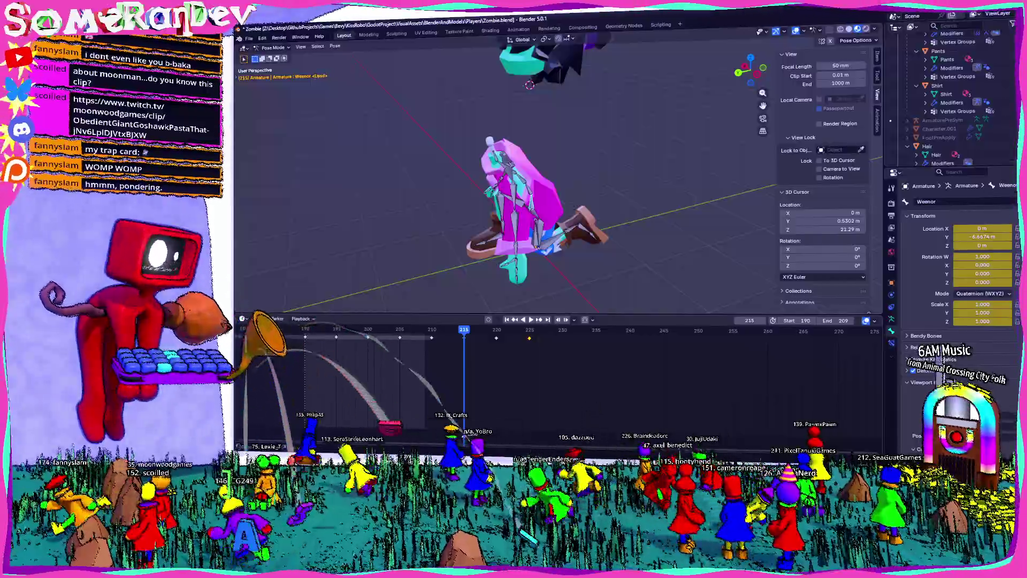
scroll(545, 369, "down", 3)
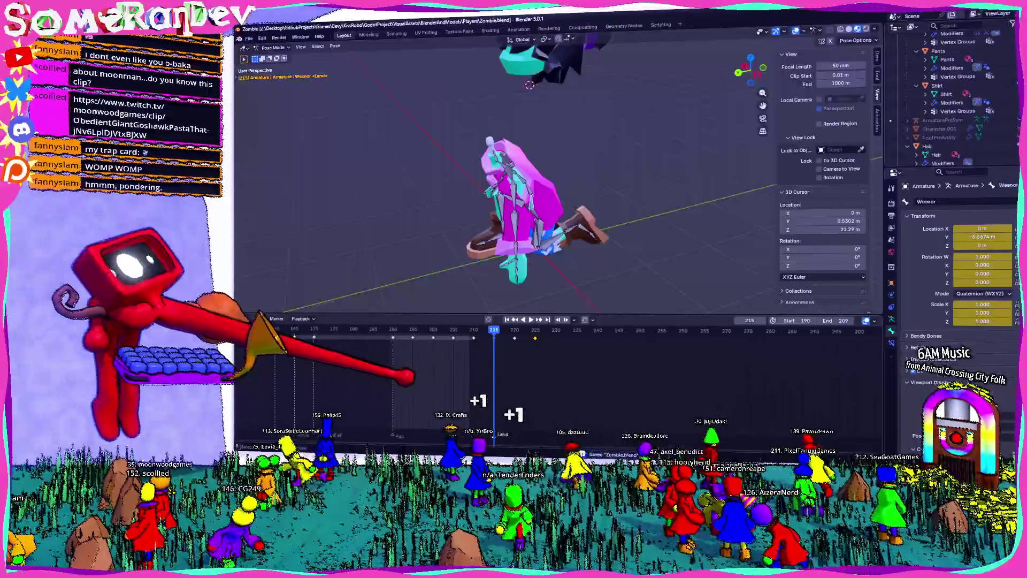
scroll(561, 369, "up", 2)
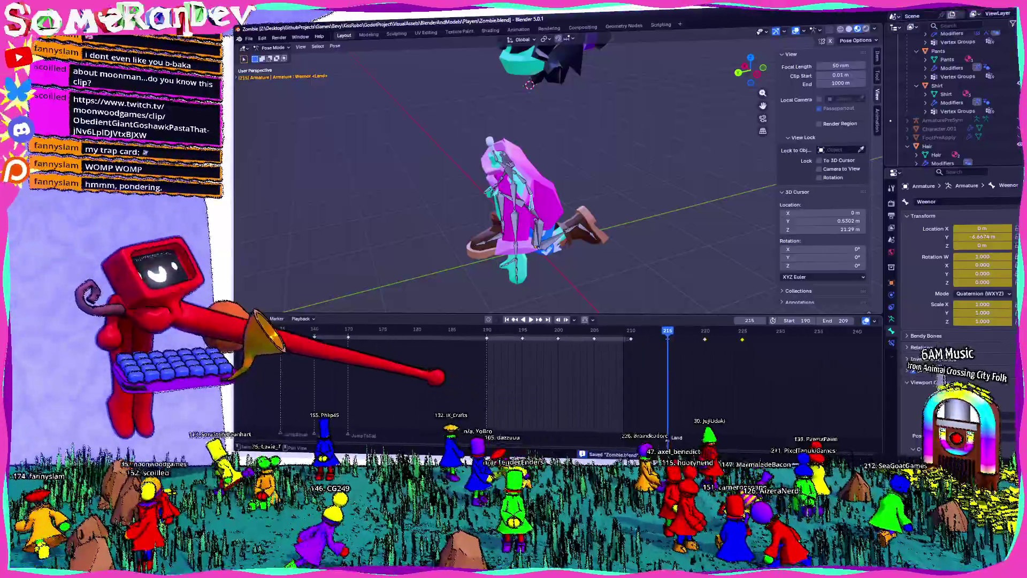
scroll(562, 369, "up", 2)
scroll(522, 382, "up", 2)
scroll(457, 349, "up", 2)
Scrub the jump from frame 160 through 216, then play it back once to check the clips.
left_click(397, 329)
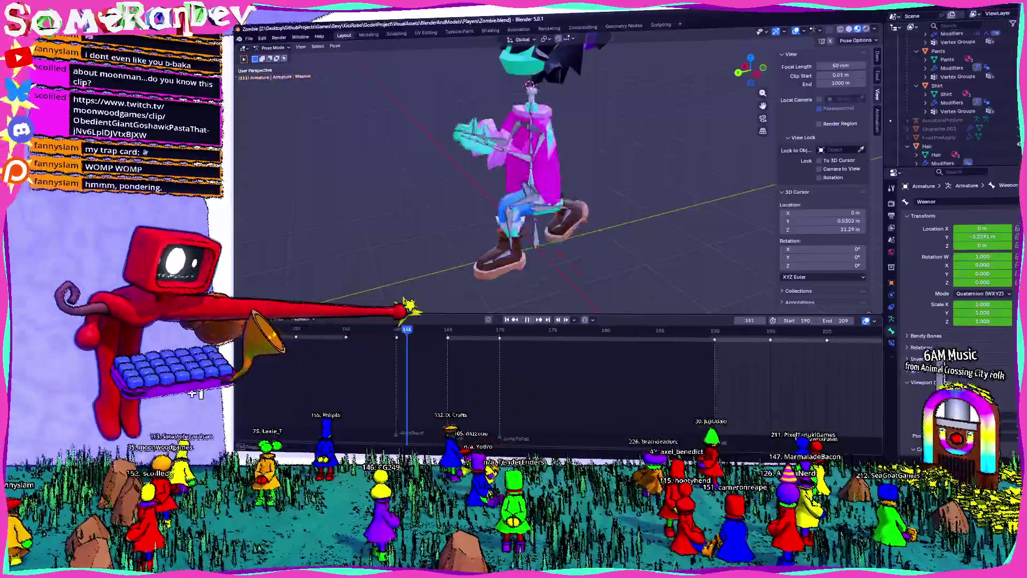
mouse_move(397, 330)
left_mouse_down()
mouse_move(714, 329)
mouse_move(559, 328)
left_mouse_up()
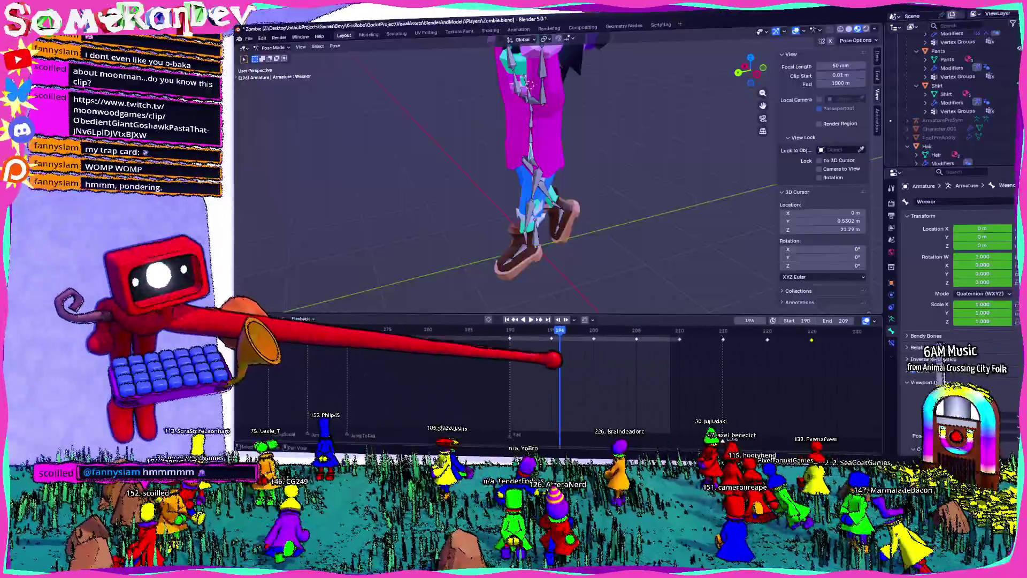
scroll(514, 176, "down", 3)
left_click_drag(559, 329, 750, 330)
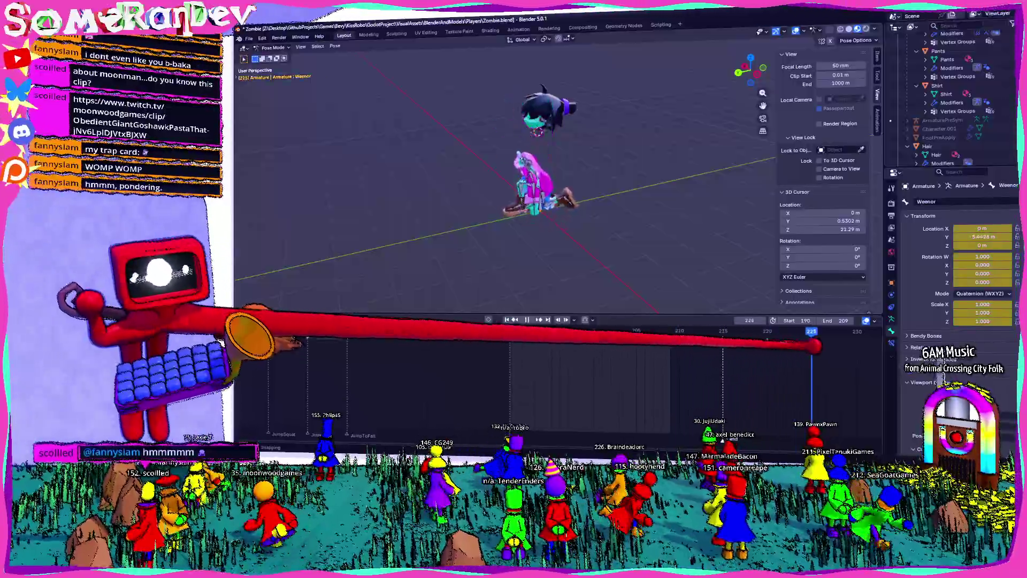
left_click_drag(749, 330, 292, 329)
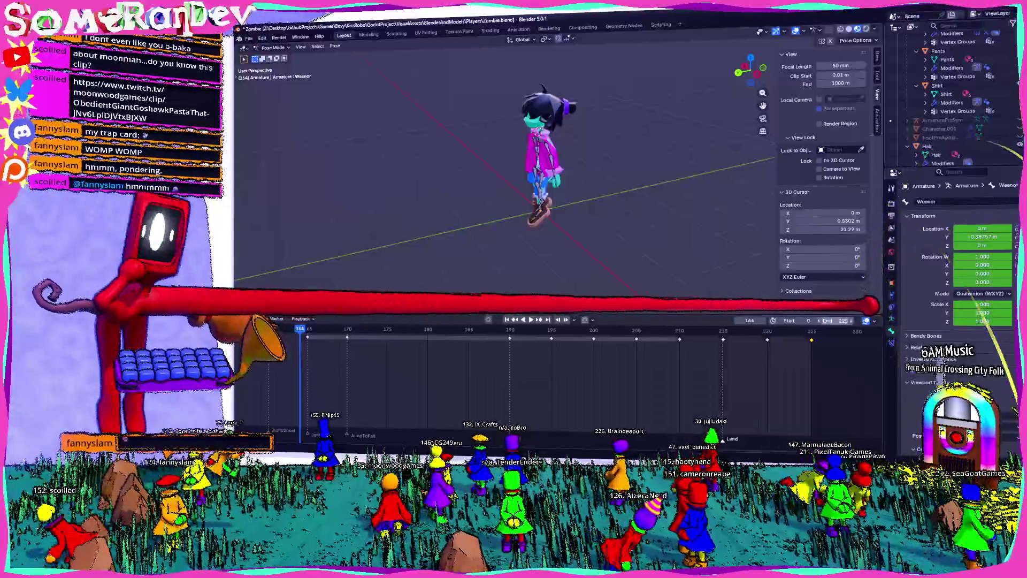
scroll(562, 377, "down", 2)
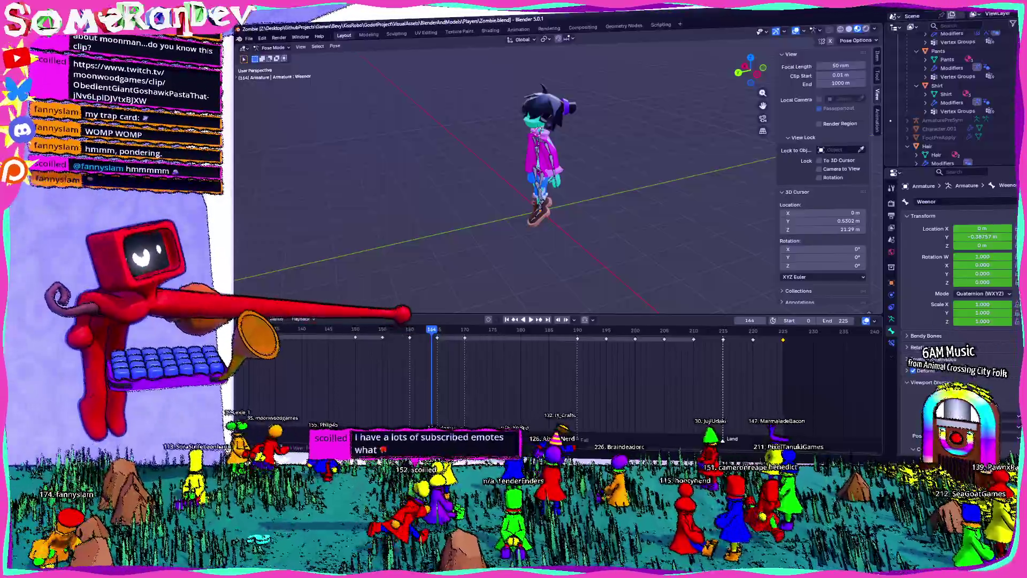
key("space")
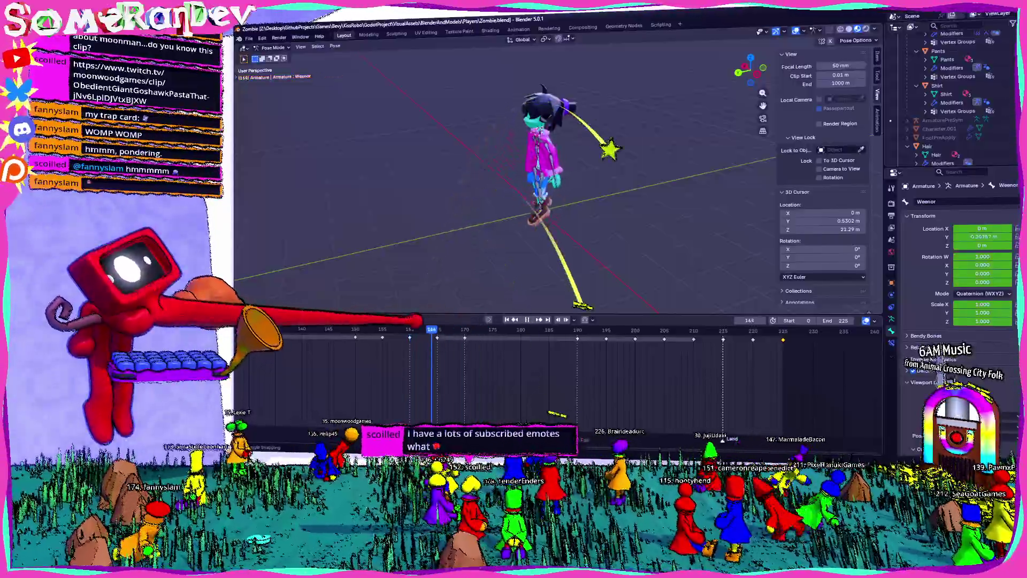
scroll(561, 369, "down", 2)
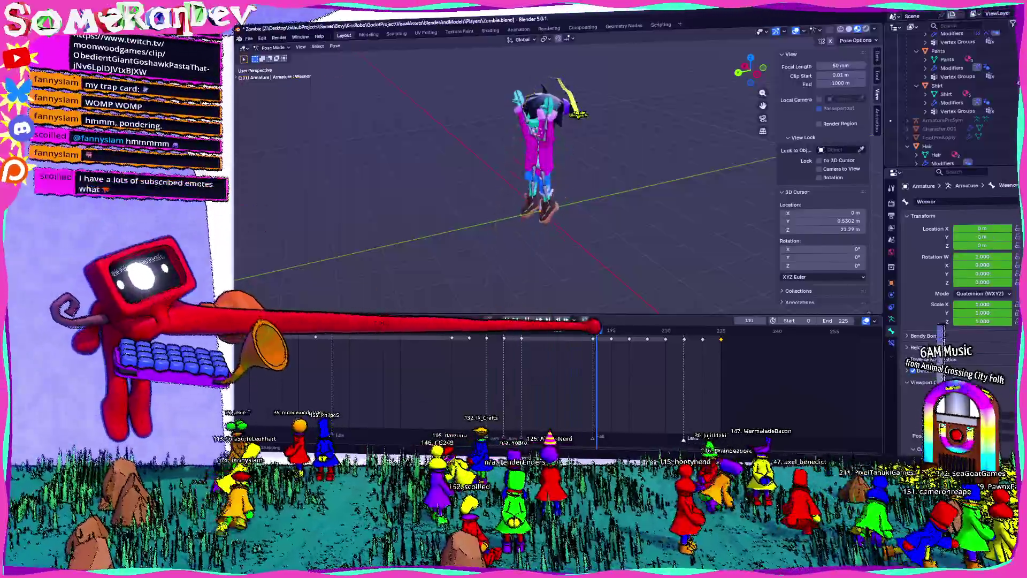
key("space")
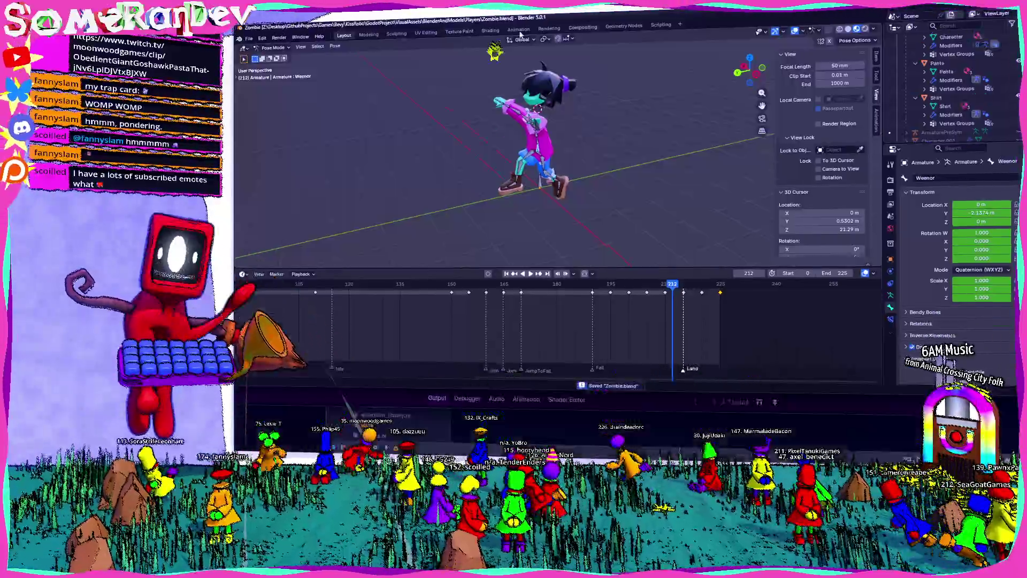
Switch to the Godot editor and bring up the import settings for Zombie.blend.
key("alt+Tab")
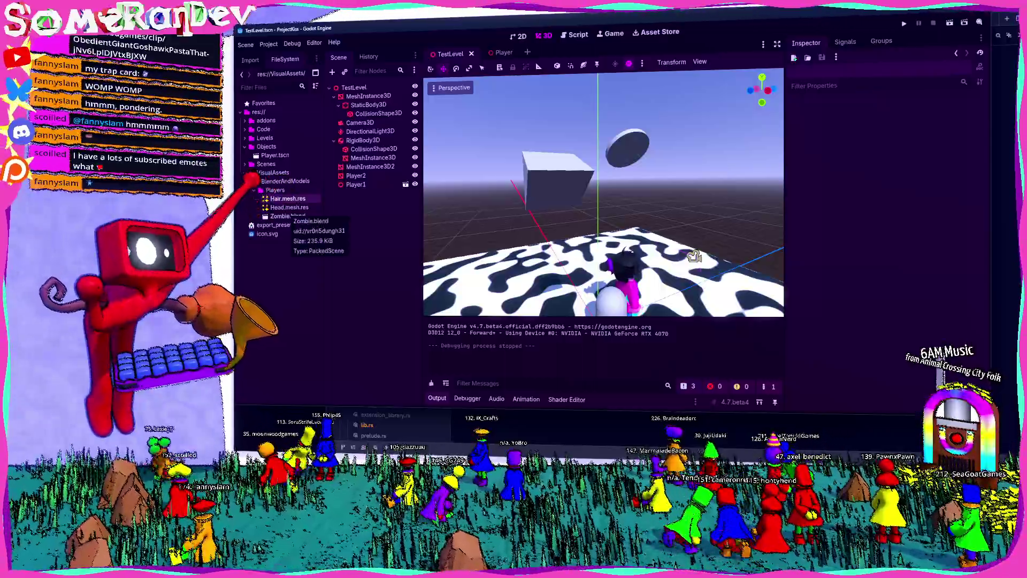
double_click(283, 215)
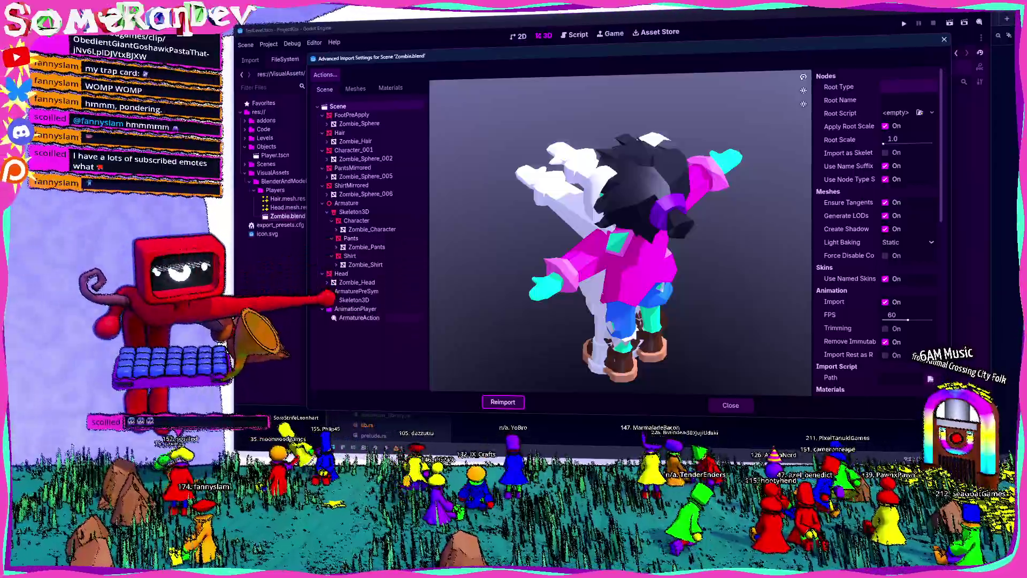
Show the animation slice settings in the Zombie.blend Advanced Import dialog.
left_click(358, 317)
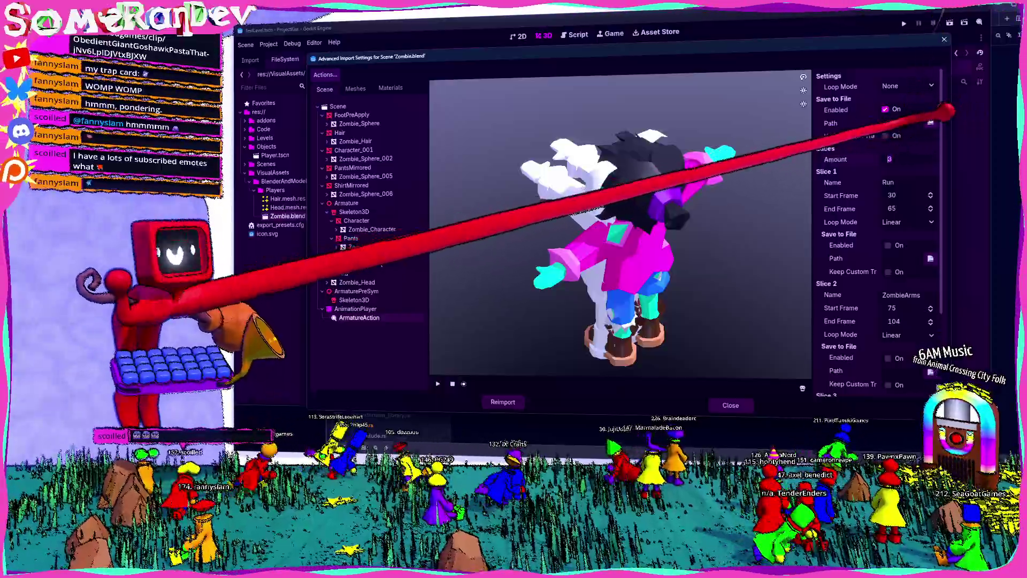
scroll(923, 160, "down", 3)
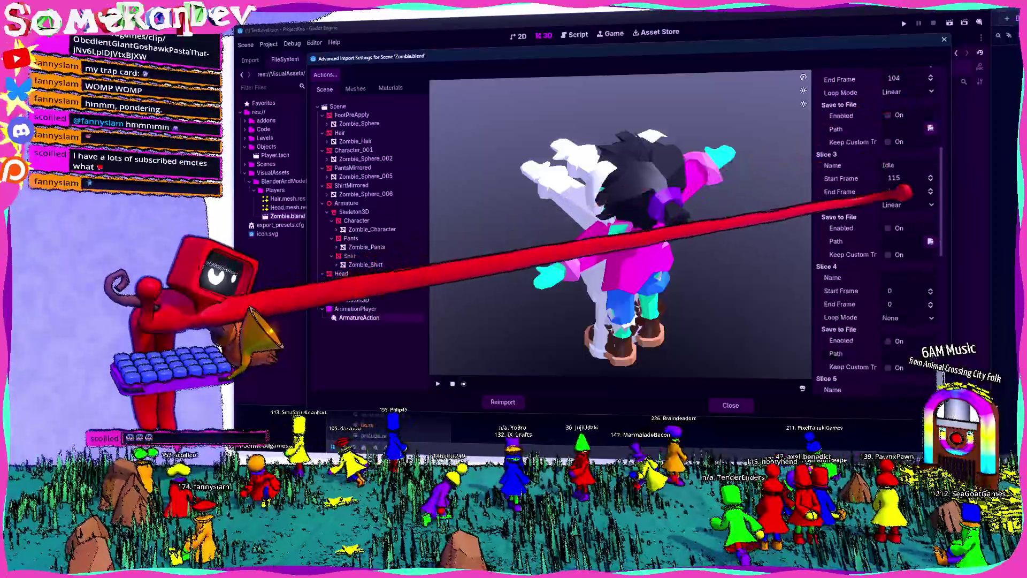
scroll(906, 198, "down", 2)
type("JumpSquat")
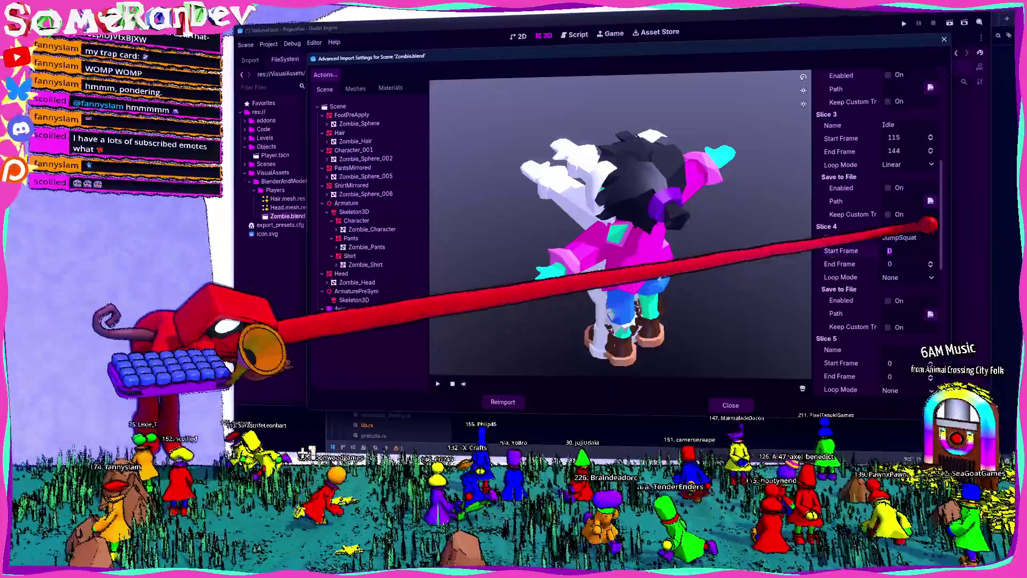
type("160")
Enter the JumpSquat (ending 165), Jump and JumpToFall clip start and end frames.
key("Tab")
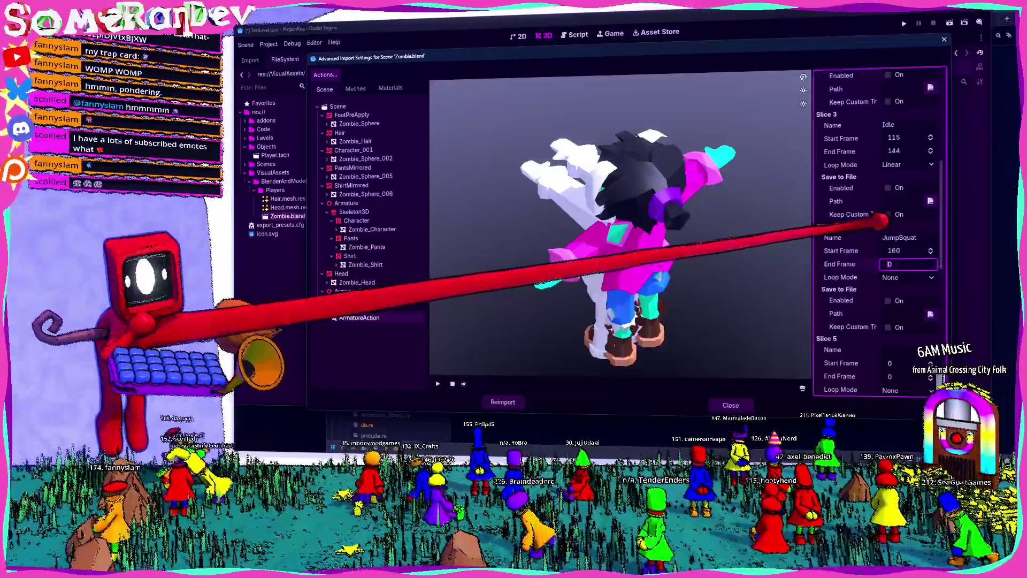
type("165")
key("Return")
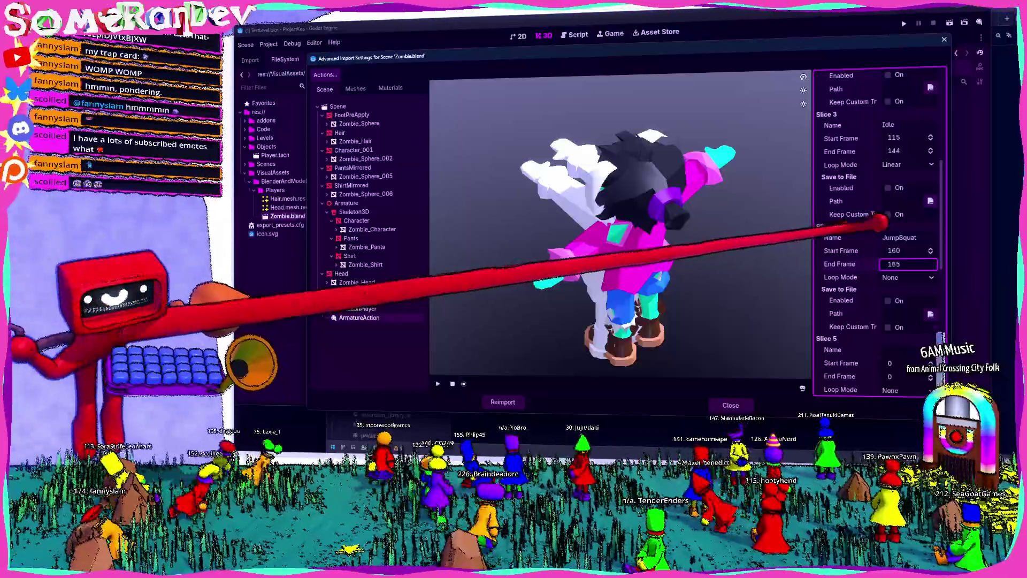
scroll(879, 233, "up", 1)
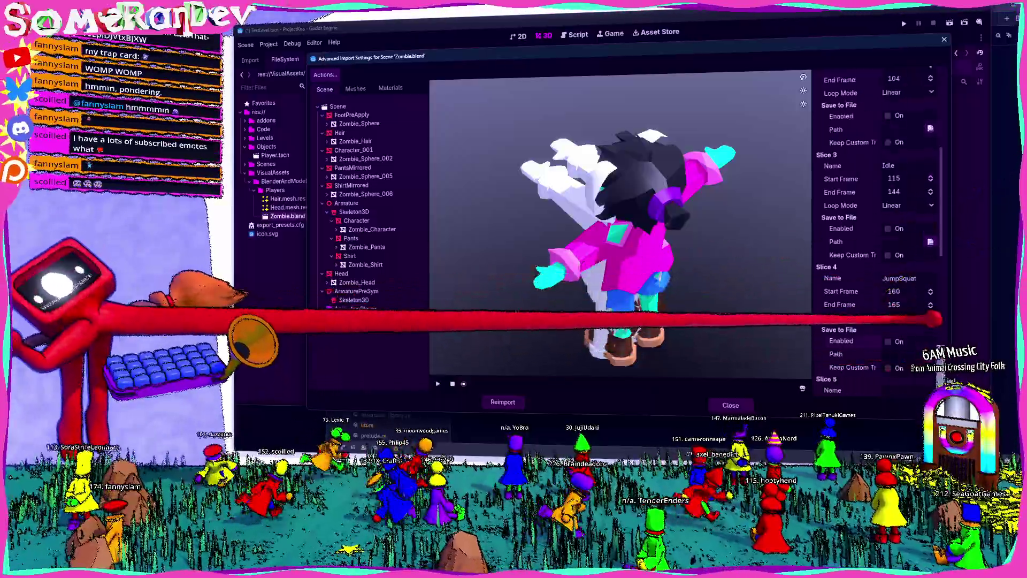
scroll(879, 233, "down", 2)
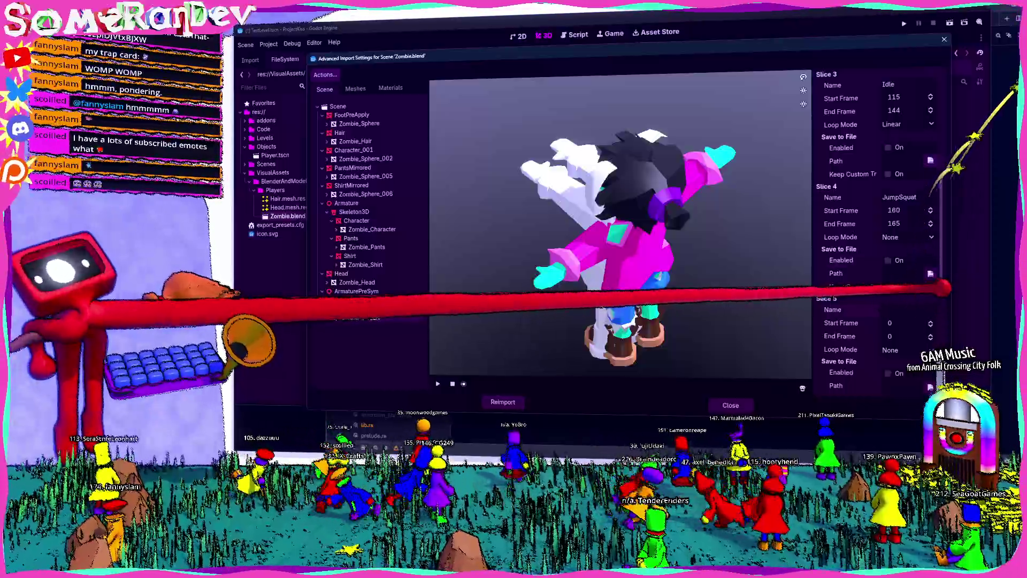
type("Jump")
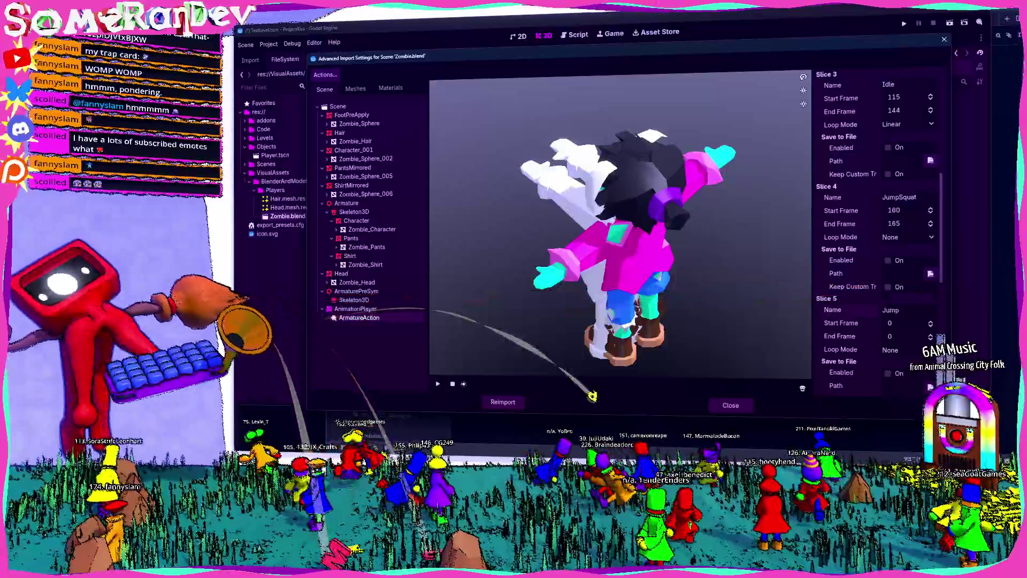
key("Tab")
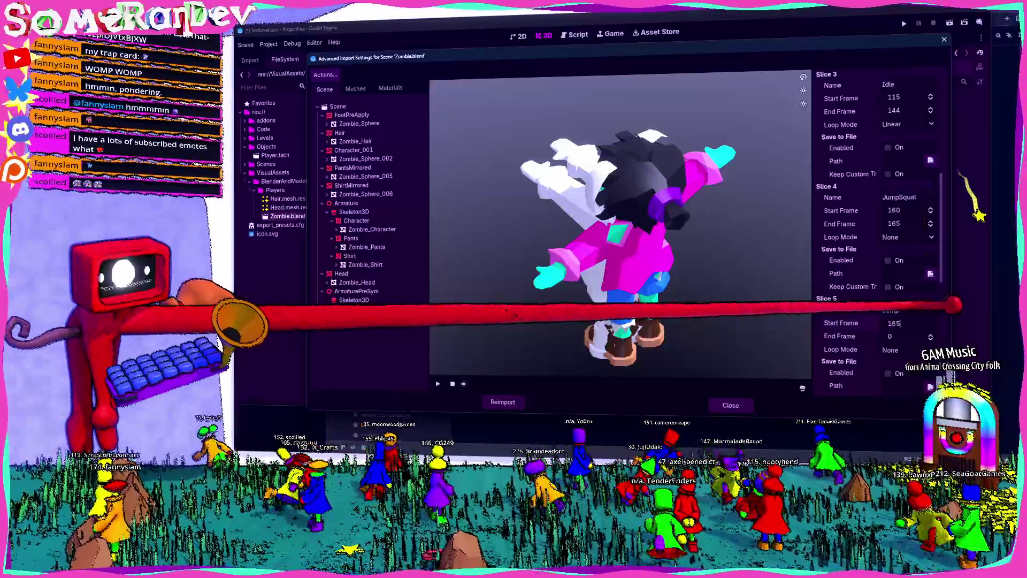
key("Tab")
type("170")
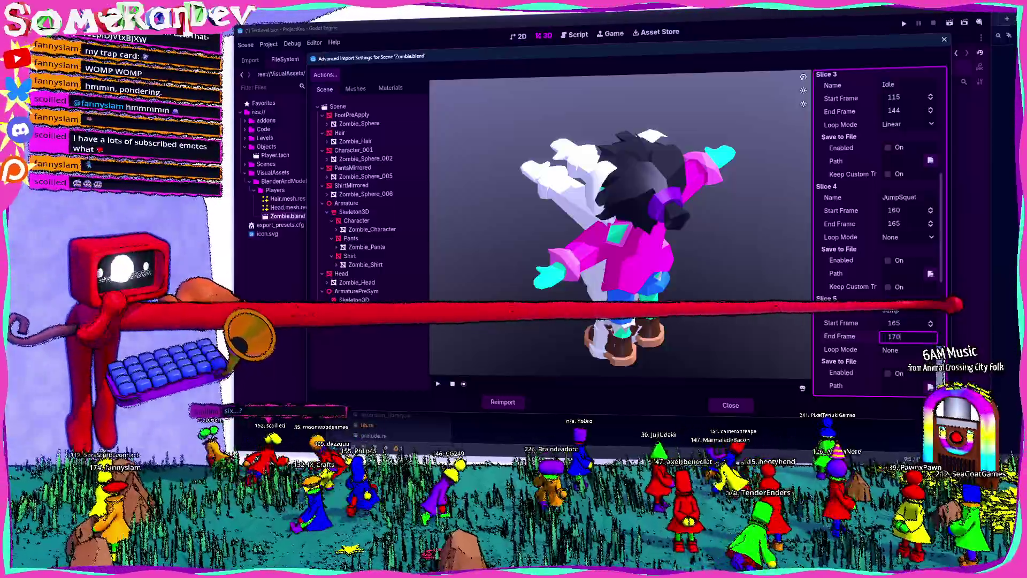
scroll(875, 233, "down", 4)
type("Ju")
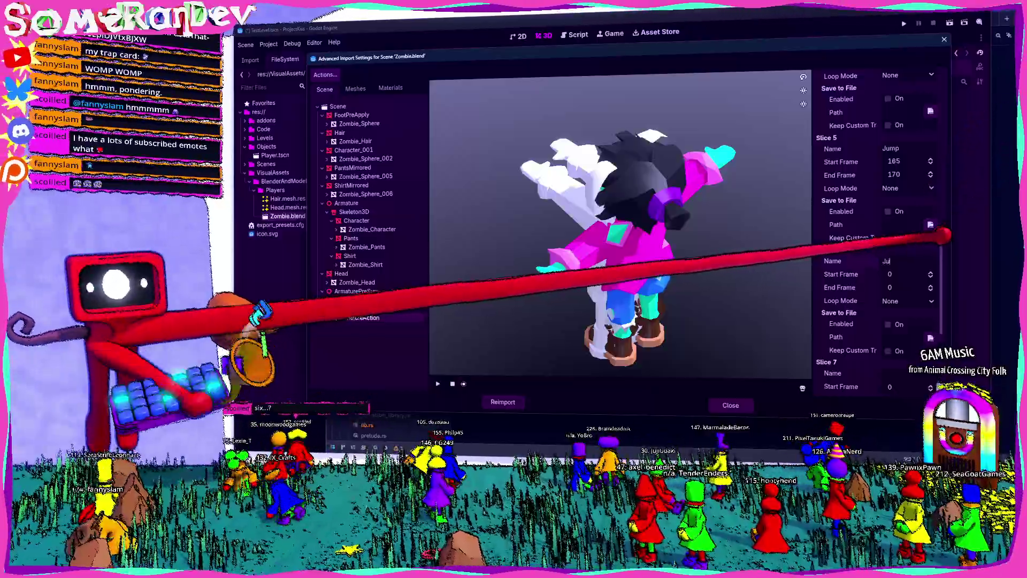
type("mpToFall")
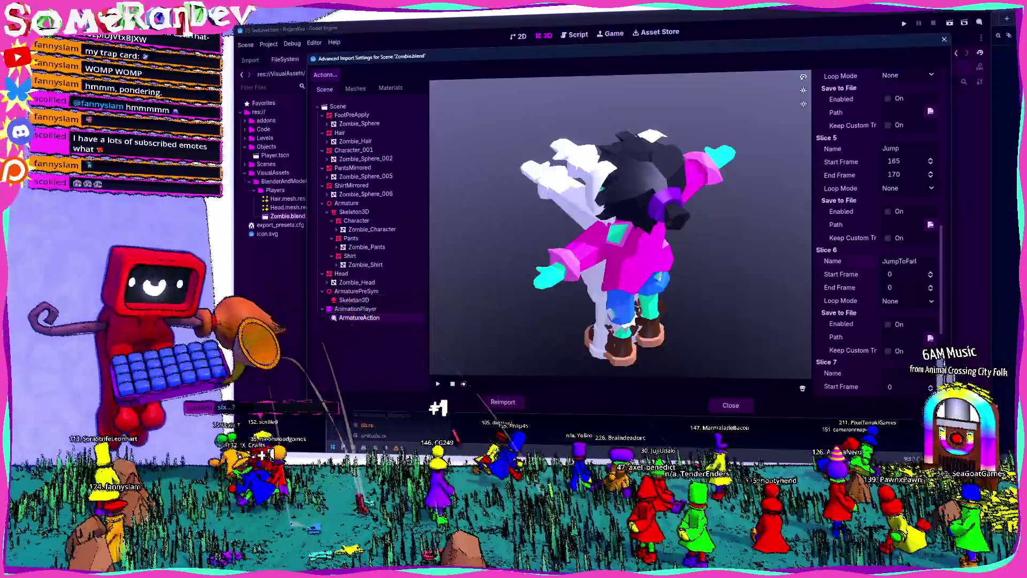
key("Tab")
type("1")
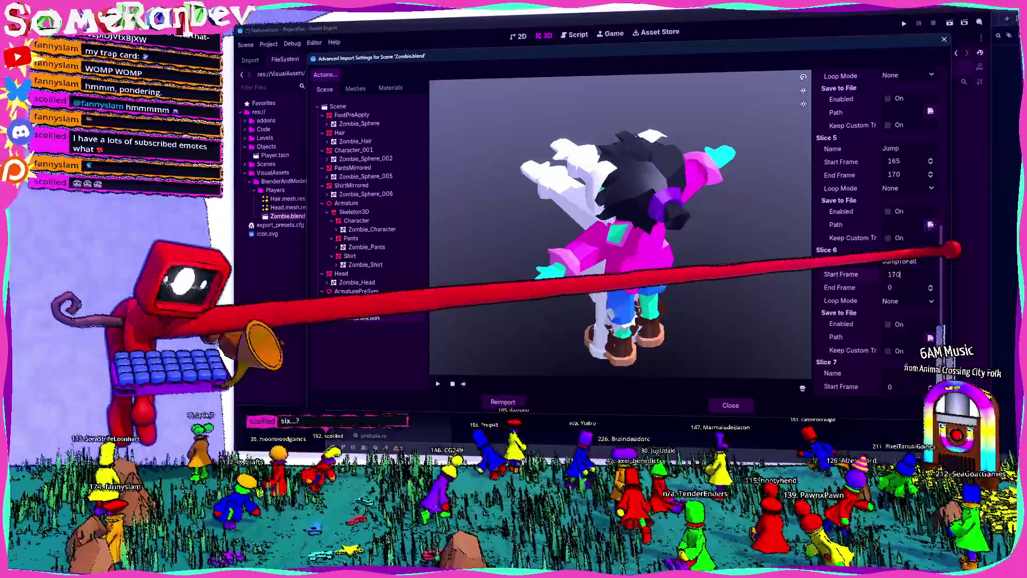
key("Tab")
type("189")
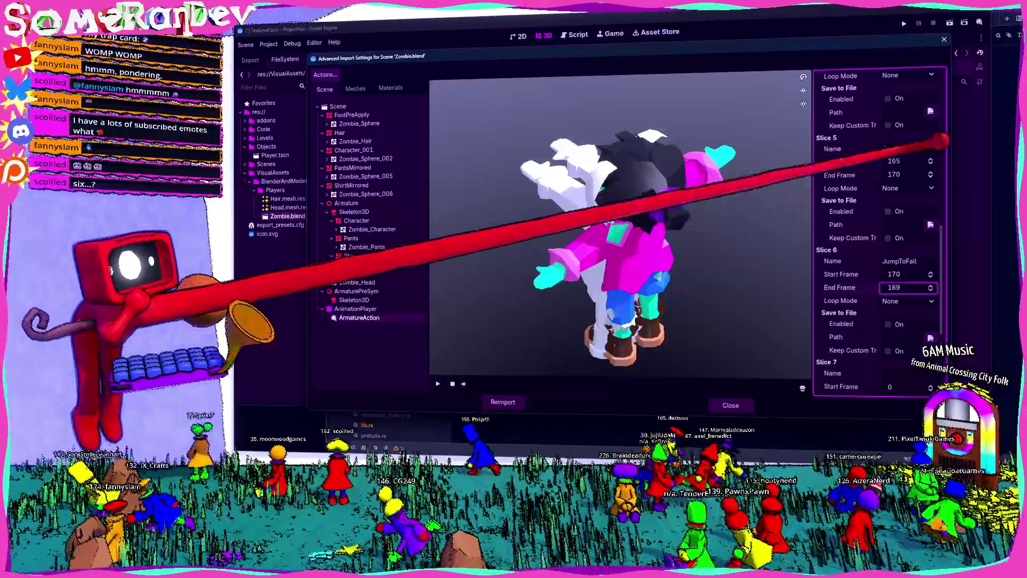
scroll(934, 247, "down", 3)
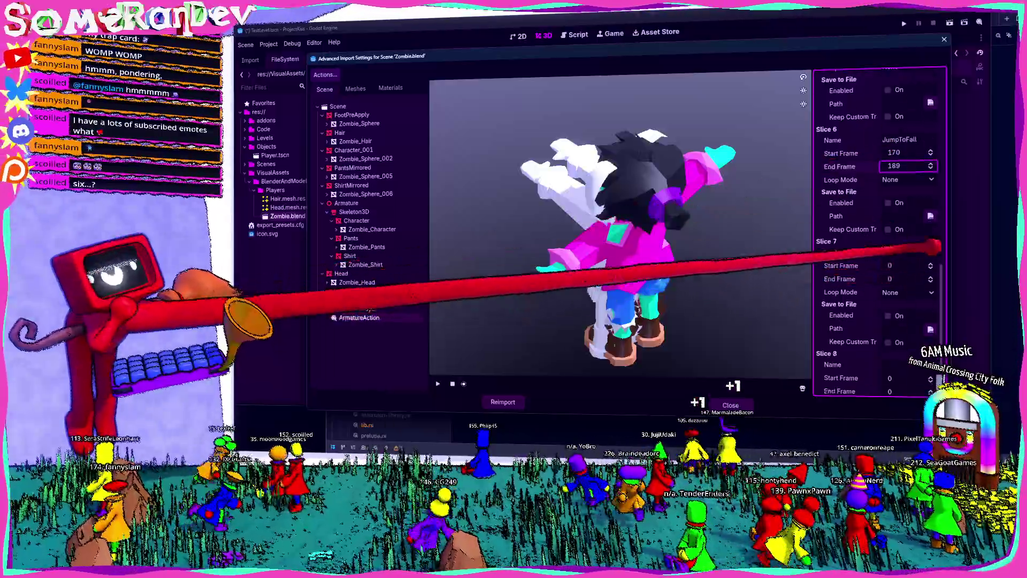
Name the seventh clip Fall, set its frame range, and make it loop linearly.
left_click(931, 226)
type("Fa")
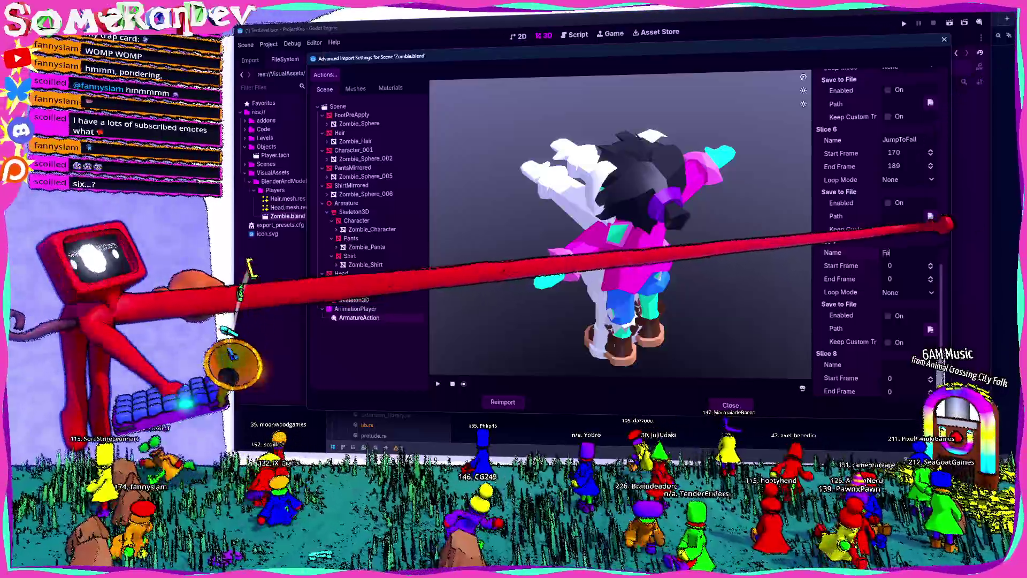
type("ll")
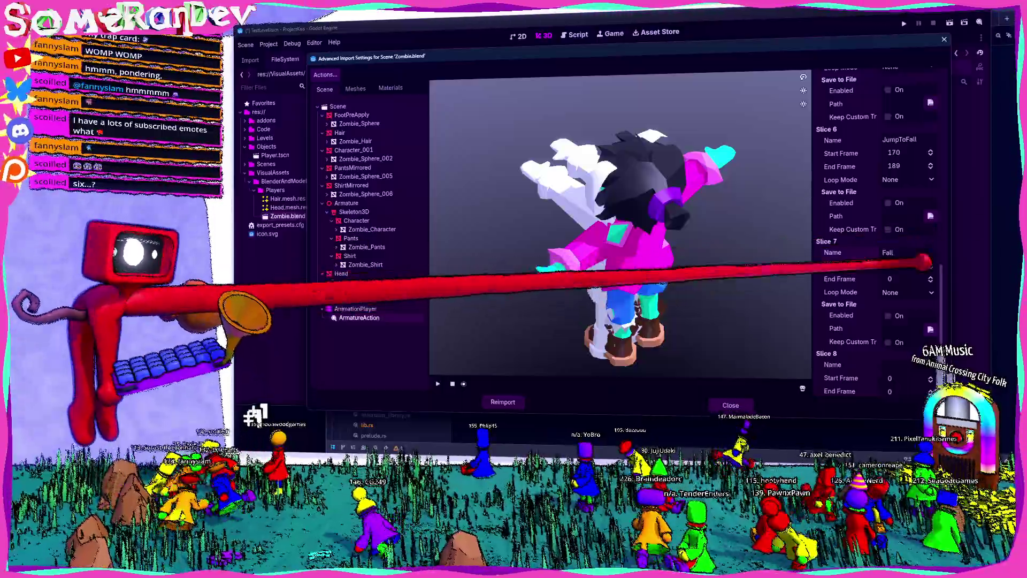
key("Tab")
type("190")
key("Tab")
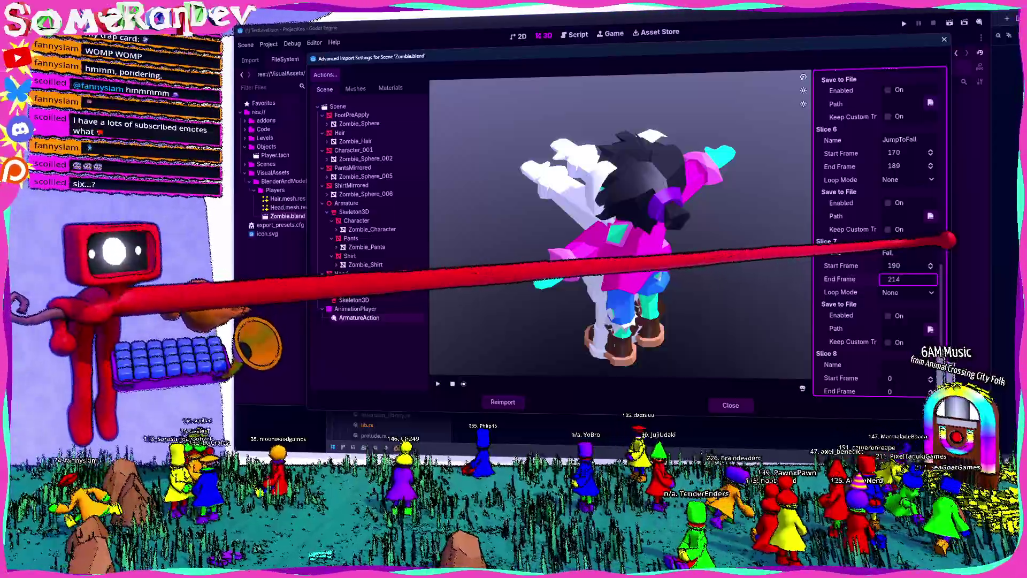
key("Tab")
scroll(886, 296, "down", 2)
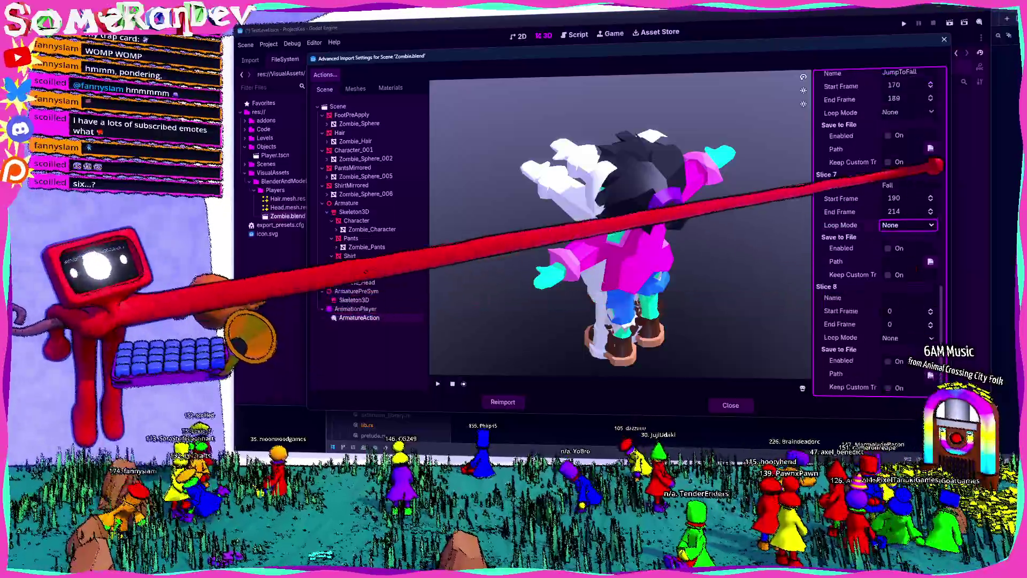
scroll(883, 233, "up", 5)
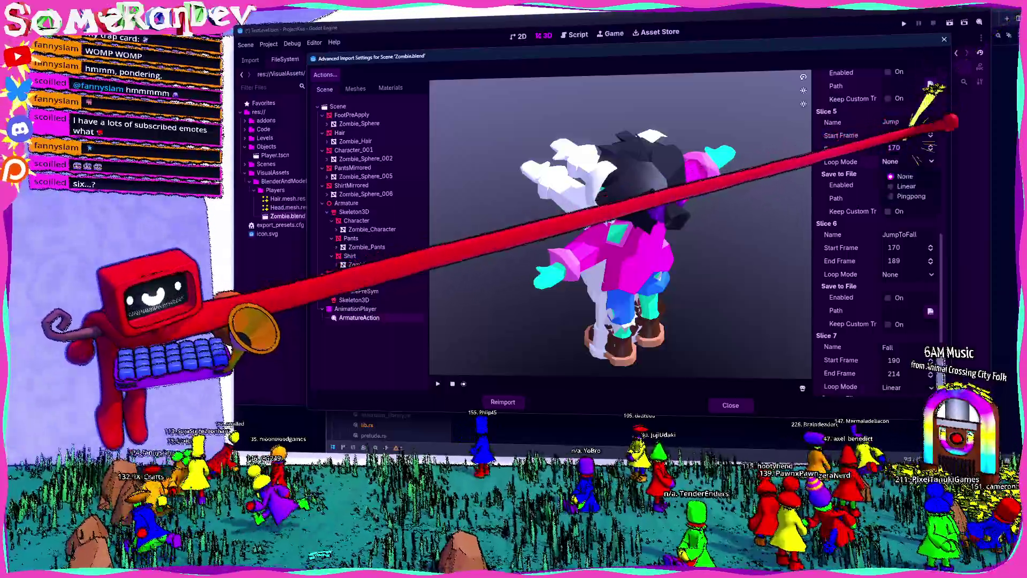
left_click(930, 160)
left_click(905, 176)
scroll(859, 168, "down", 5)
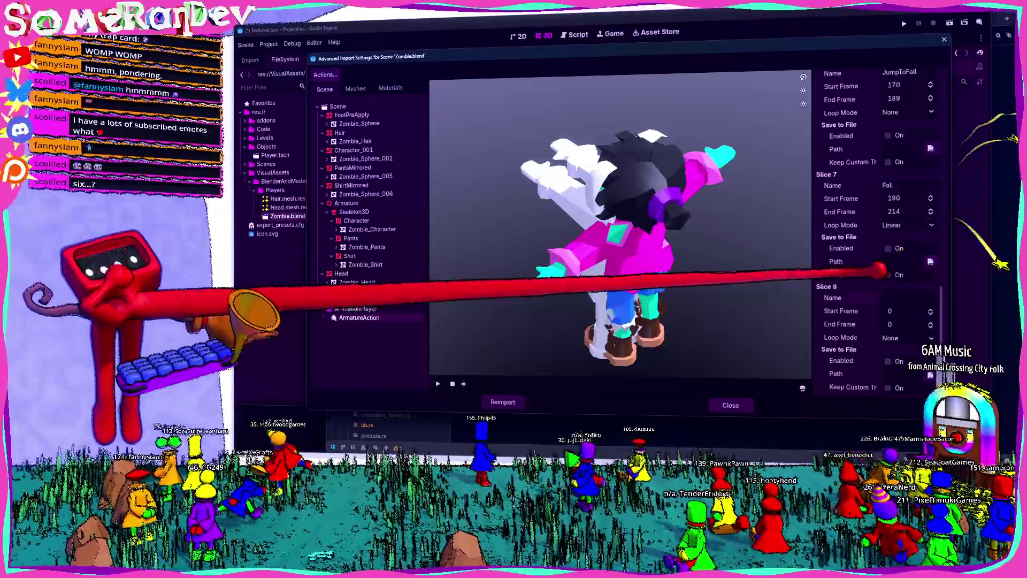
Name the eighth clip Land with frames 215–225, then close the dialog to reimport.
left_click(907, 297)
type("Land")
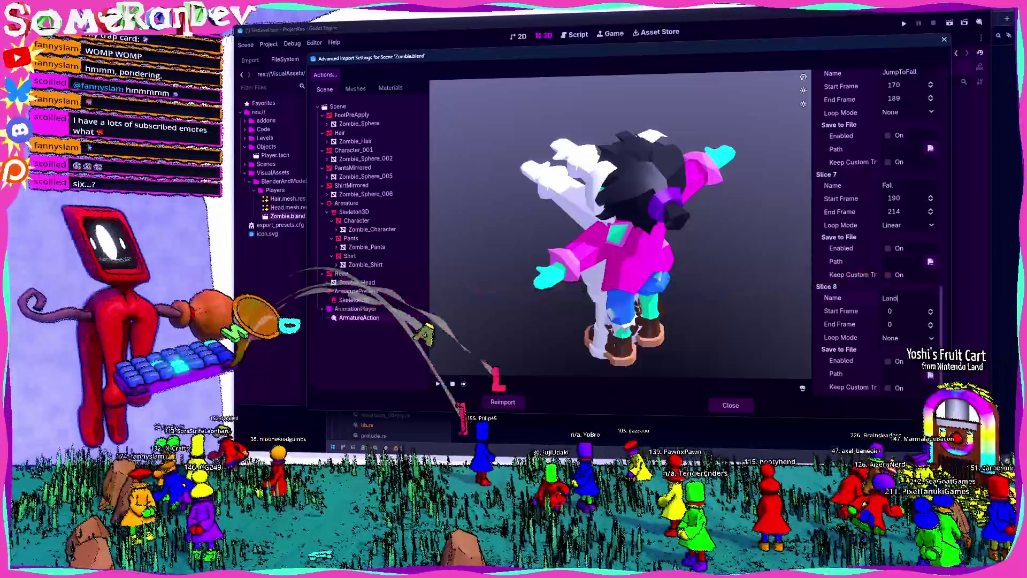
key("Tab")
type("215")
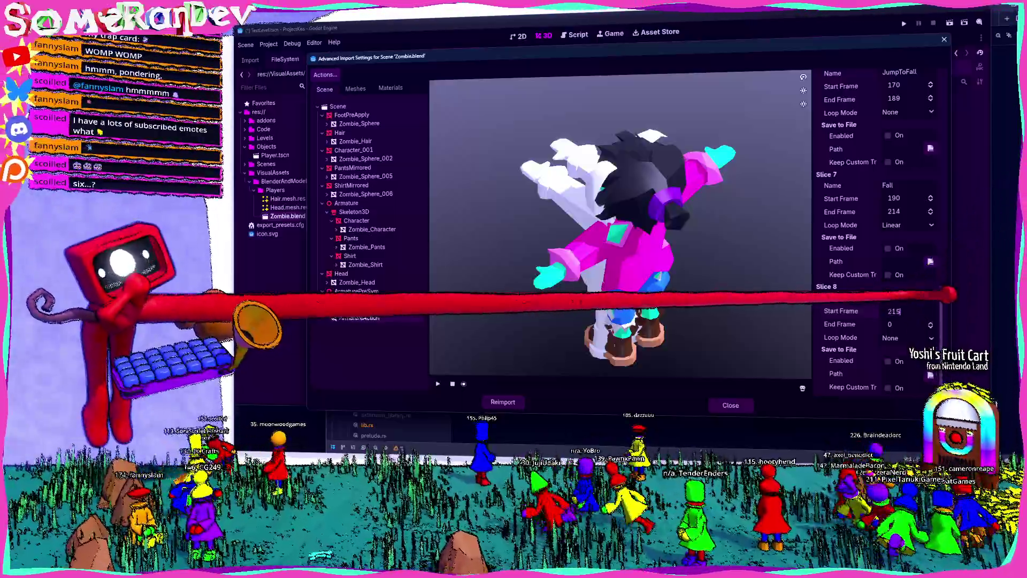
key("Tab")
type("225")
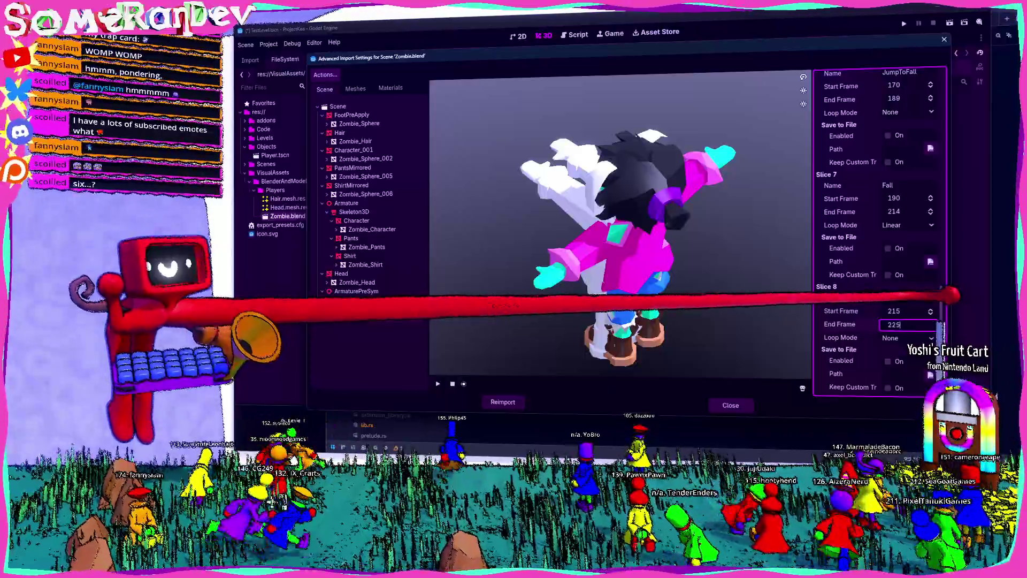
scroll(879, 233, "up", 2)
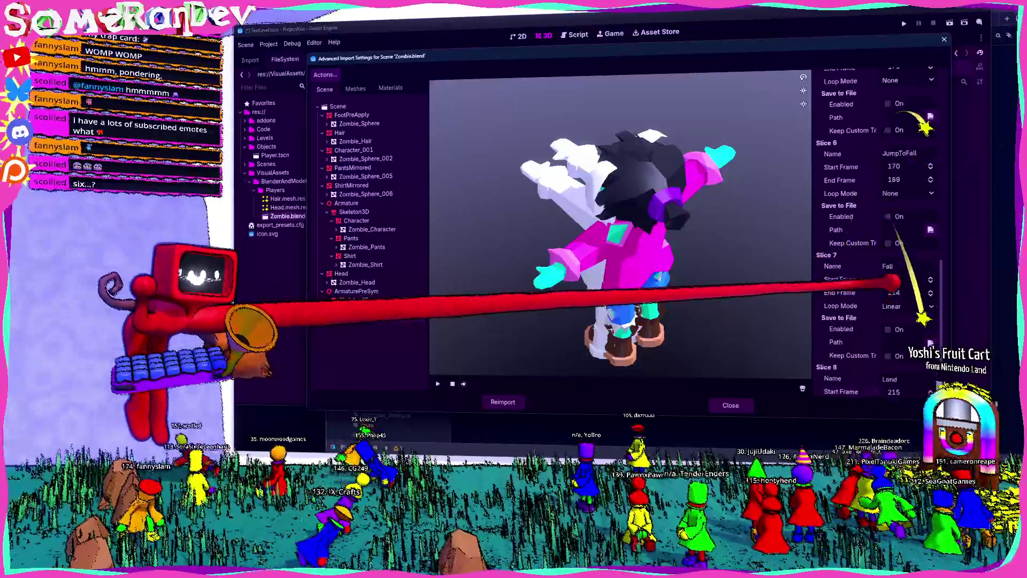
scroll(879, 233, "up", 2)
scroll(889, 282, "up", 1)
scroll(896, 288, "up", 1)
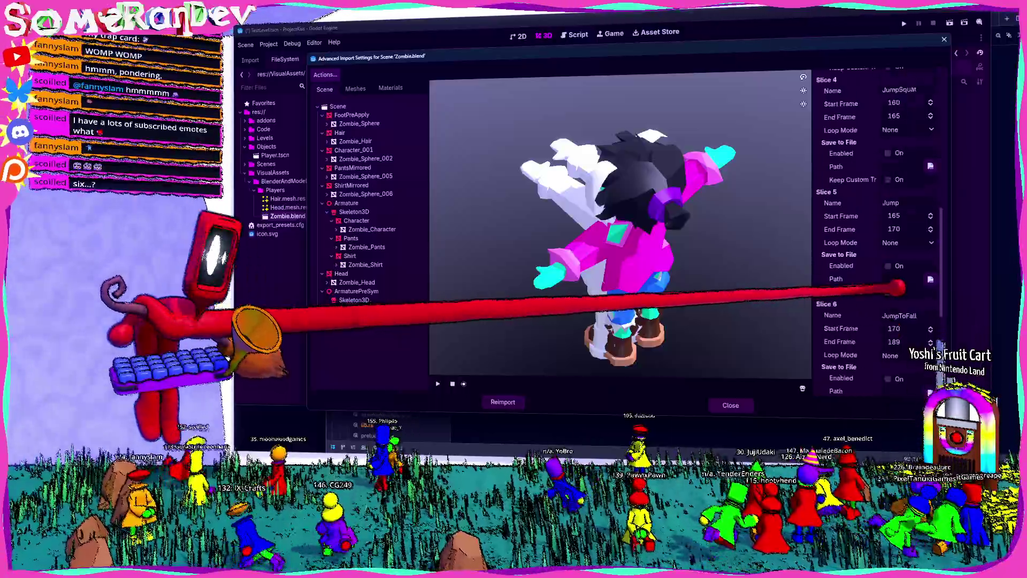
left_click(503, 401)
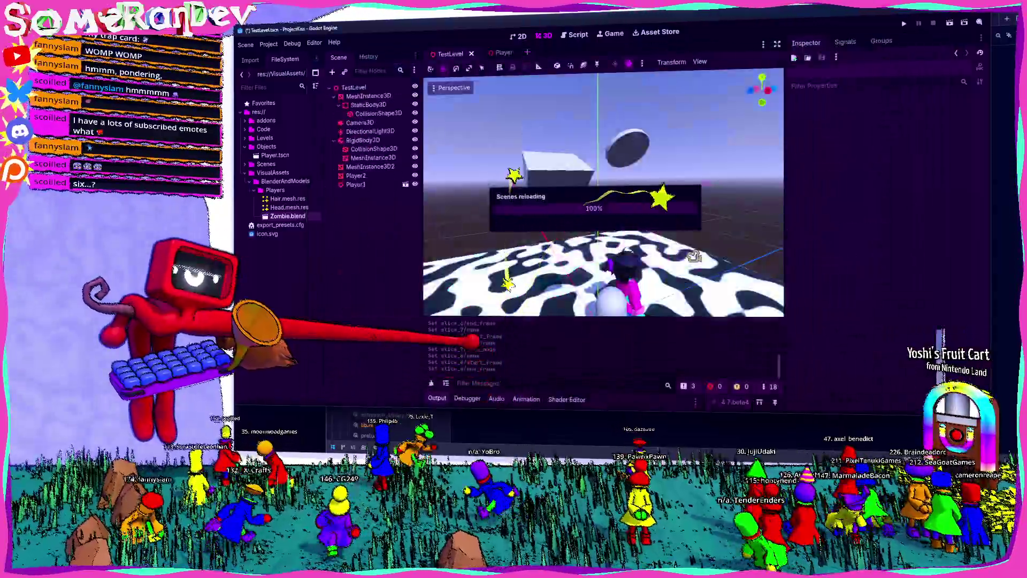
Switch to the Player scene and inspect the AnimationPlayer's imported animations.
left_click(436, 399)
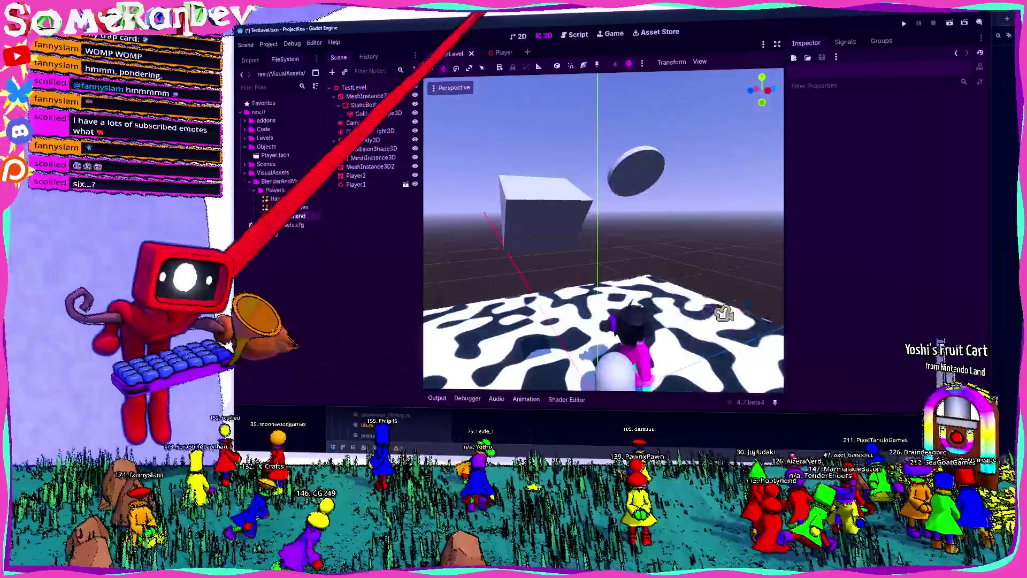
left_click(503, 53)
scroll(602, 225, "down", 3)
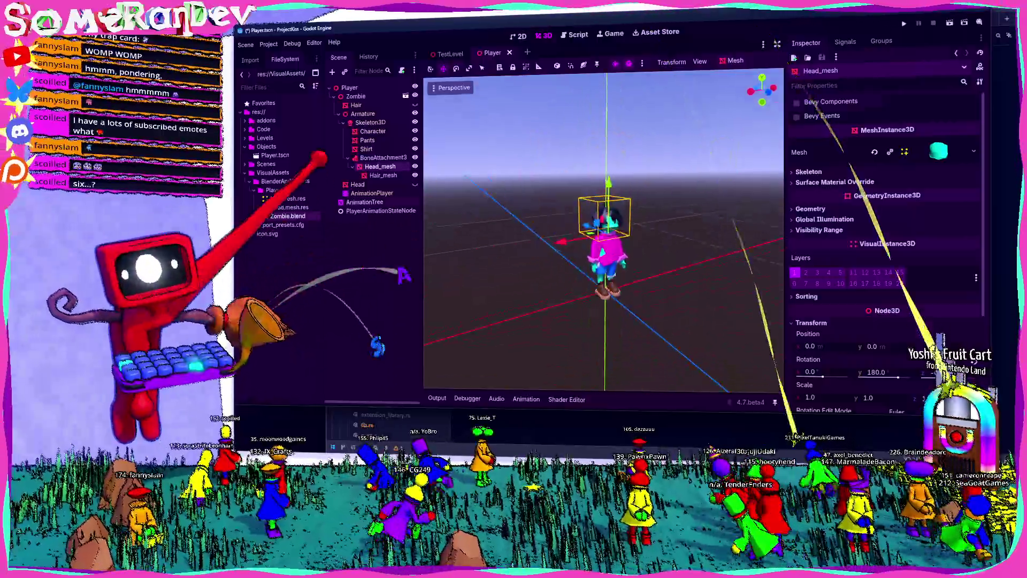
left_click(371, 193)
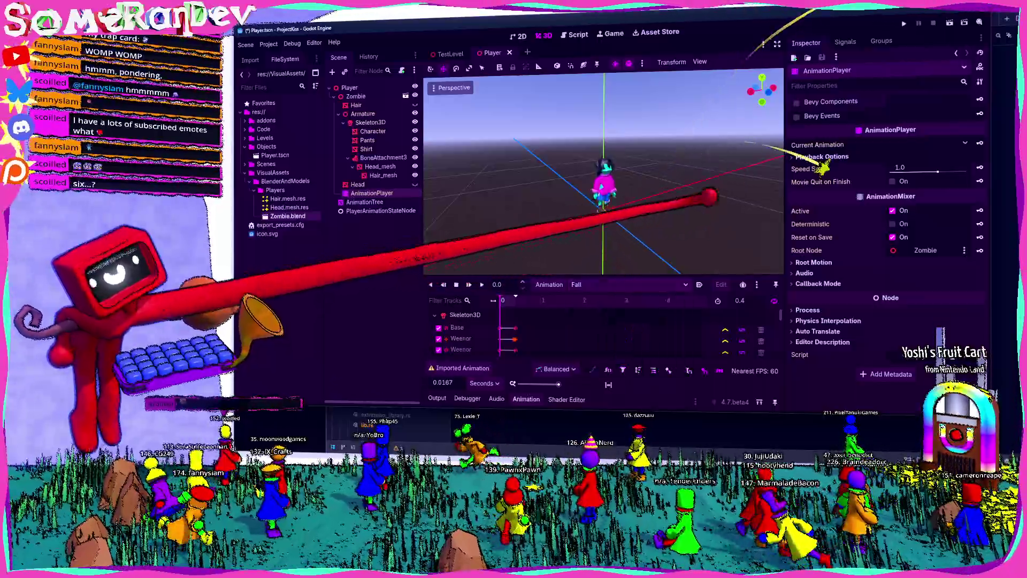
scroll(602, 177, "up", 3)
Play the Fall animation on the zombie, then bring up the AnimationTree's state graph.
key("shift+d")
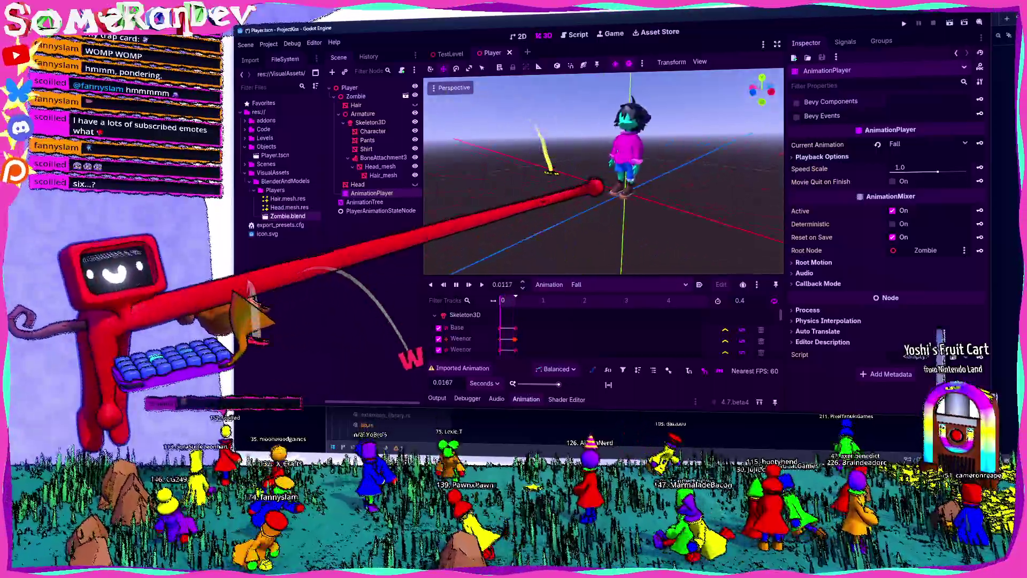
middle_click_drag(602, 176, 609, 185)
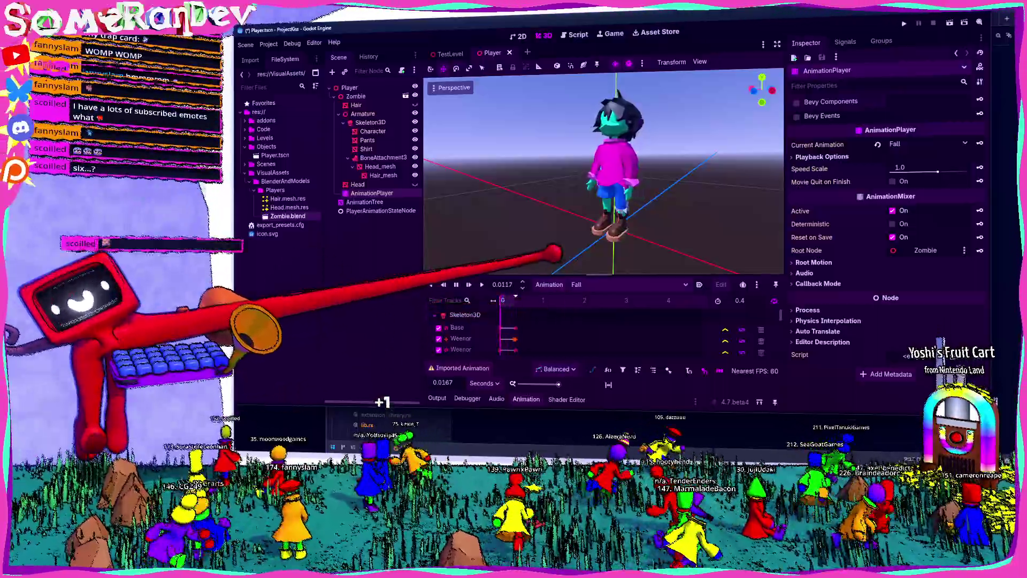
left_click_drag(602, 277, 602, 250)
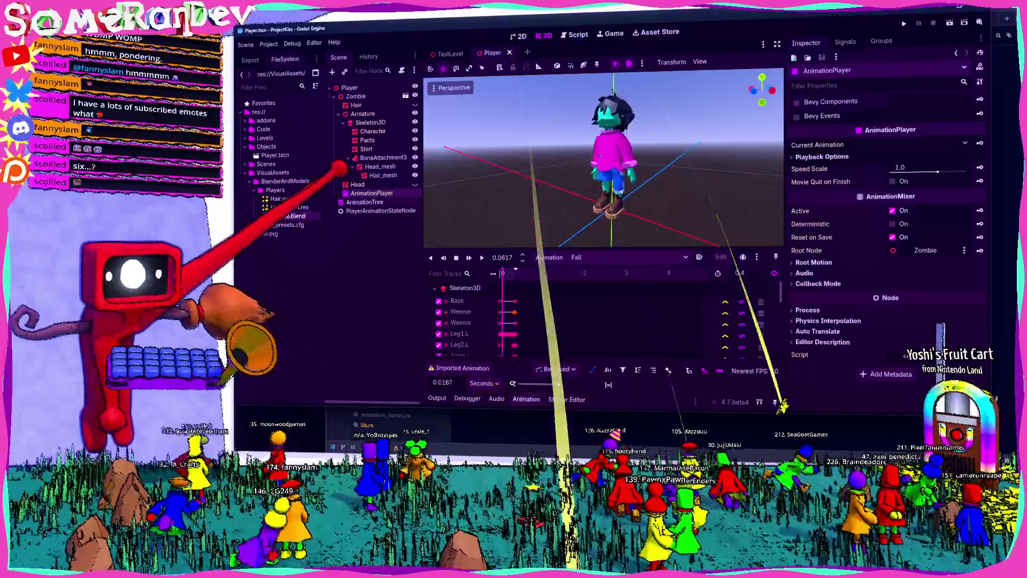
left_click(365, 202)
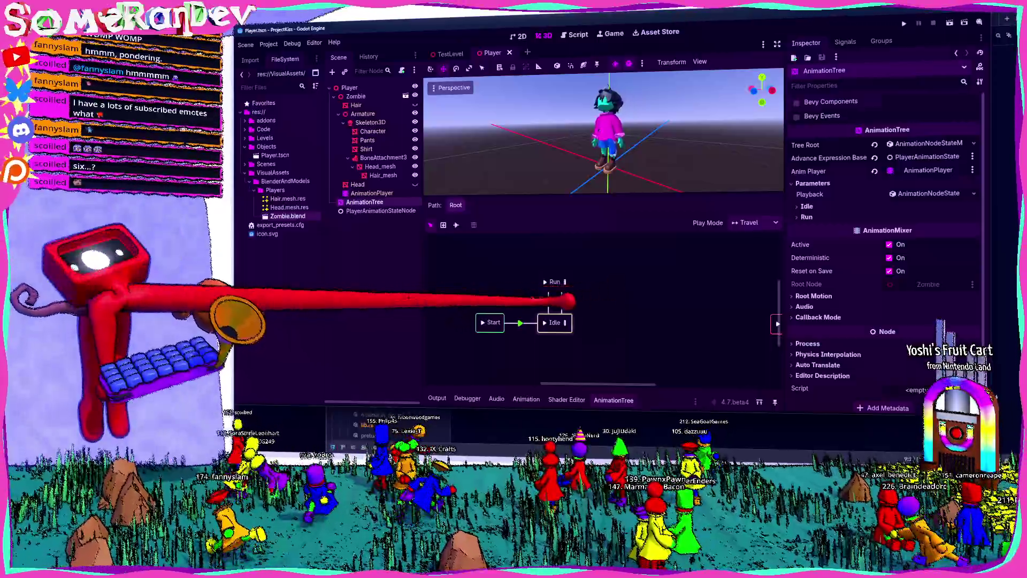
Add a transition from the Run state back to Idle in the state graph.
left_click(554, 281)
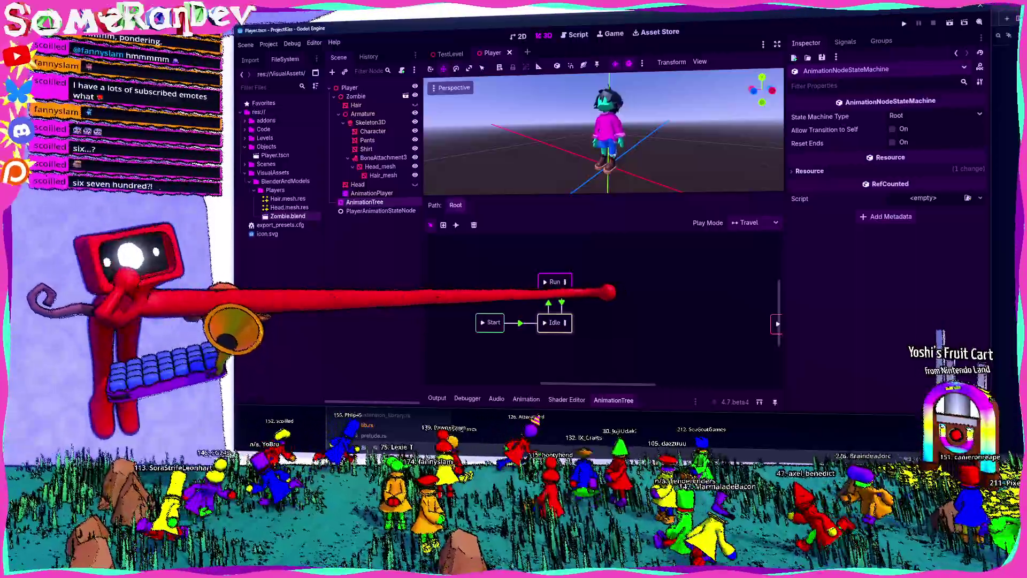
middle_click_drag(597, 299, 630, 295)
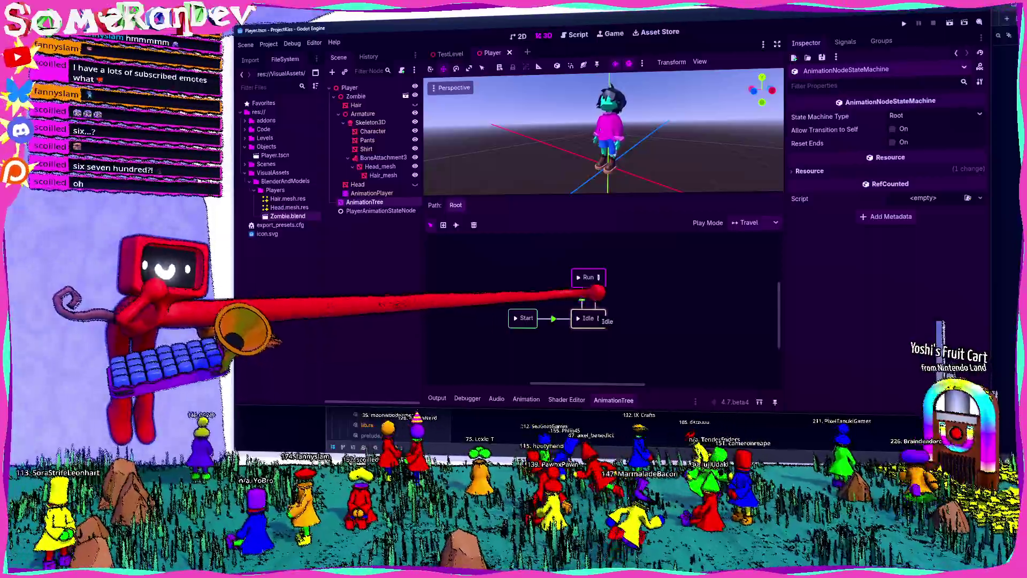
left_click_drag(590, 277, 590, 318, "shift")
right_click(608, 294)
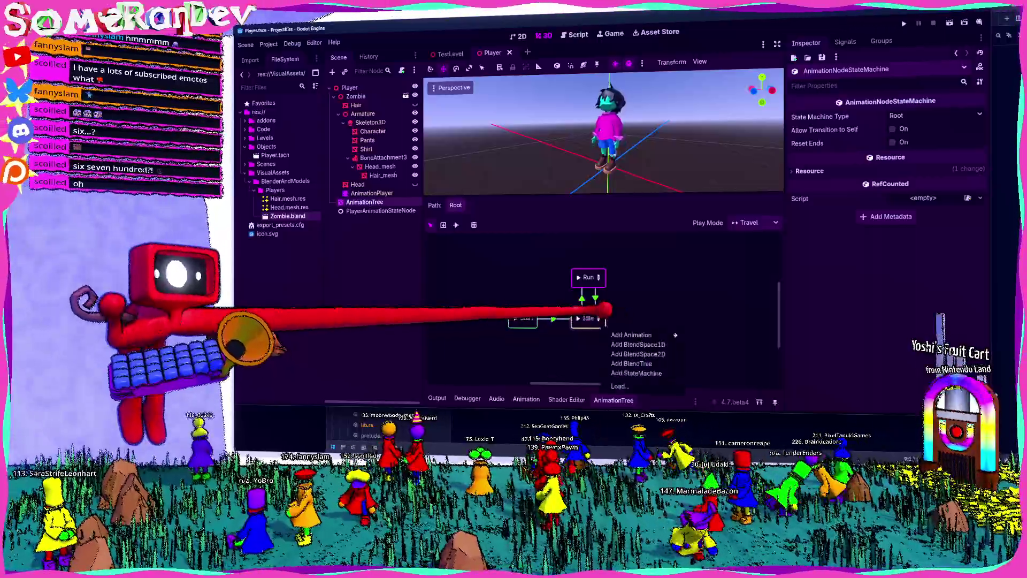
key("Escape")
Start saving the AnimationTree's root state machine as a resource file via Save As.
left_click(365, 202)
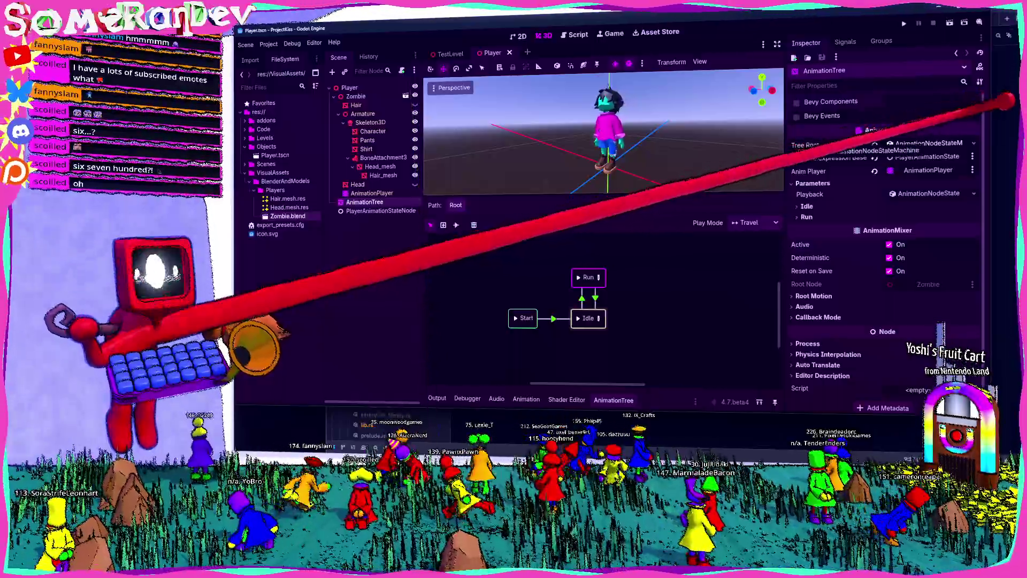
left_click(973, 144)
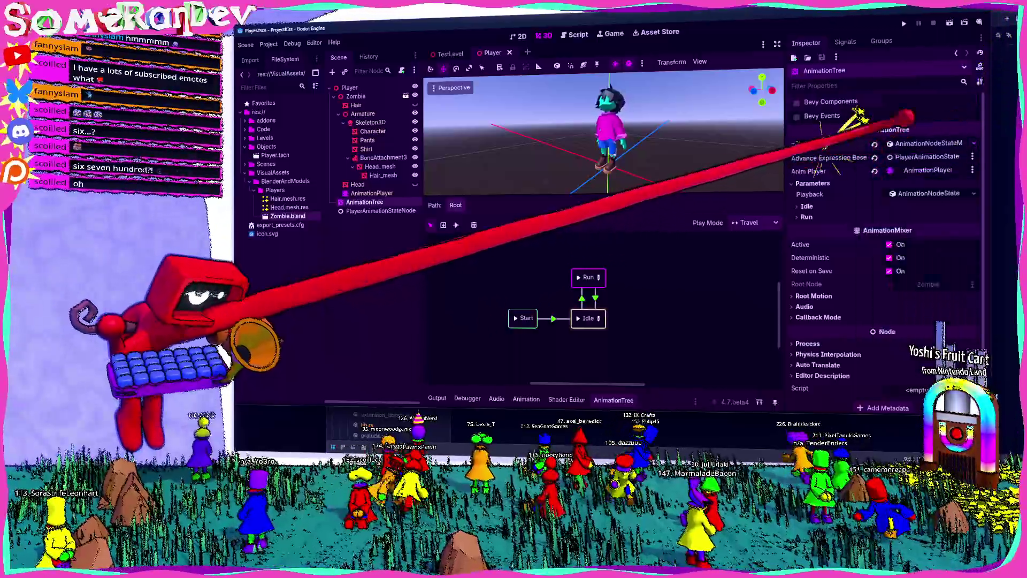
left_click(945, 310)
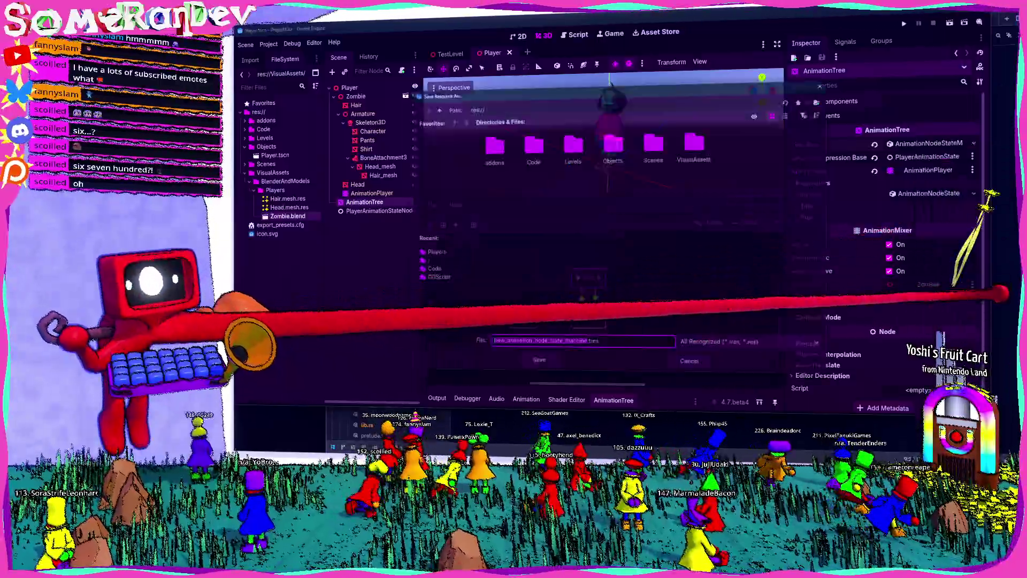
Create a new DataAssets folder at the project root res:// in the save dialog.
double_click(701, 142)
right_click(535, 213)
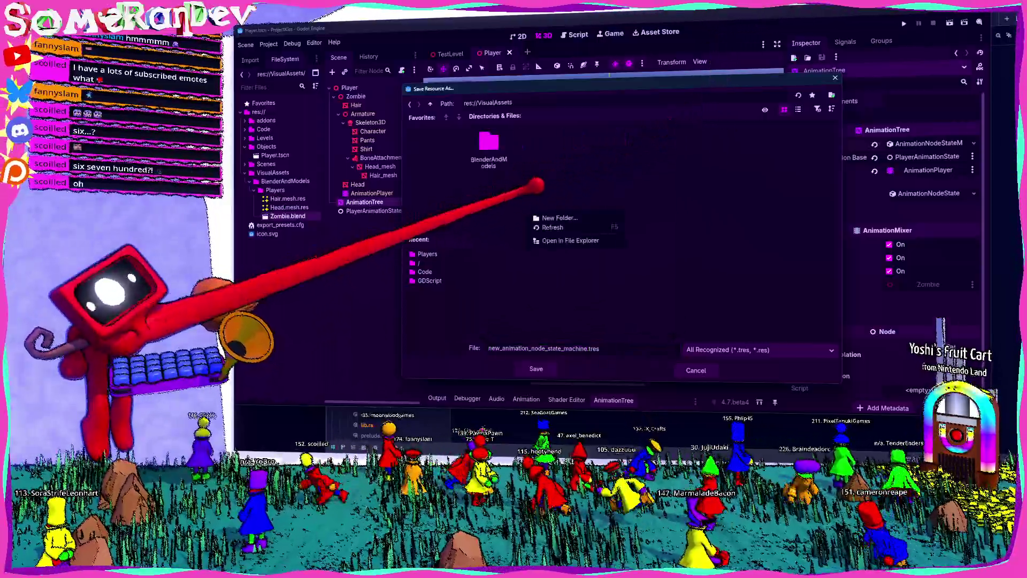
key("Escape")
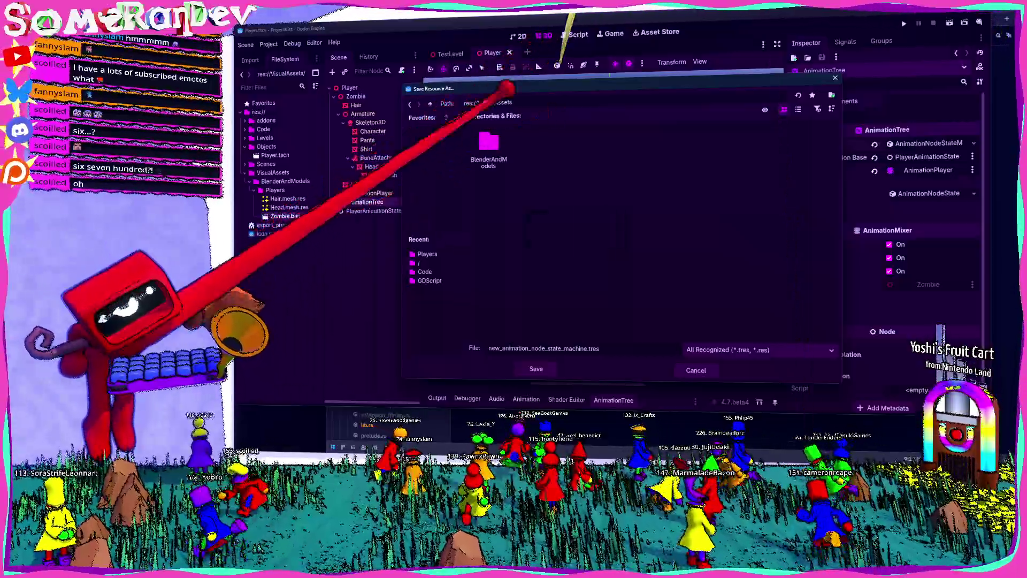
left_click(409, 104)
right_click(598, 221)
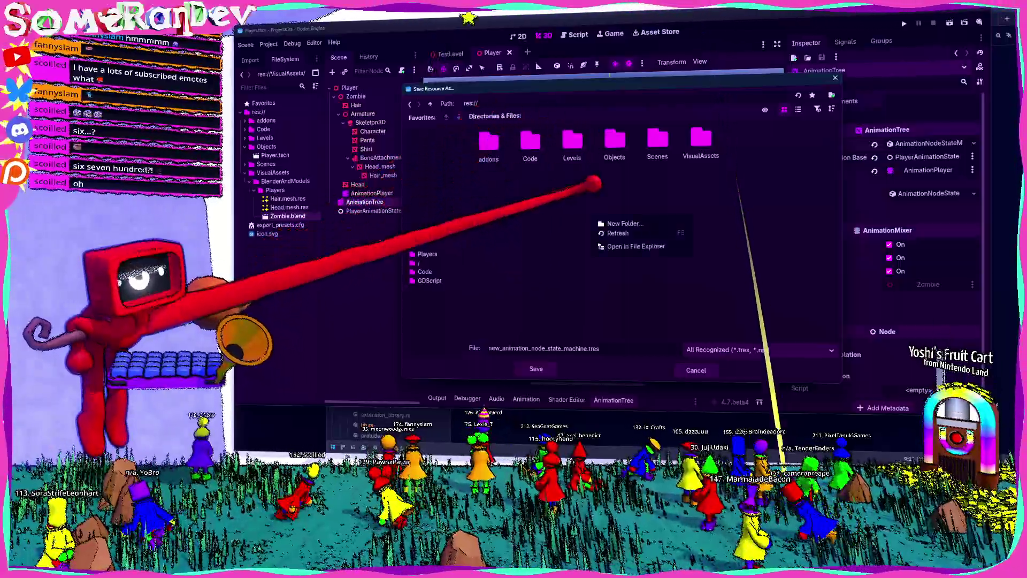
left_click(623, 224)
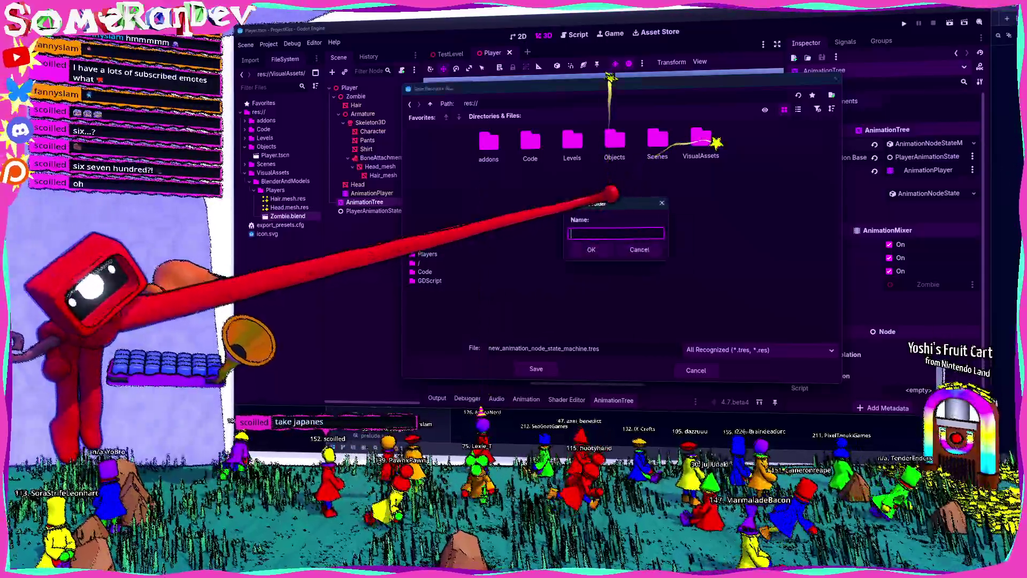
type("DataAssets")
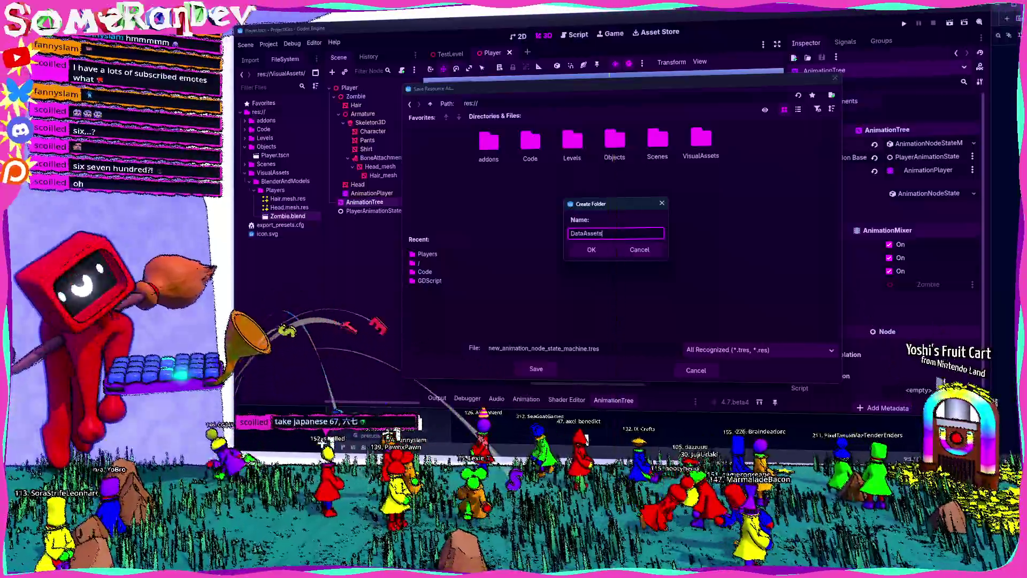
key("Return")
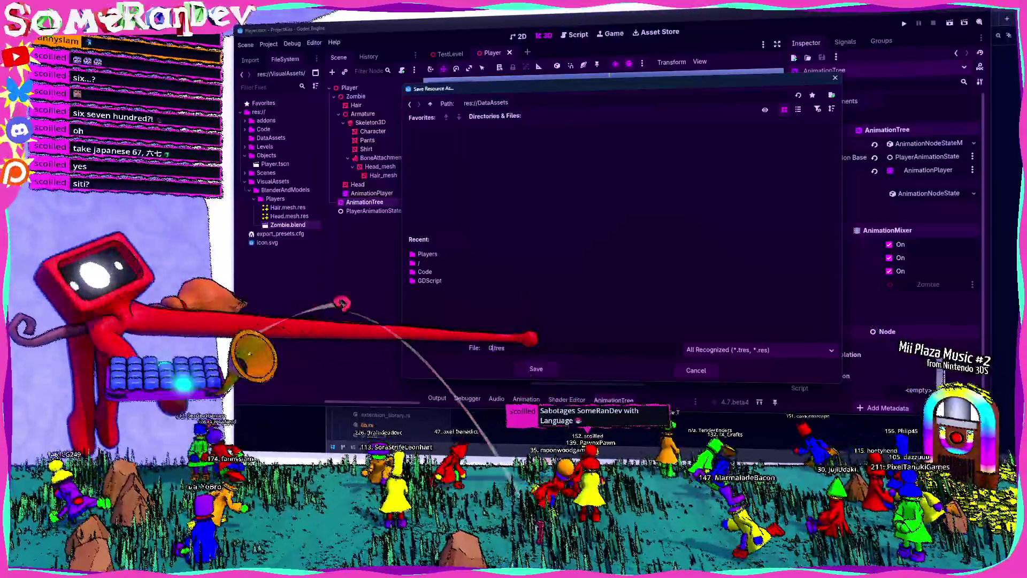
type("Gr")
Create an Animation subfolder inside DataAssets.
right_click(533, 241)
left_click(571, 263)
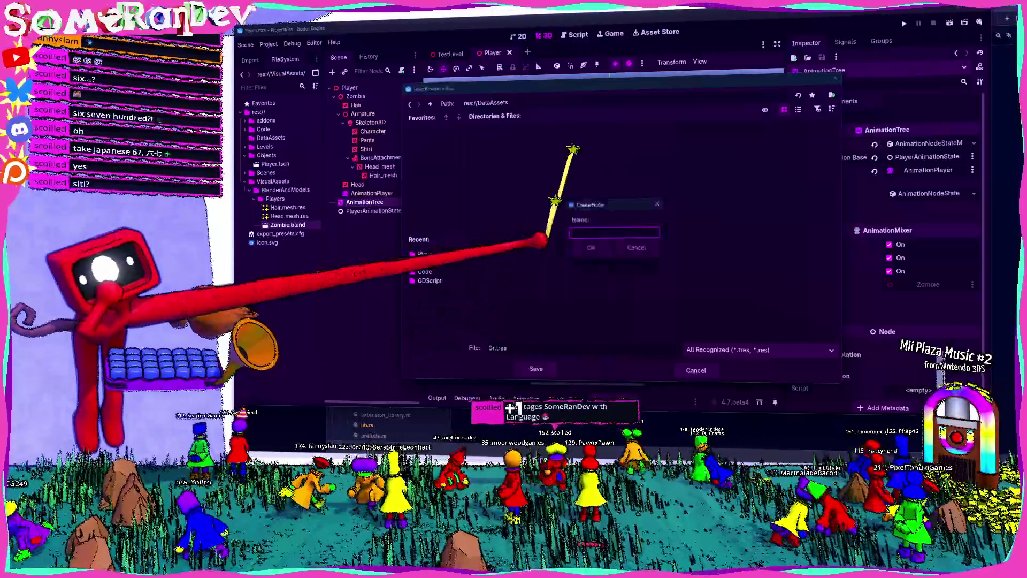
type("Pla")
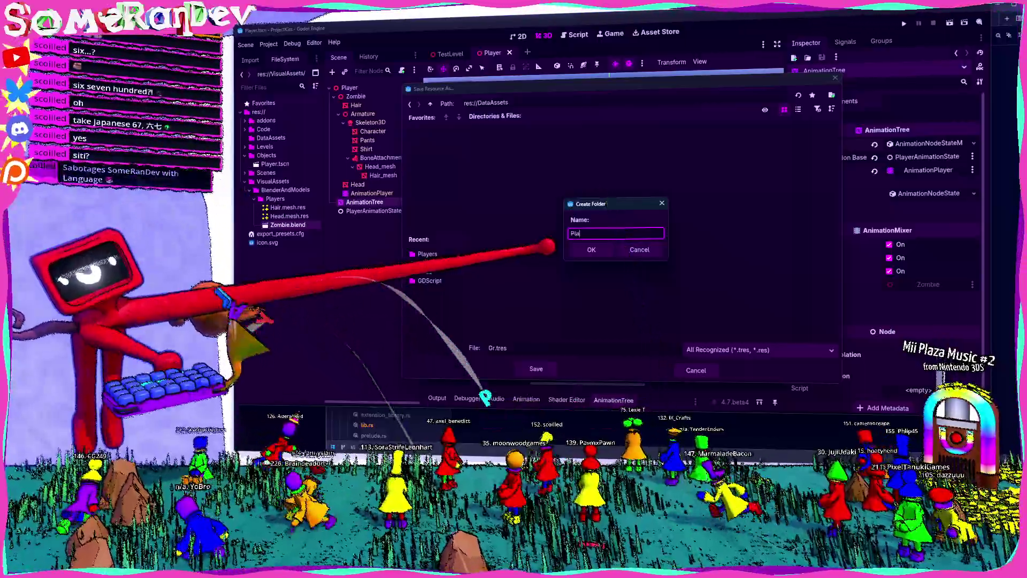
type("yerAnimationState")
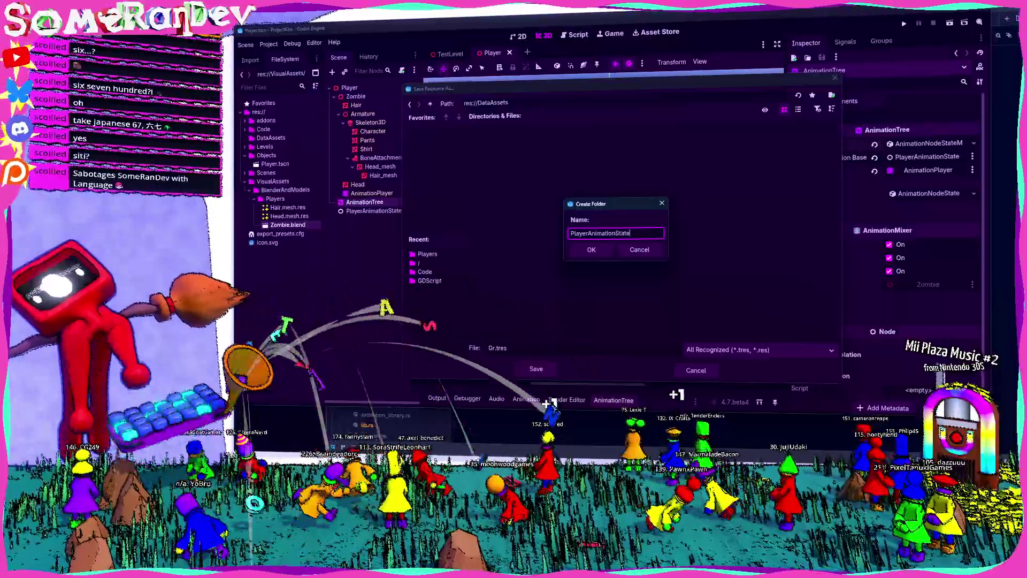
type("Machines")
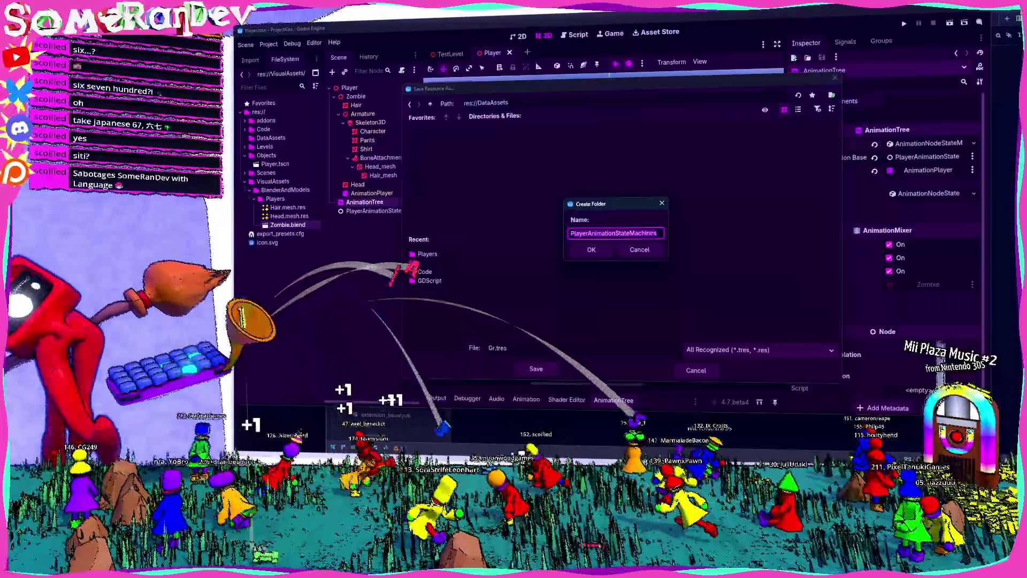
key("ctrl+a")
type("AnimationTre")
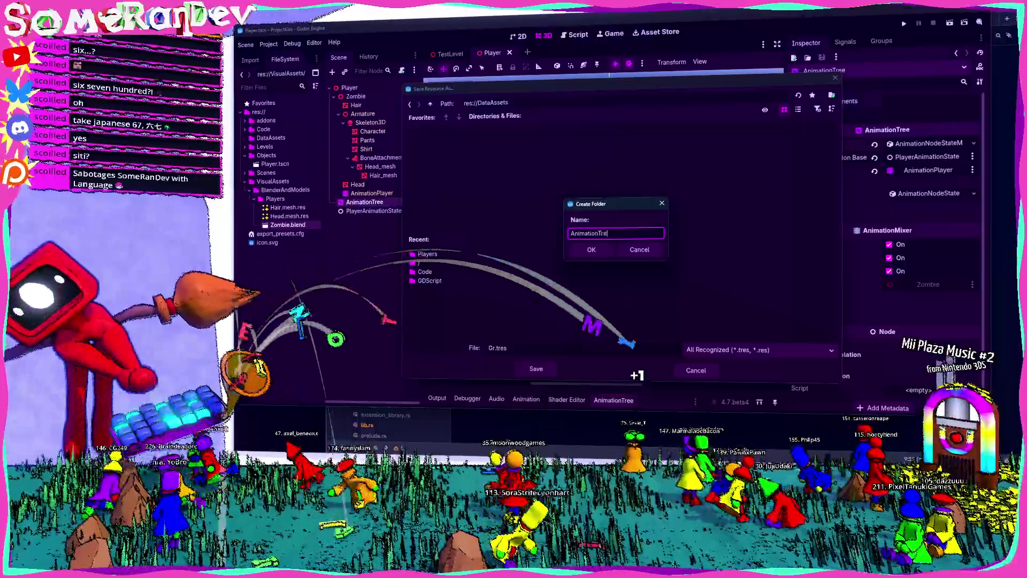
type("e")
key("BackSpace")
key("BackSpace")
key("BackSpace")
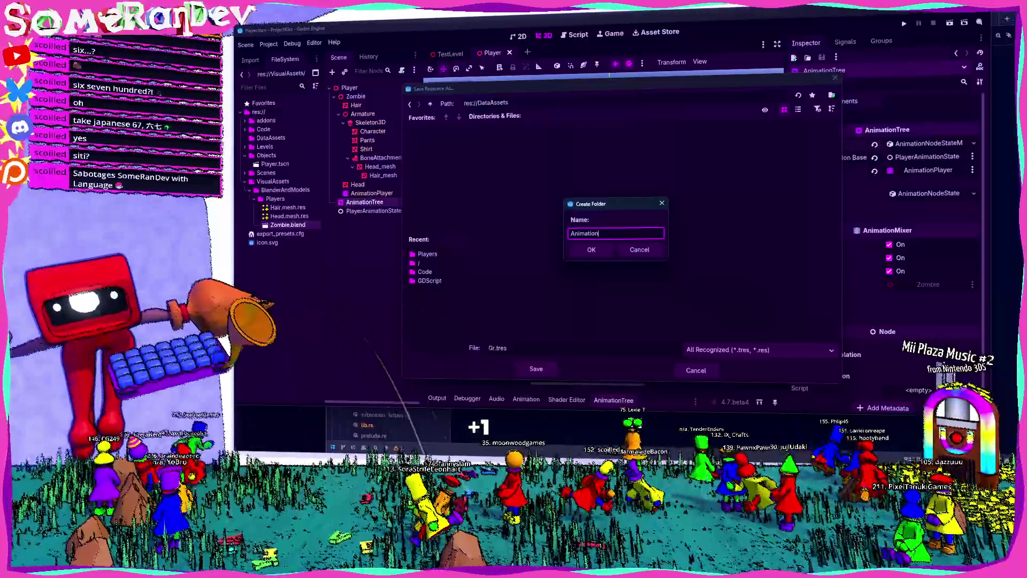
key("Return")
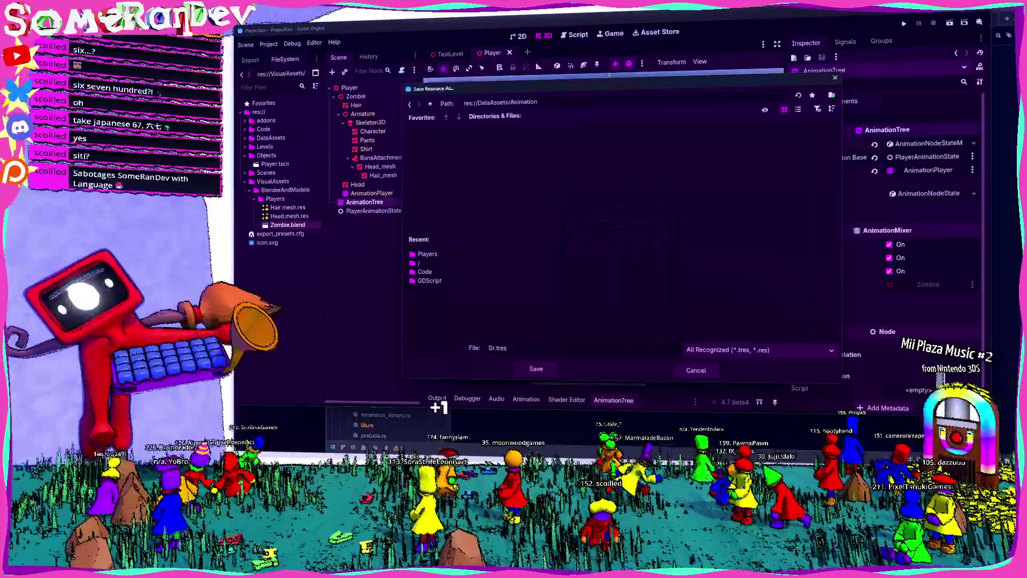
Save the state machine as Grounded.tres in DataAssets/Animation.
right_click(532, 210)
left_click(564, 313)
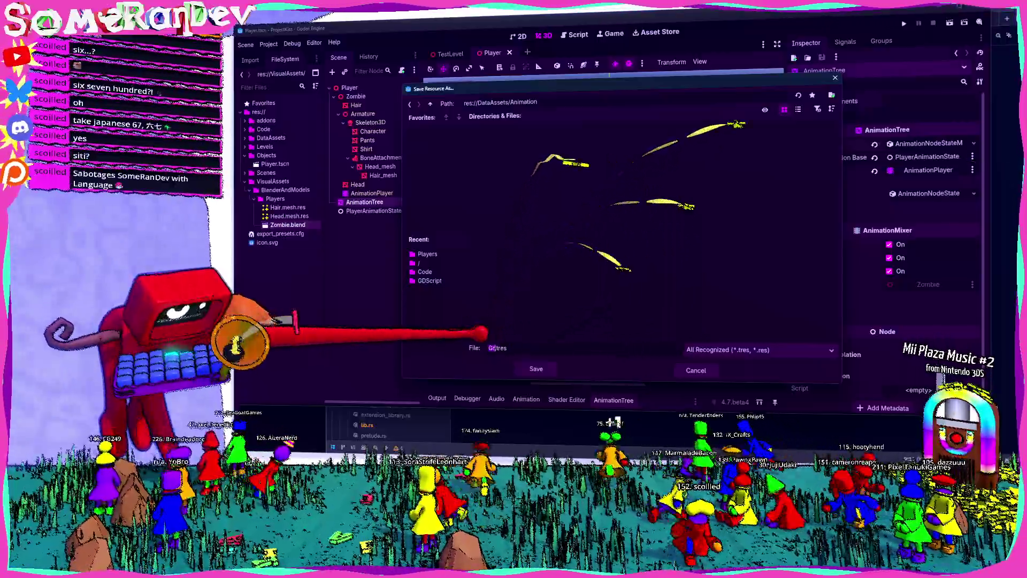
type("IdleAndRun")
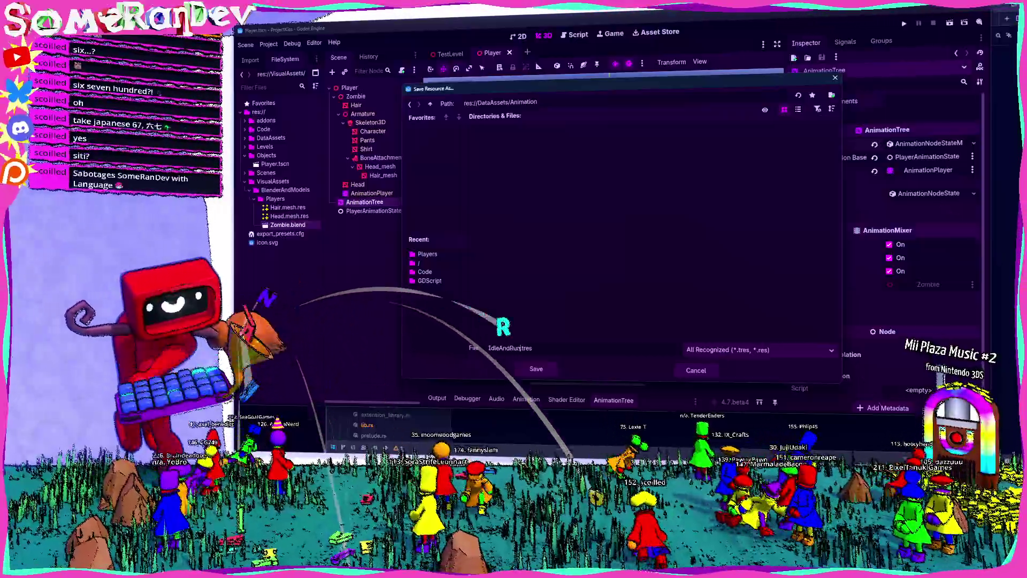
key("ctrl+a")
type("Grounded")
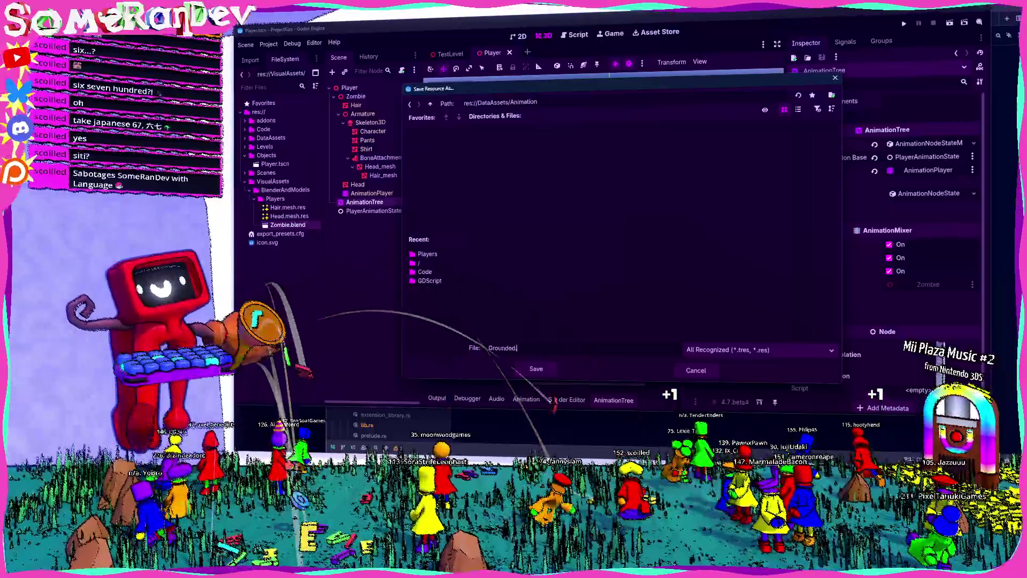
key("Return")
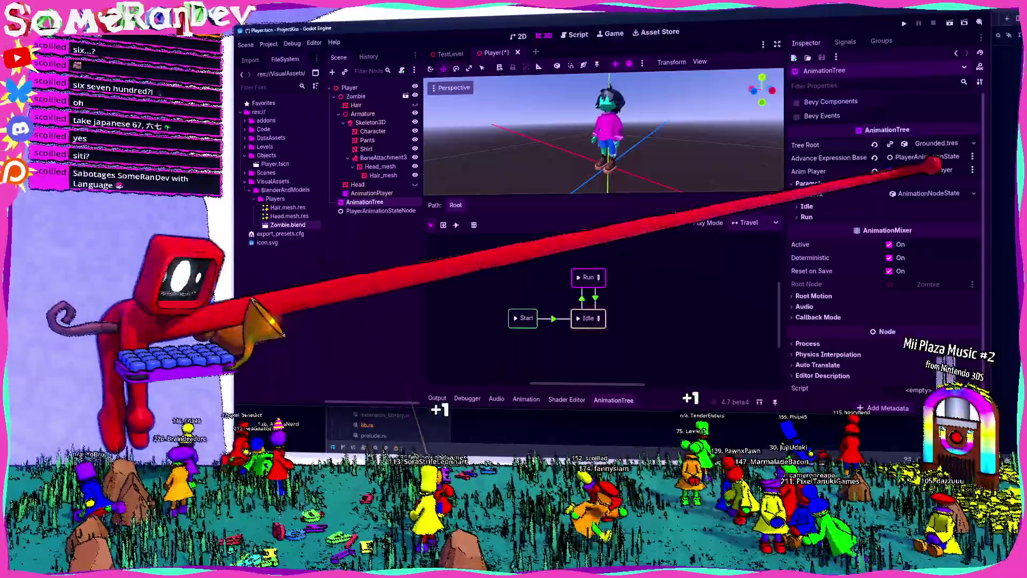
Set the Tree Root to a new AnimationNodeStateMachine and add a nested StateMachine node beside Start.
left_click(973, 143)
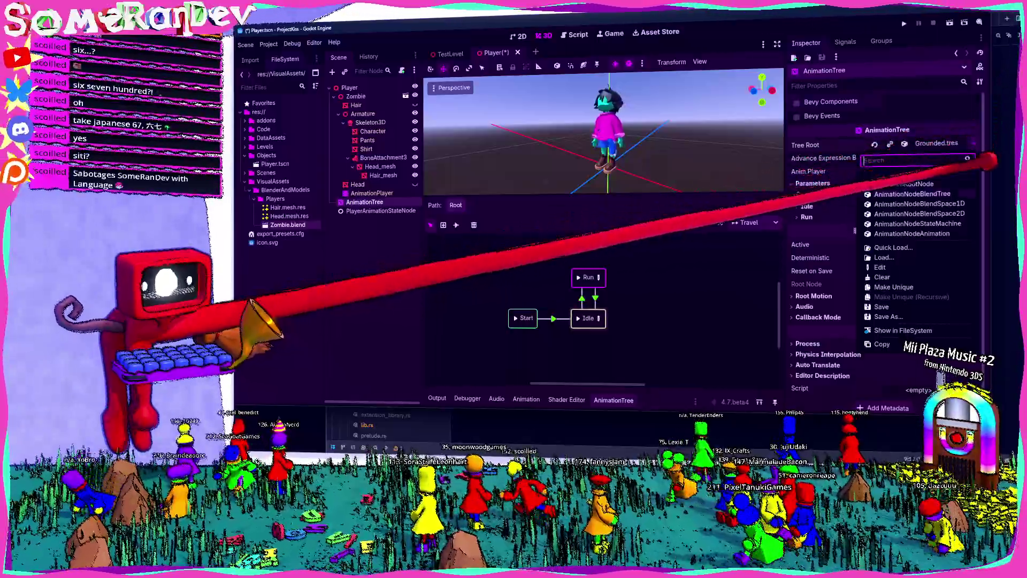
left_click(918, 224)
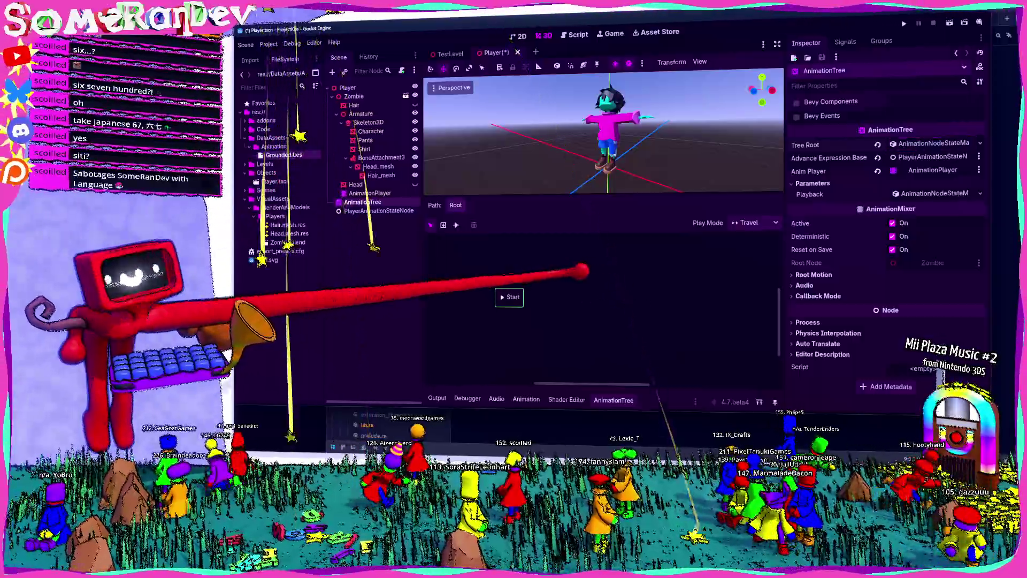
right_click(584, 296)
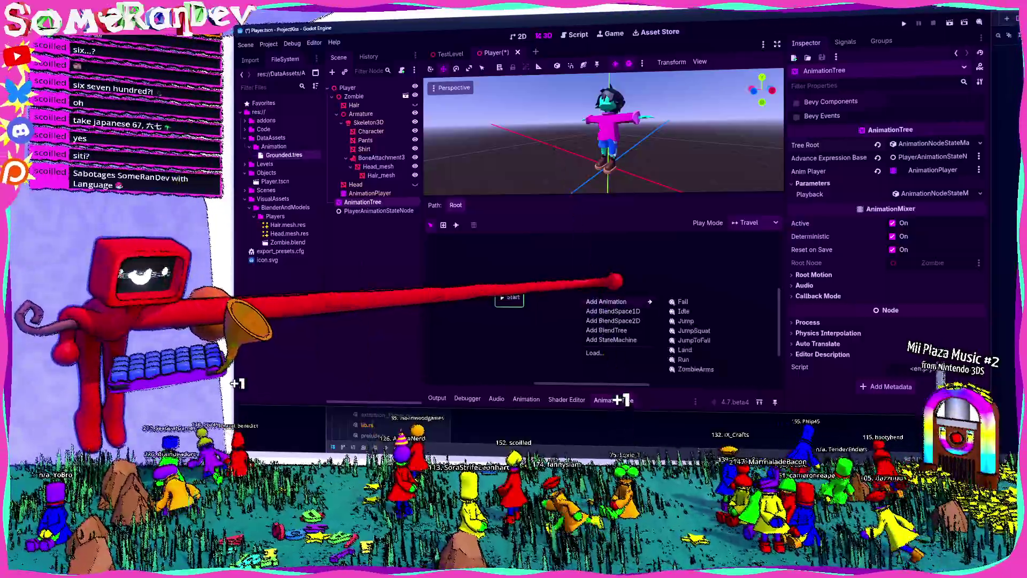
left_click(611, 339)
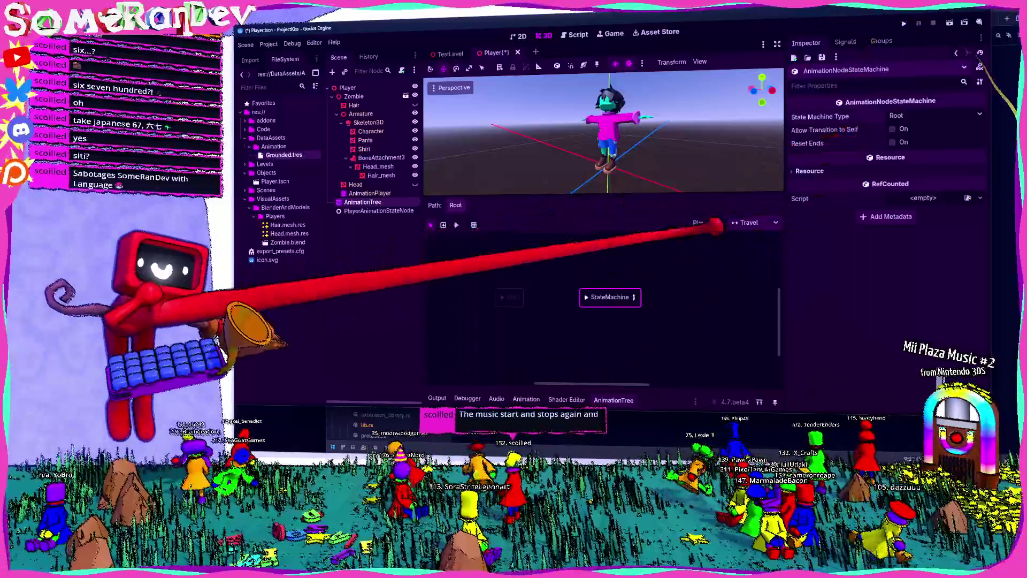
left_click(810, 170)
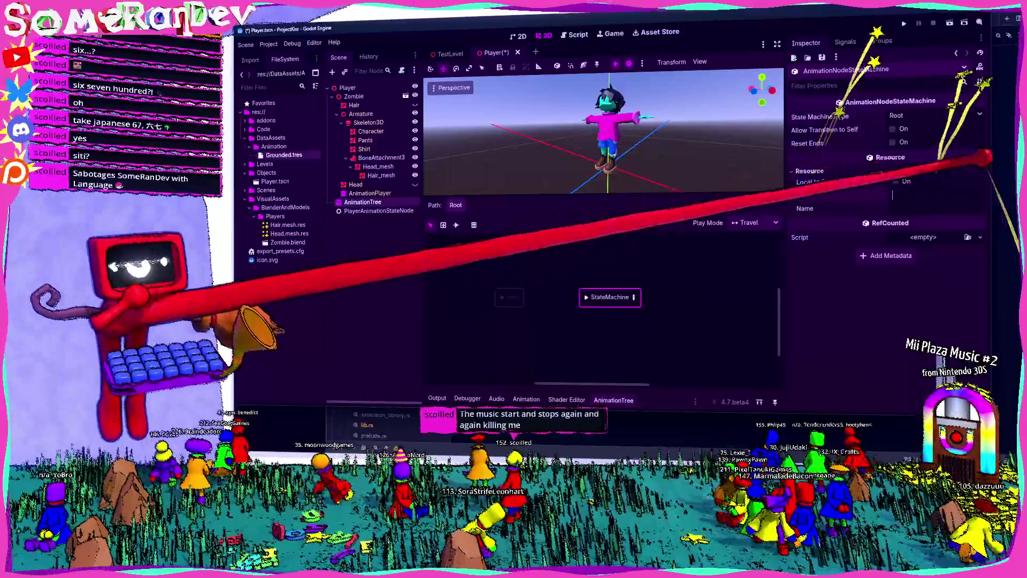